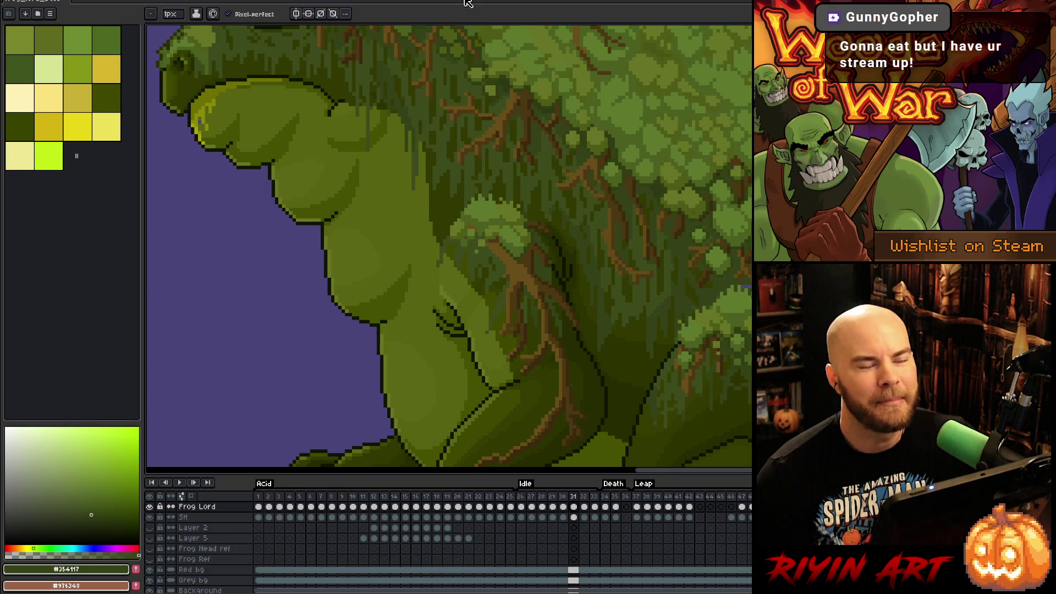
# Step: Zoom in near the eye and sample two moss greens from the frog's head
pyautogui.scroll(-3, 711, 319)
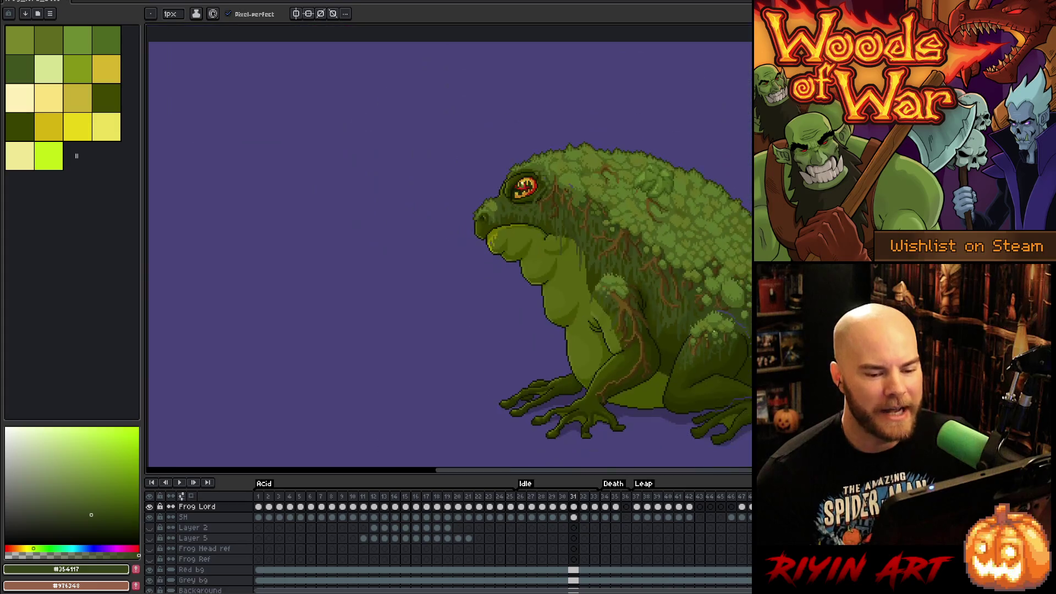
pyautogui.scroll(2, 710, 319)
pyautogui.scroll(-1, 710, 319)
pyautogui.scroll(2, 710, 319)
pyautogui.scroll(-2, 710, 319)
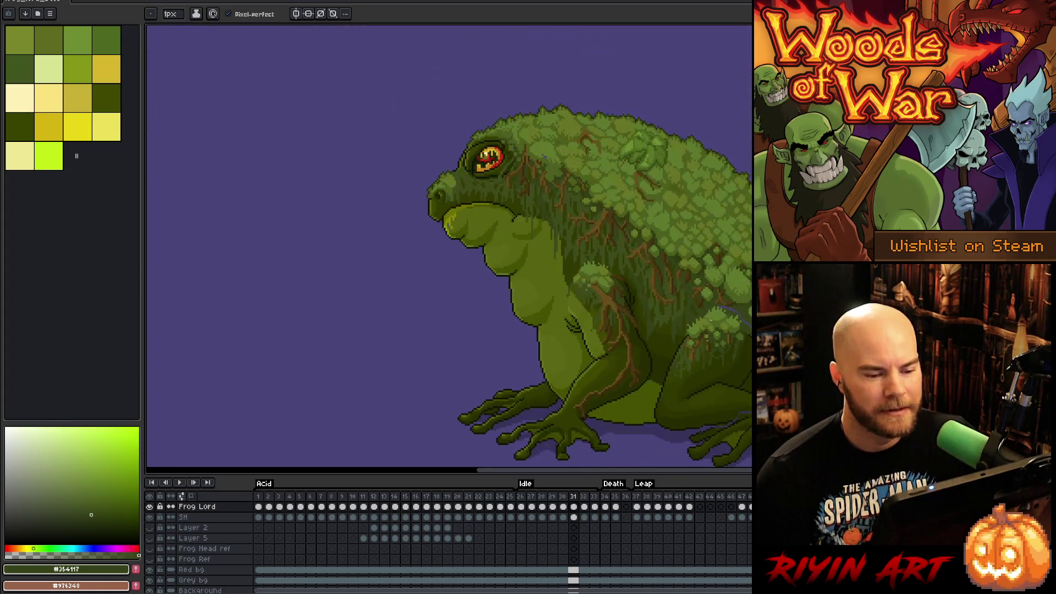
pyautogui.scroll(4, 545, 138)
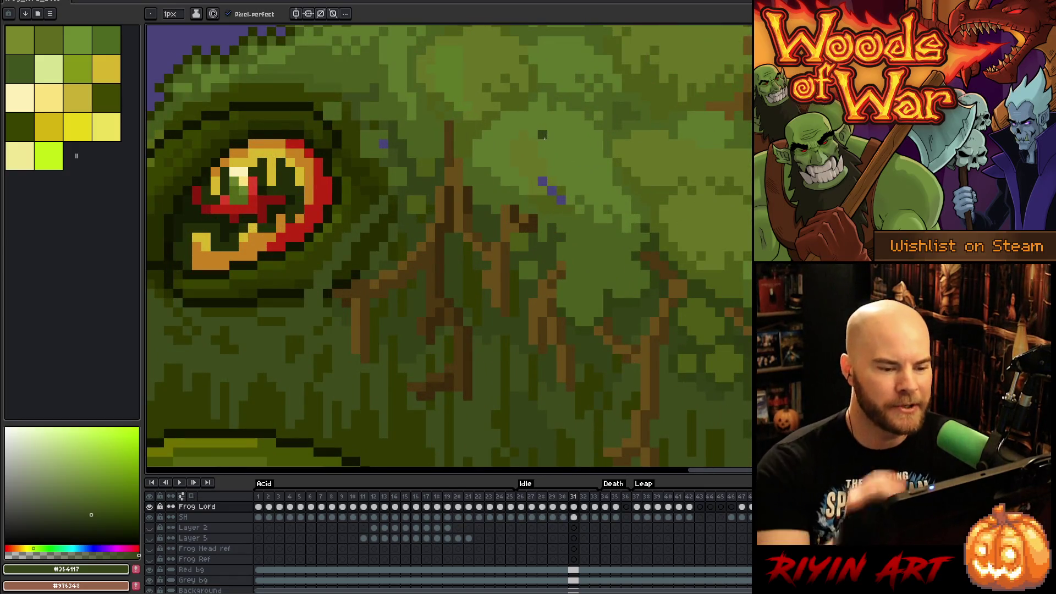
pyautogui.keyDown('alt'); pyautogui.click(558, 202); pyautogui.keyUp('alt')
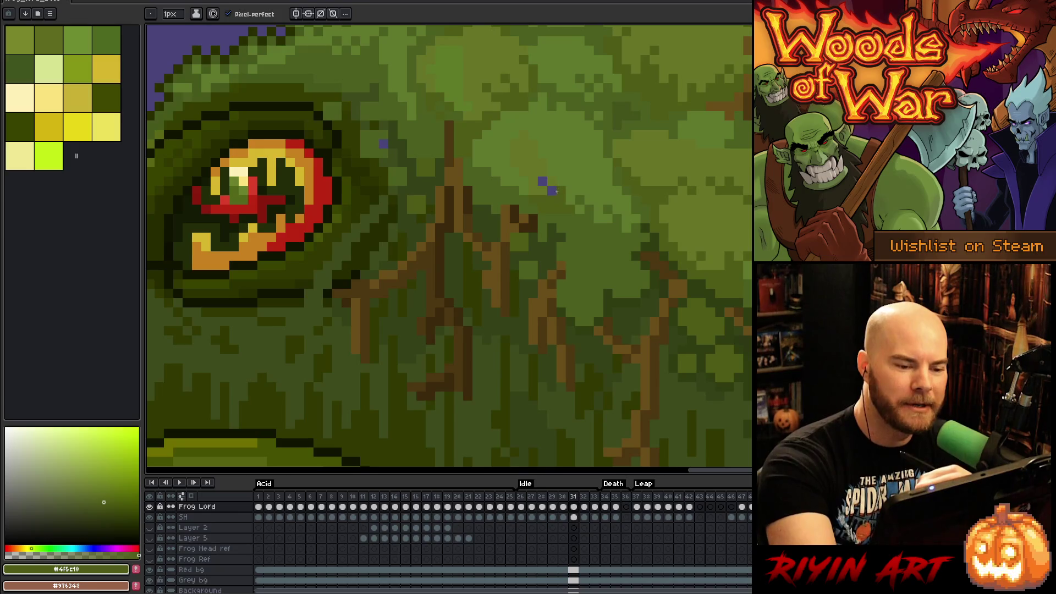
pyautogui.keyDown('alt'); pyautogui.click(544, 183); pyautogui.keyUp('alt')
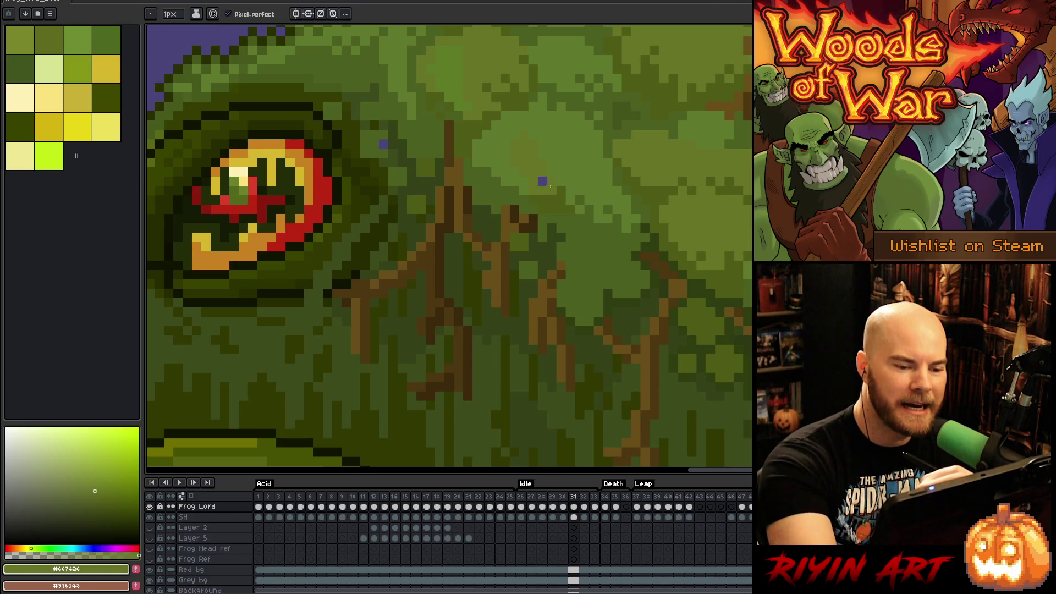
# Step: Cover the stray purple pixel behind the eye with the neighbouring green
pyautogui.keyDown('alt'); pyautogui.click(388, 147); pyautogui.keyUp('alt')
pyautogui.scroll(-2, 508, 217)
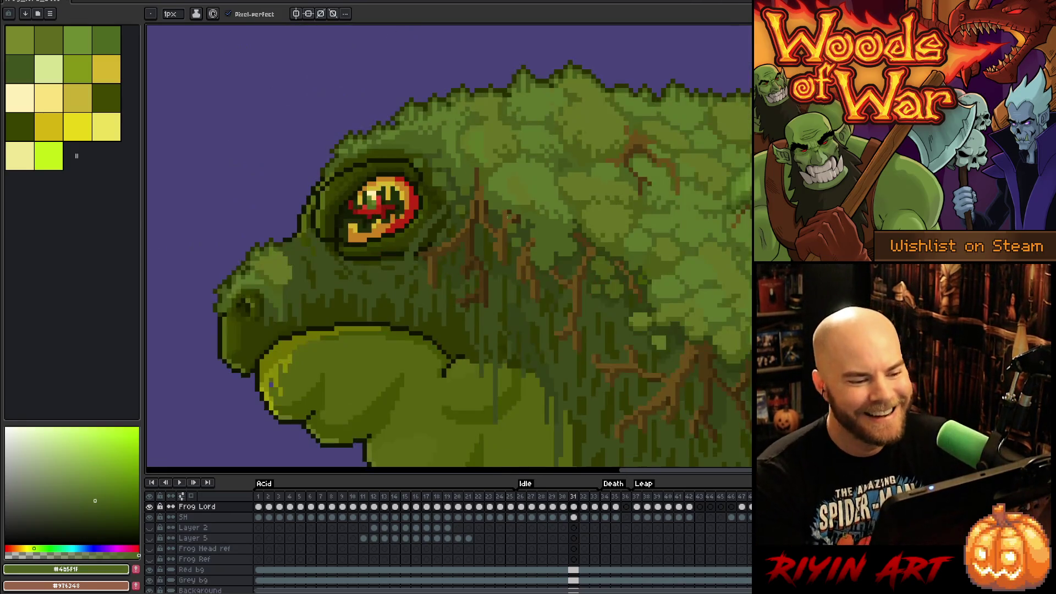
pyautogui.scroll(-3, 653, 345)
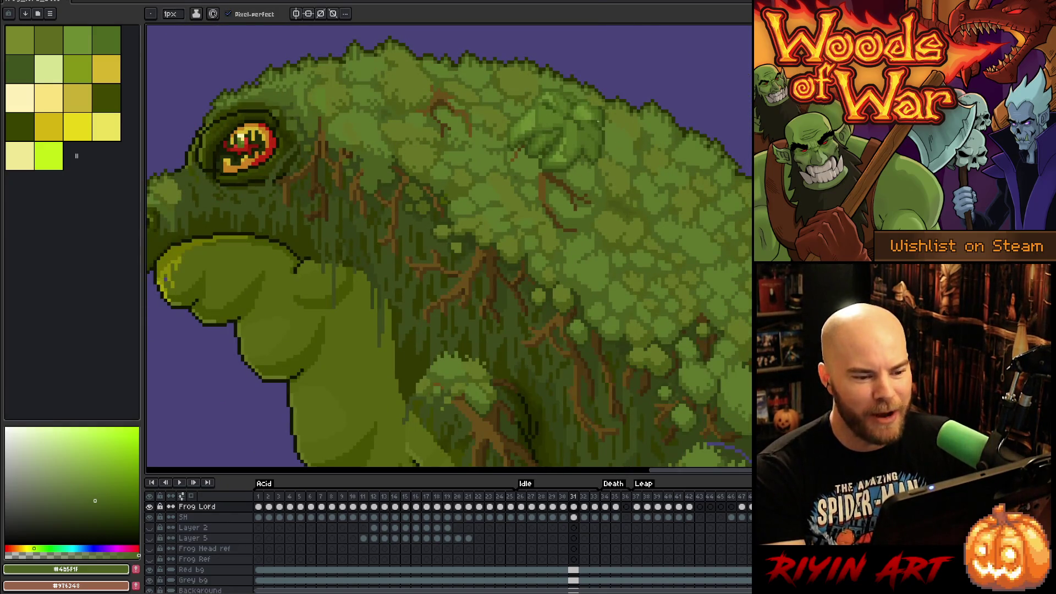
pyautogui.scroll(2, 450, 248)
pyautogui.scroll(-3, 449, 248)
pyautogui.scroll(5, 601, 288)
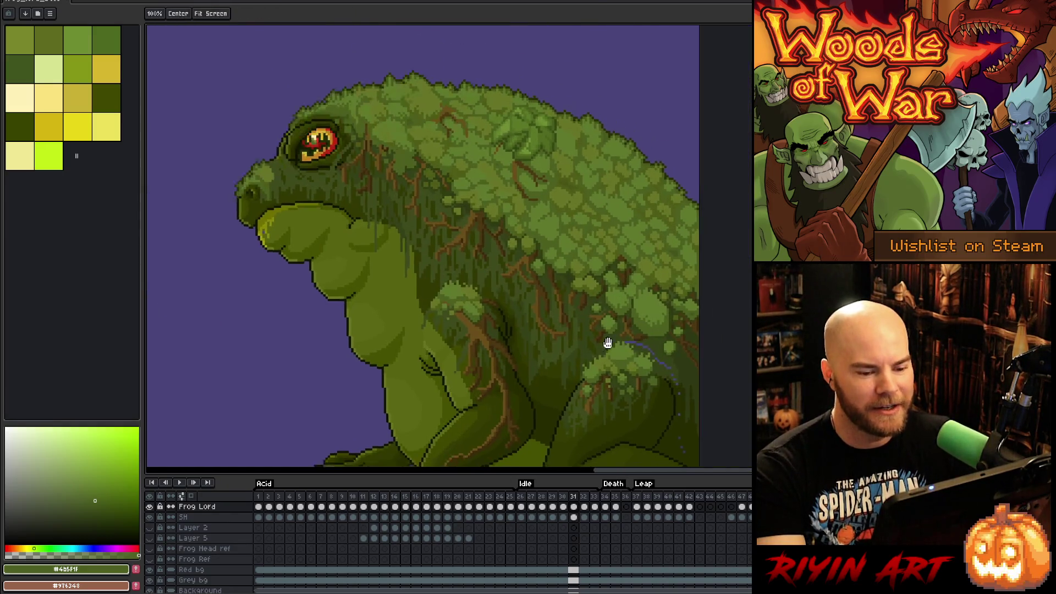
# Step: Paint the purple line on the lower back and the trail of purple dots below it dark green
pyautogui.keyDown('alt'); pyautogui.click(535, 284); pyautogui.keyUp('alt')
pyautogui.moveTo(531, 293)
pyautogui.mouseDown()
pyautogui.moveTo(567, 292)
pyautogui.moveTo(600, 309)
pyautogui.moveTo(699, 398)
pyautogui.moveTo(627, 214)
pyautogui.mouseUp()
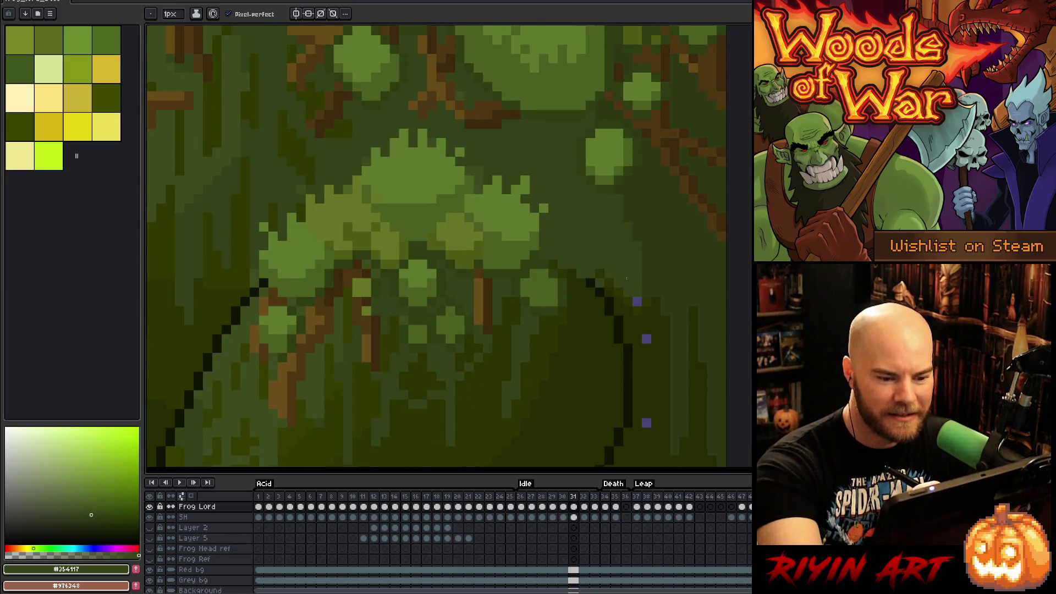
pyautogui.click(646, 339)
pyautogui.moveTo(646, 341); pyautogui.dragTo(653, 205)
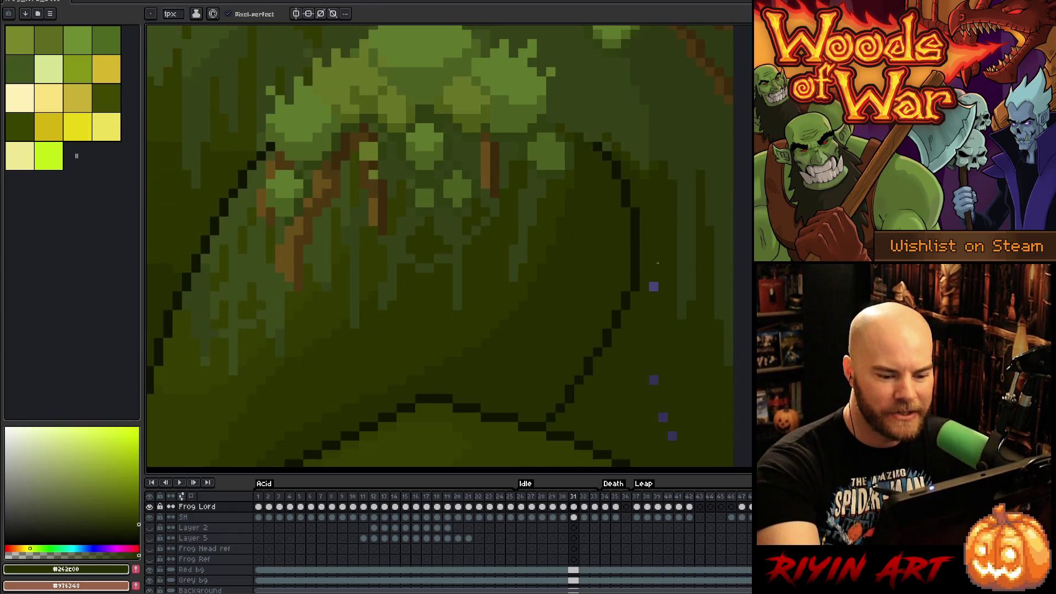
pyautogui.click(653, 380)
pyautogui.click(663, 418)
pyautogui.click(672, 436)
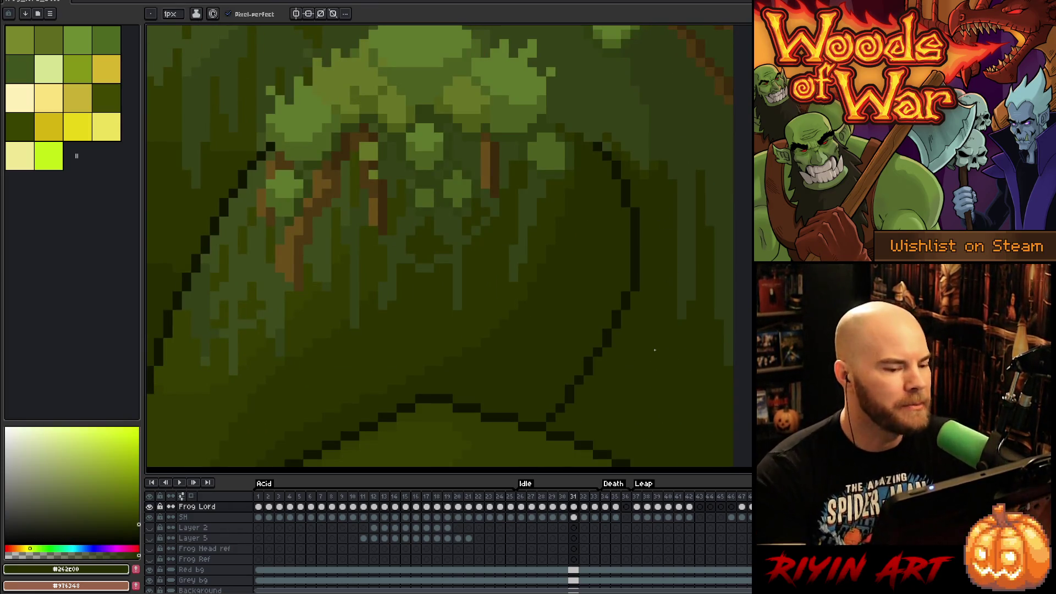
pyautogui.scroll(-3, 655, 350)
pyautogui.scroll(5, 554, 215)
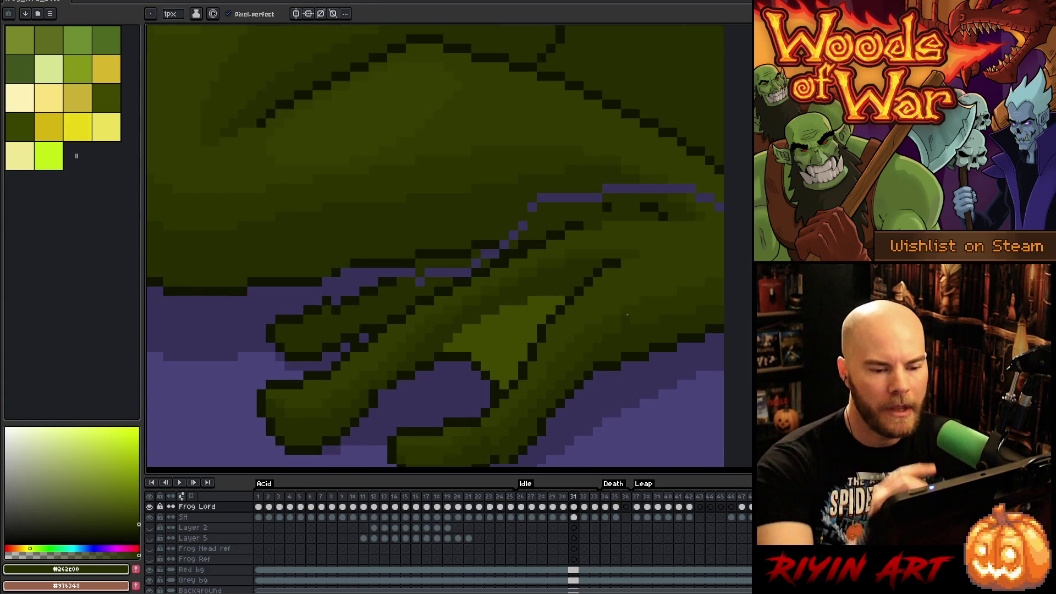
# Step: Cover the purple pixels at the foot's right edge and the upper and lower purple bars with dark green
pyautogui.keyDown('alt'); pyautogui.click(636, 208); pyautogui.keyUp('alt')
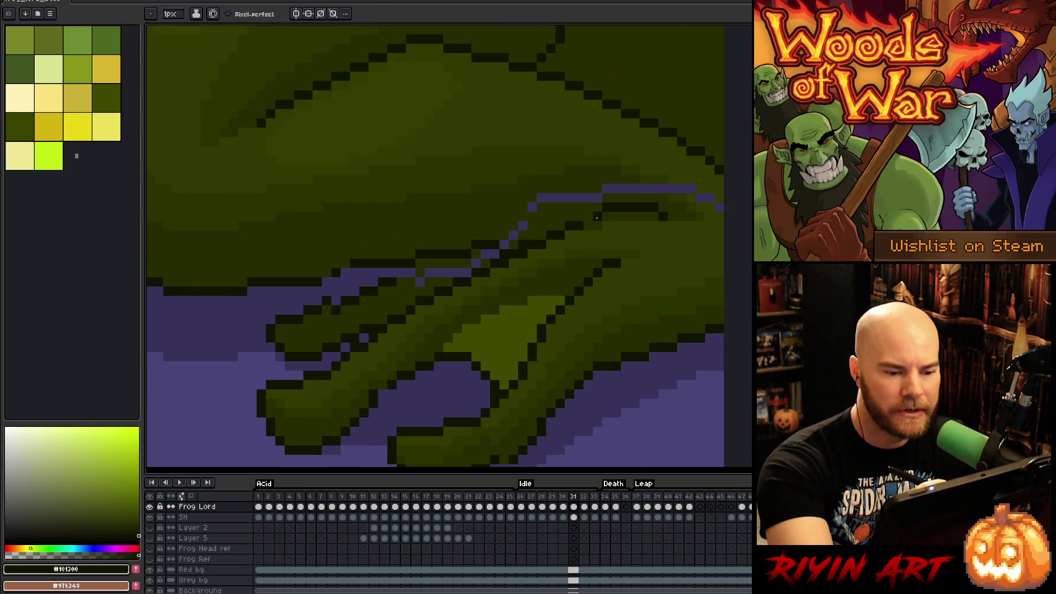
pyautogui.keyDown('alt'); pyautogui.click(721, 216); pyautogui.keyUp('alt')
pyautogui.moveTo(719, 207); pyautogui.dragTo(697, 193)
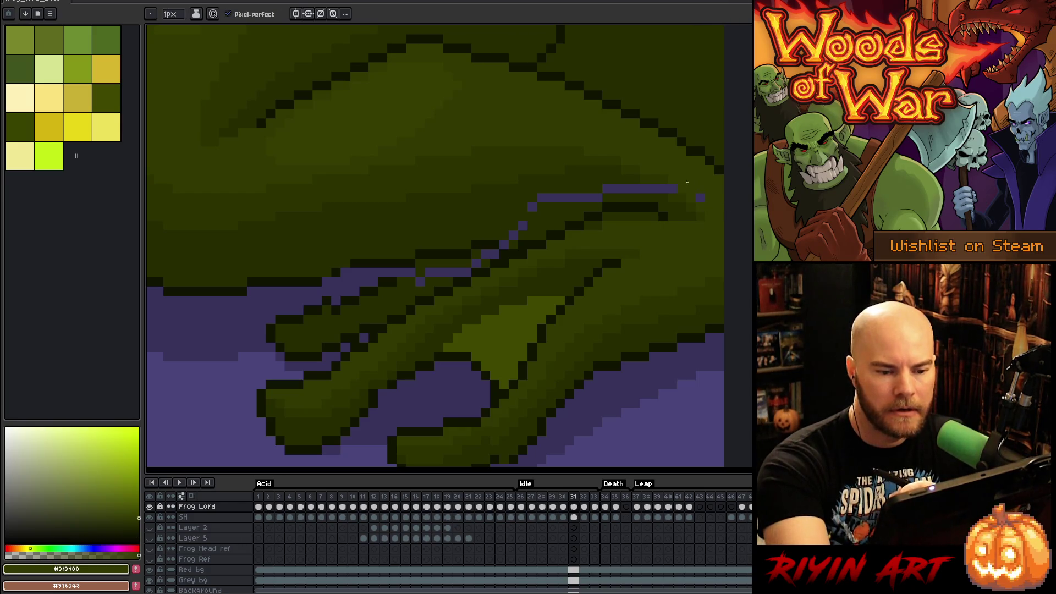
pyautogui.keyDown('alt'); pyautogui.click(670, 186); pyautogui.keyUp('alt')
pyautogui.click(701, 197)
pyautogui.keyDown('alt'); pyautogui.click(627, 176); pyautogui.keyUp('alt')
pyautogui.click(654, 188)
pyautogui.moveTo(654, 188); pyautogui.dragTo(539, 205)
# Step: Repaint the stepped purple pixels and strip along the foot's dark outline
pyautogui.click(532, 206)
pyautogui.keyDown('alt'); pyautogui.click(514, 244); pyautogui.keyUp('alt')
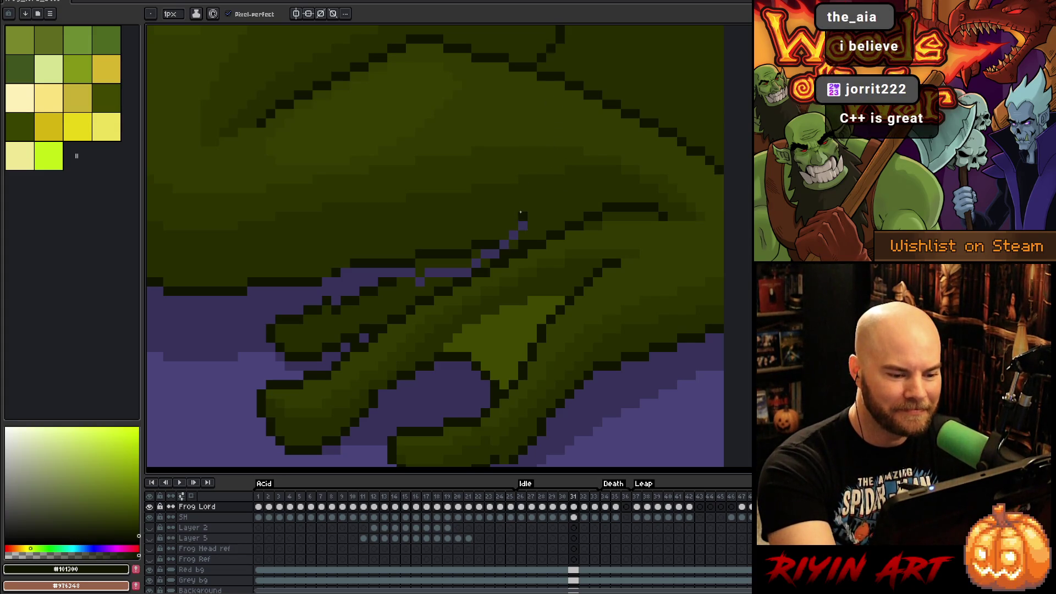
pyautogui.click(513, 235)
pyautogui.keyDown('alt'); pyautogui.click(532, 217); pyautogui.keyUp('alt')
pyautogui.click(522, 225)
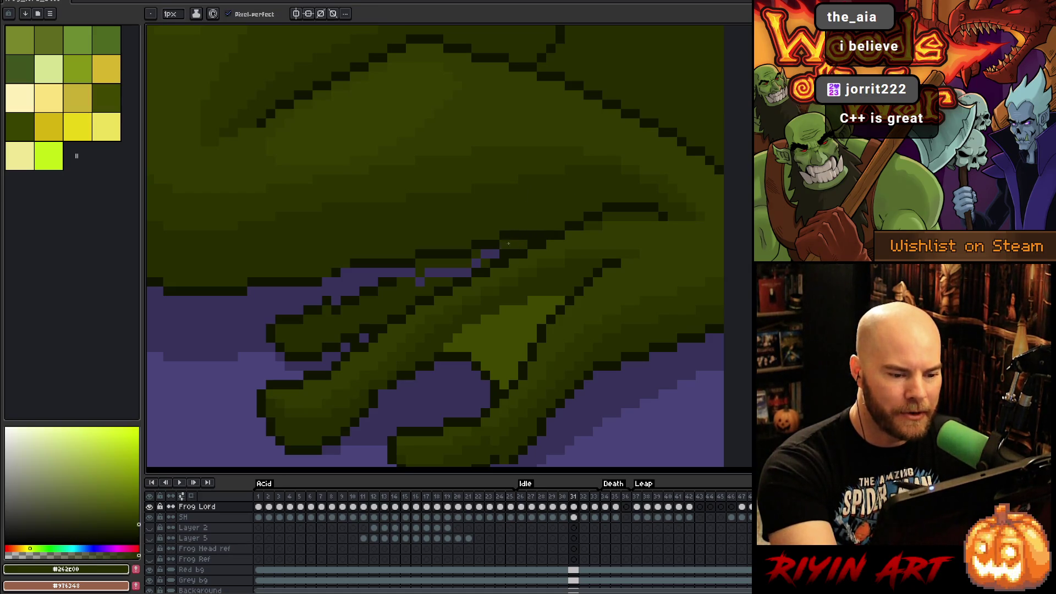
pyautogui.click(505, 244)
pyautogui.click(496, 255)
pyautogui.click(479, 263)
pyautogui.moveTo(464, 268)
pyautogui.mouseDown()
pyautogui.moveTo(432, 272)
pyautogui.moveTo(417, 260)
pyautogui.mouseUp()
# Step: Fix the remaining purple outline pixels on the foot's left with dark outline and dark green
pyautogui.click(401, 272)
pyautogui.keyDown('alt'); pyautogui.click(396, 275); pyautogui.keyUp('alt')
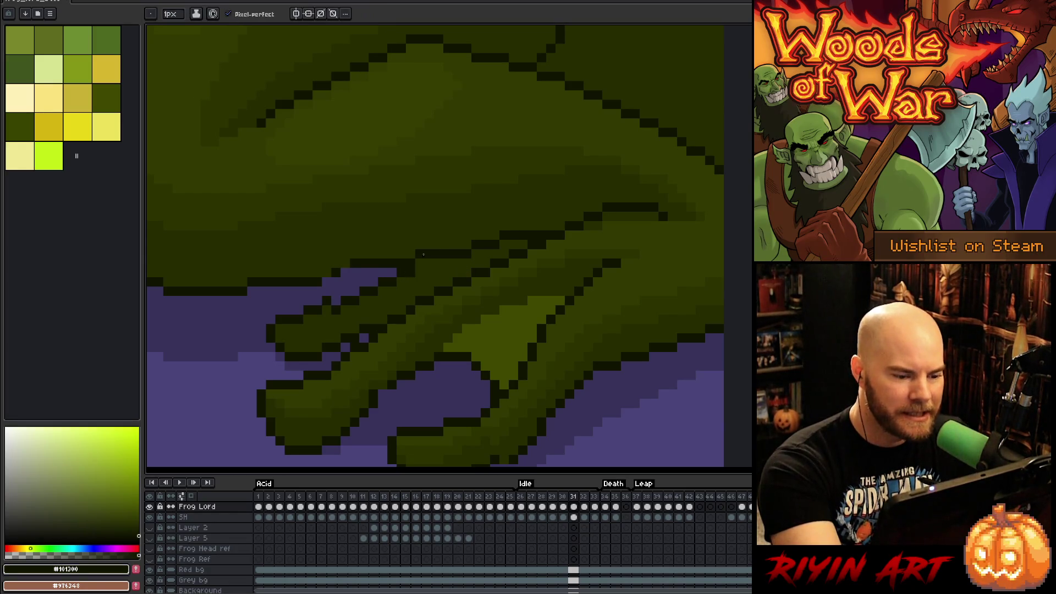
pyautogui.click(326, 272)
pyautogui.moveTo(345, 272); pyautogui.dragTo(354, 272)
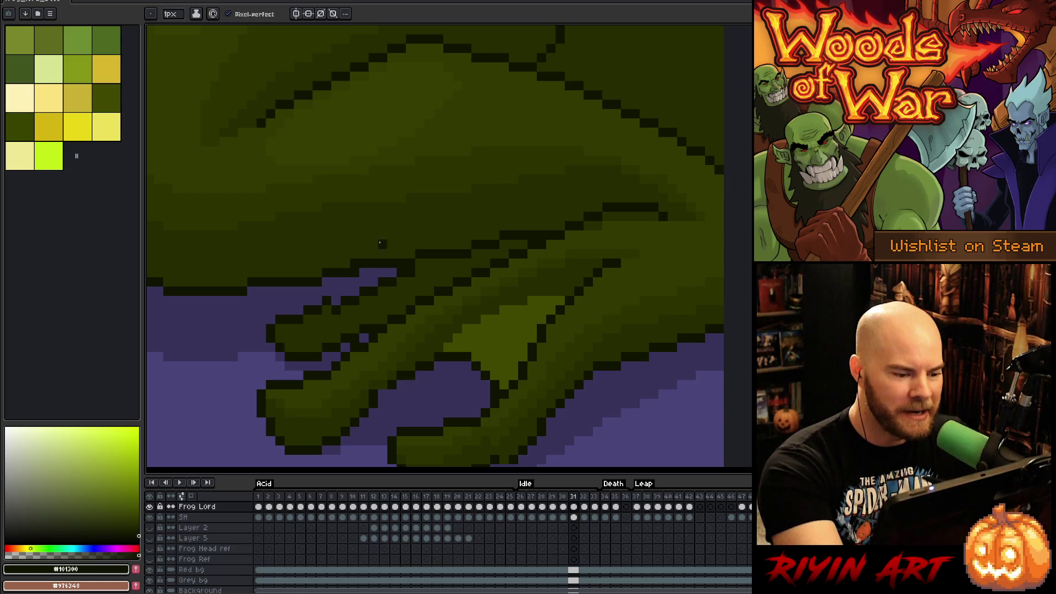
pyautogui.keyDown('alt'); pyautogui.click(354, 261); pyautogui.keyUp('alt')
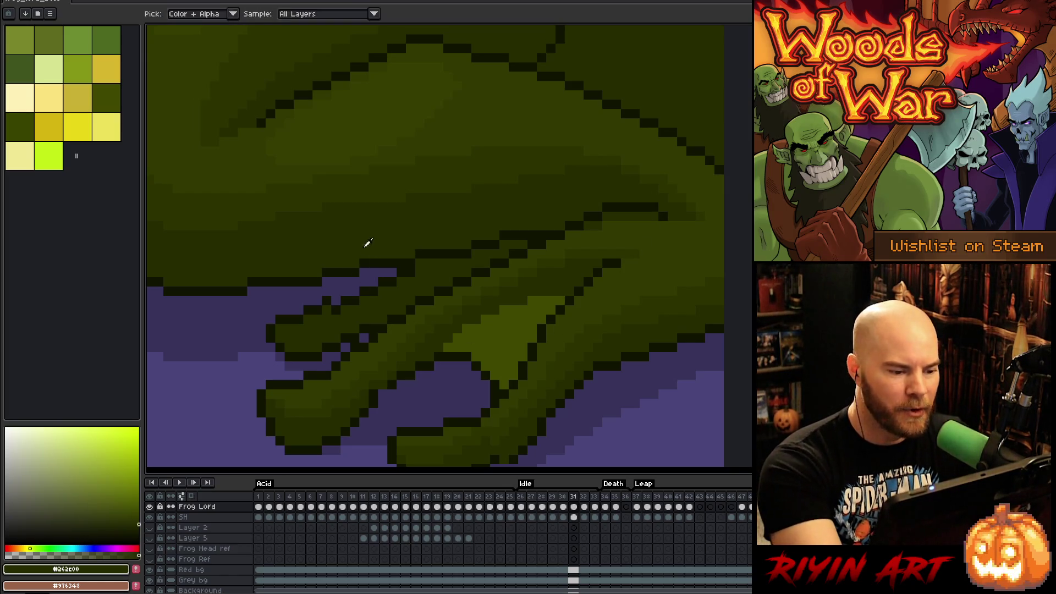
pyautogui.keyDown('alt'); pyautogui.click(367, 260); pyautogui.keyUp('alt')
pyautogui.moveTo(492, 370); pyautogui.dragTo(629, 403)
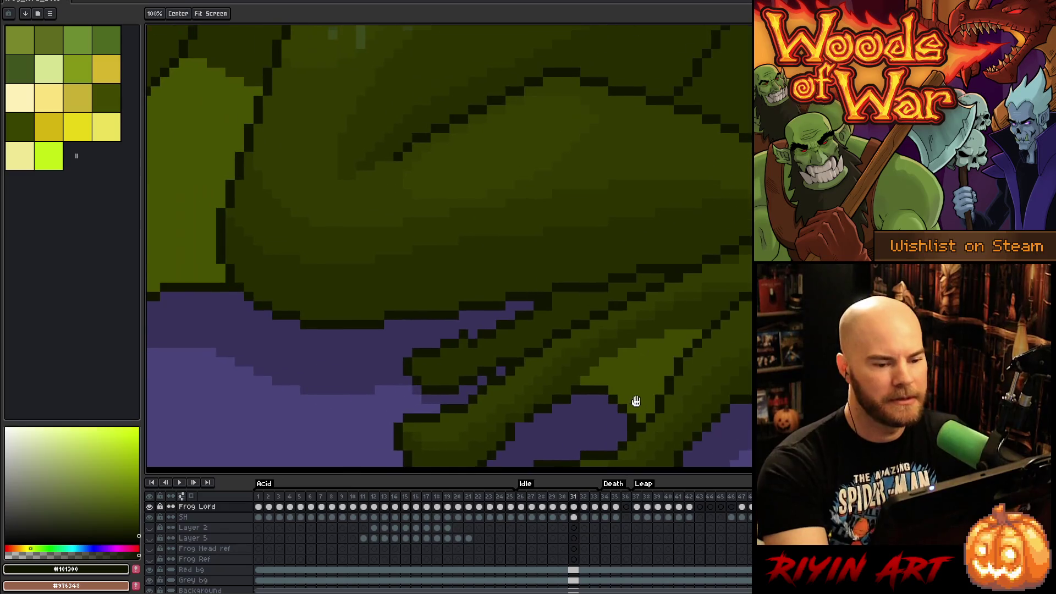
# Step: Add a dark outline pixel on the right toe and bring more of the body into view
pyautogui.scroll(-3, 576, 395)
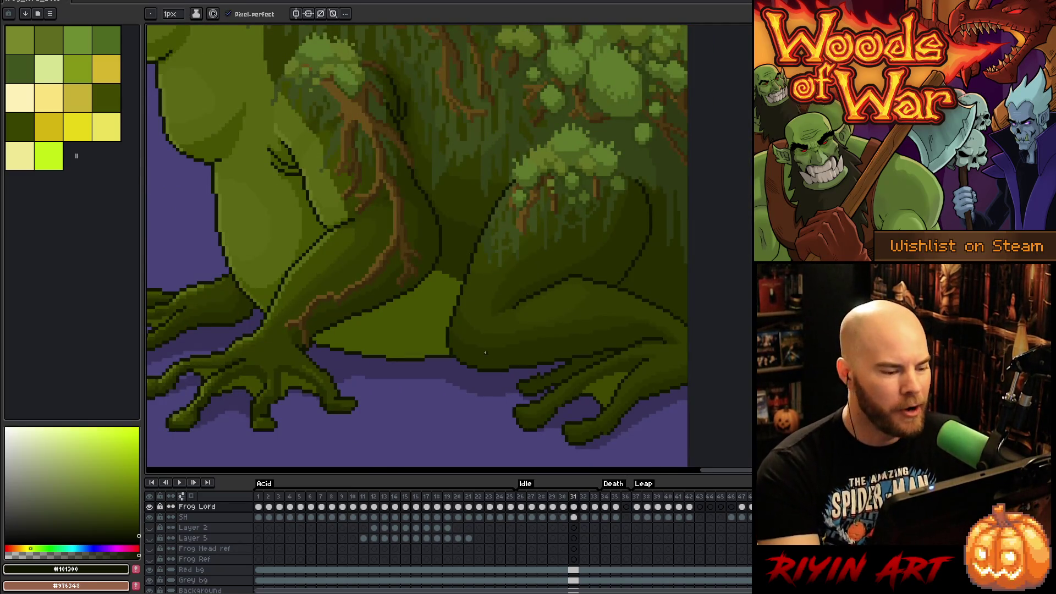
pyautogui.scroll(3, 485, 352)
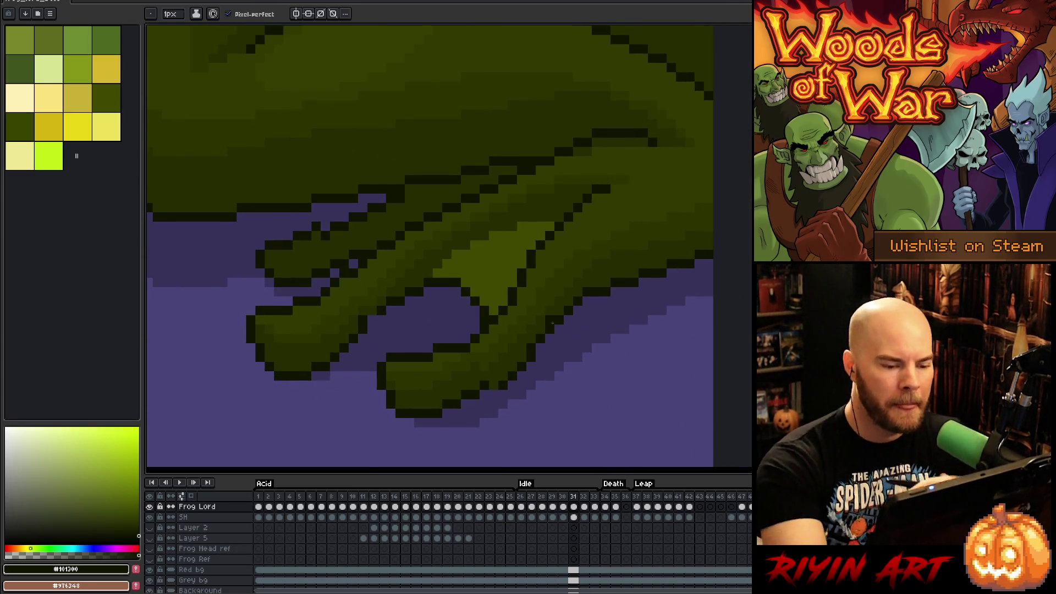
pyautogui.click(503, 377)
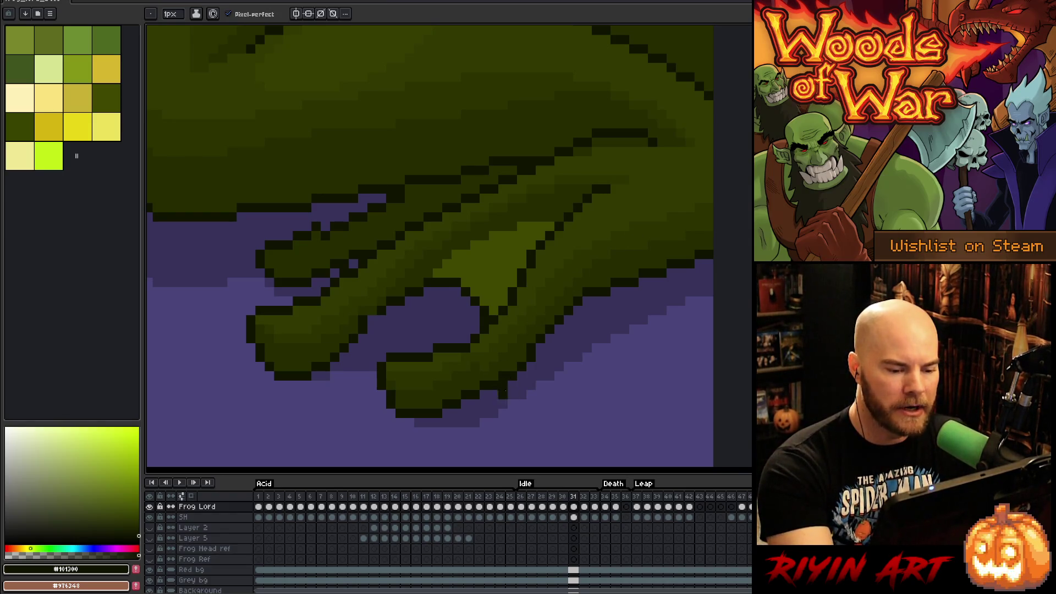
pyautogui.press('e')
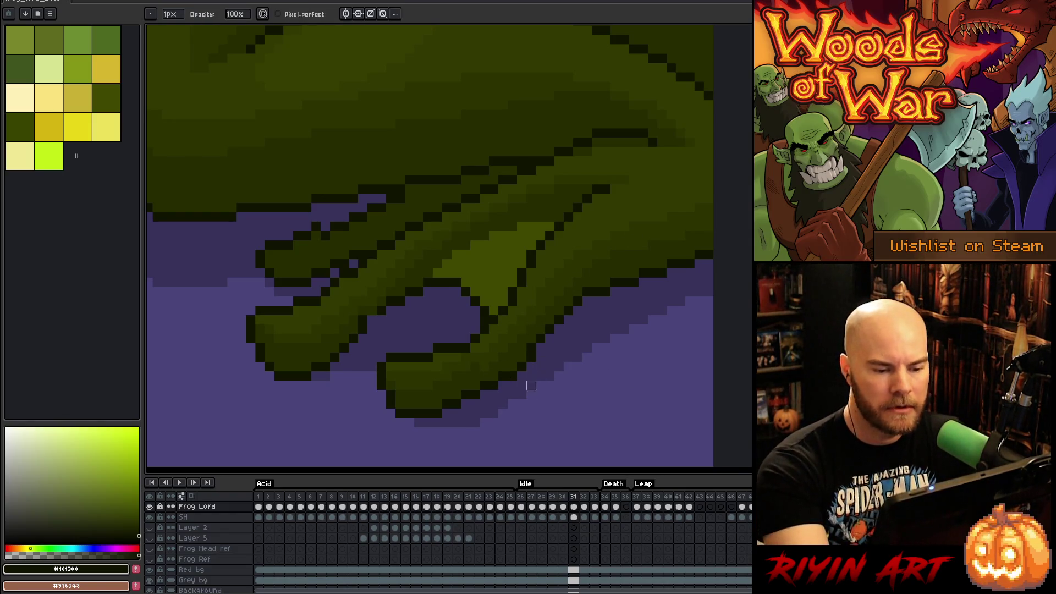
pyautogui.moveTo(448, 361); pyautogui.dragTo(665, 367)
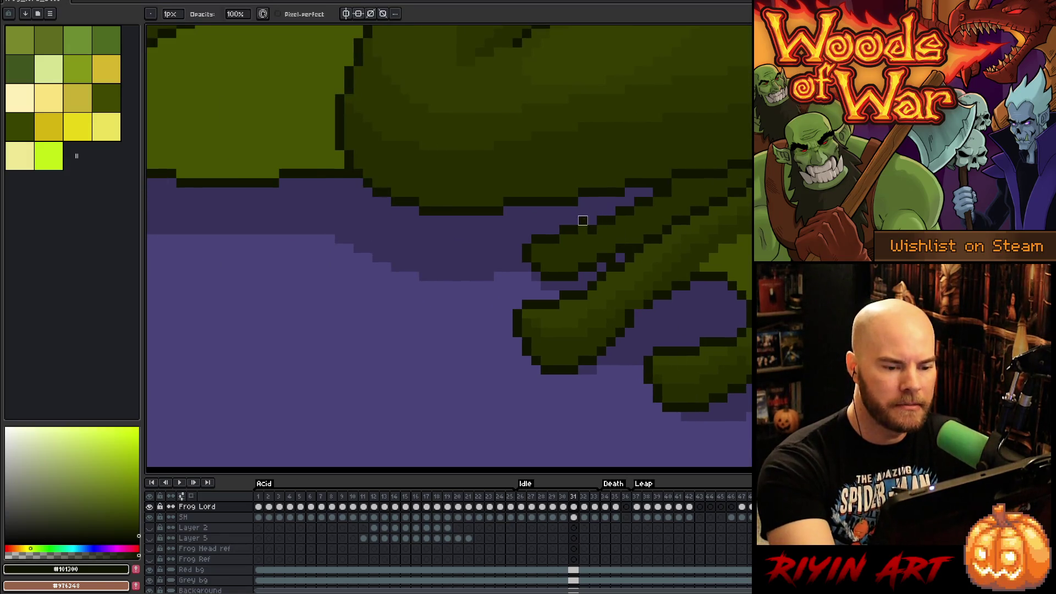
pyautogui.press('b')
# Step: Sample the dark green, zoom out, and advance to frame 32
pyautogui.keyDown('alt'); pyautogui.click(692, 180); pyautogui.keyUp('alt')
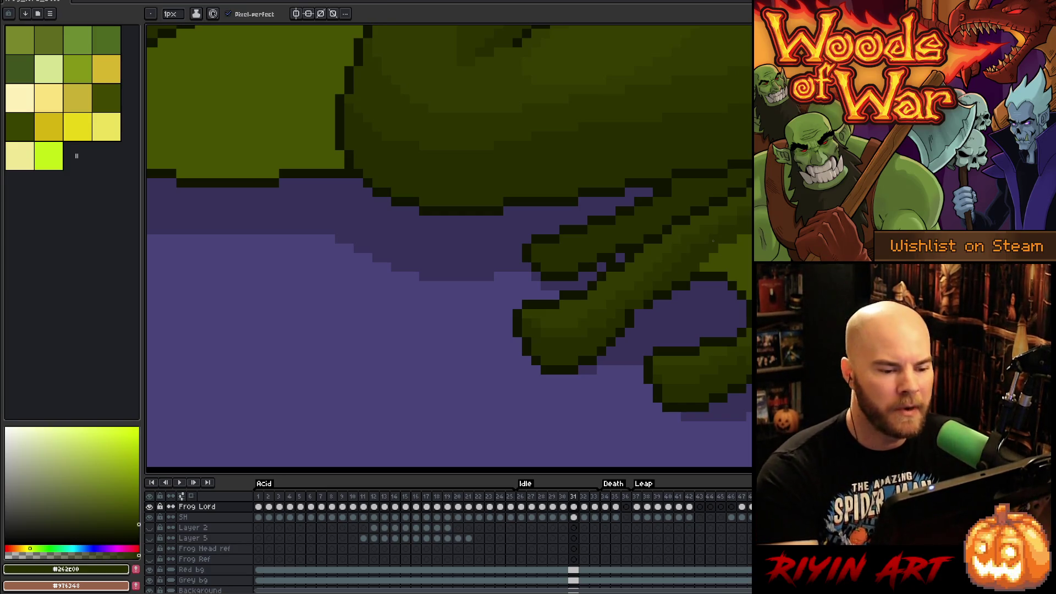
pyautogui.scroll(-4, 714, 240)
pyautogui.scroll(3, 566, 324)
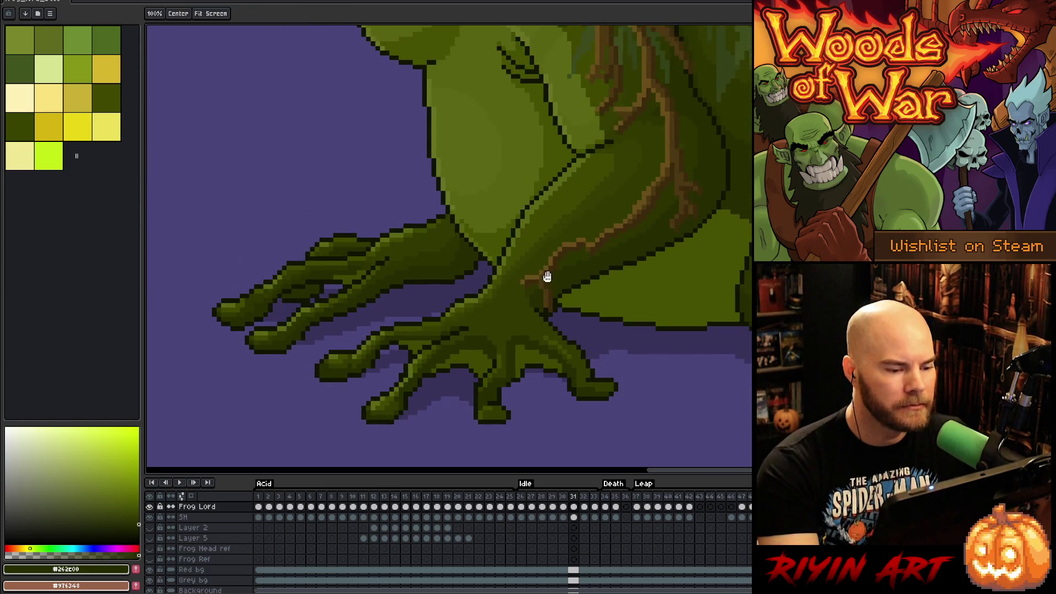
pyautogui.scroll(2, 547, 277)
pyautogui.scroll(-3, 528, 308)
pyautogui.scroll(2, 513, 311)
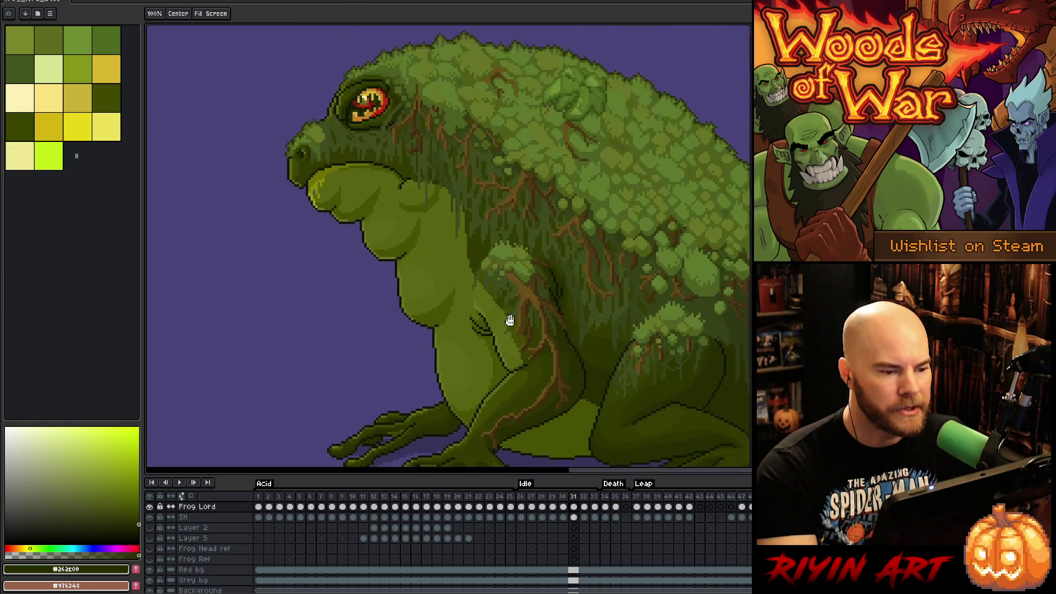
pyautogui.scroll(-3, 512, 311)
pyautogui.press('Right')
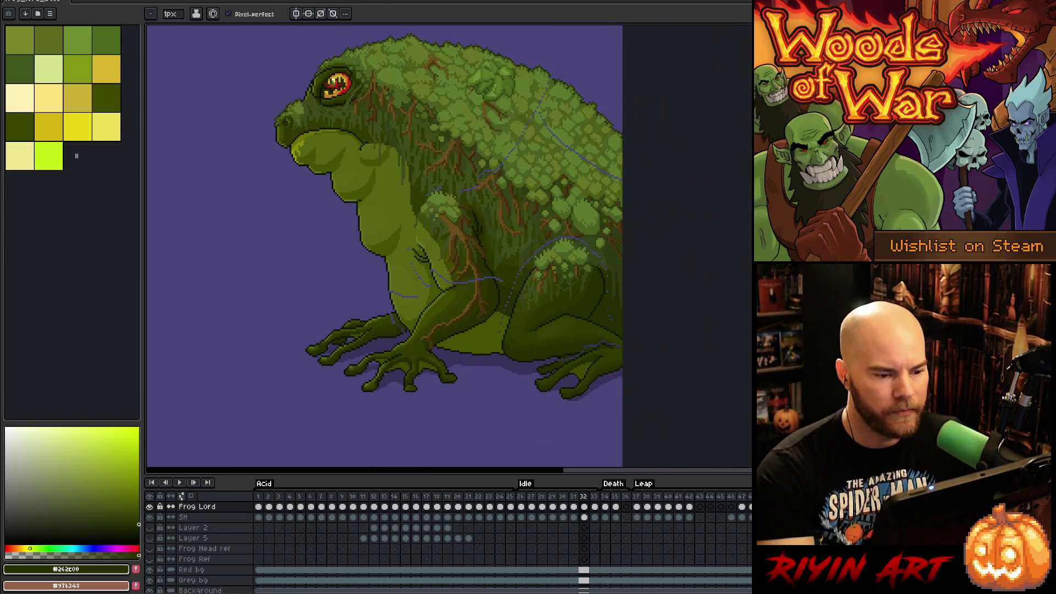
# Step: Sample the chest greens and paint over the stray purple pixels on the chest
pyautogui.scroll(3, 411, 297)
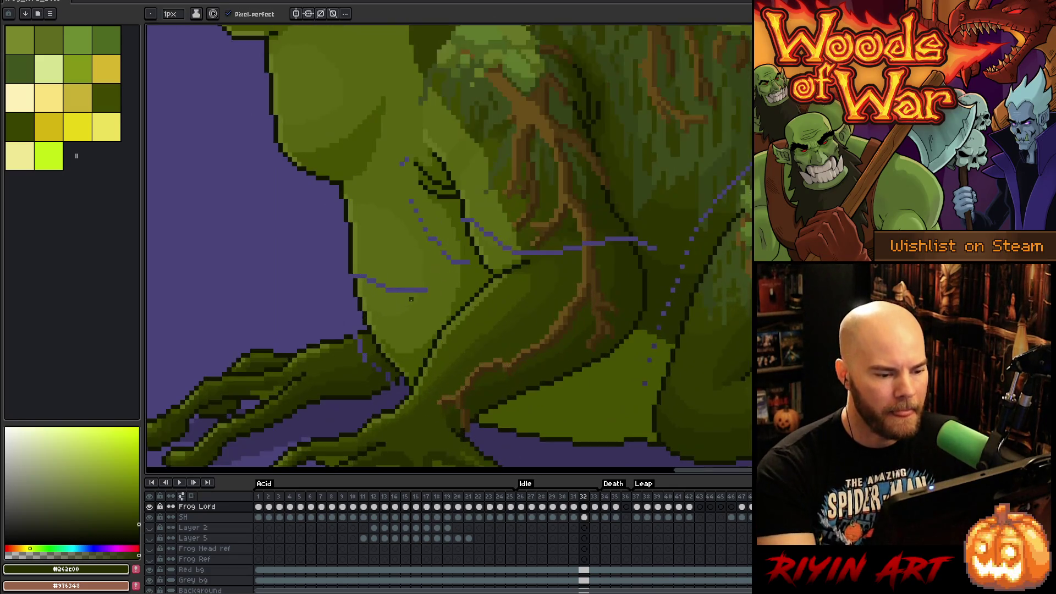
pyautogui.keyDown('alt'); pyautogui.click(363, 276); pyautogui.keyUp('alt')
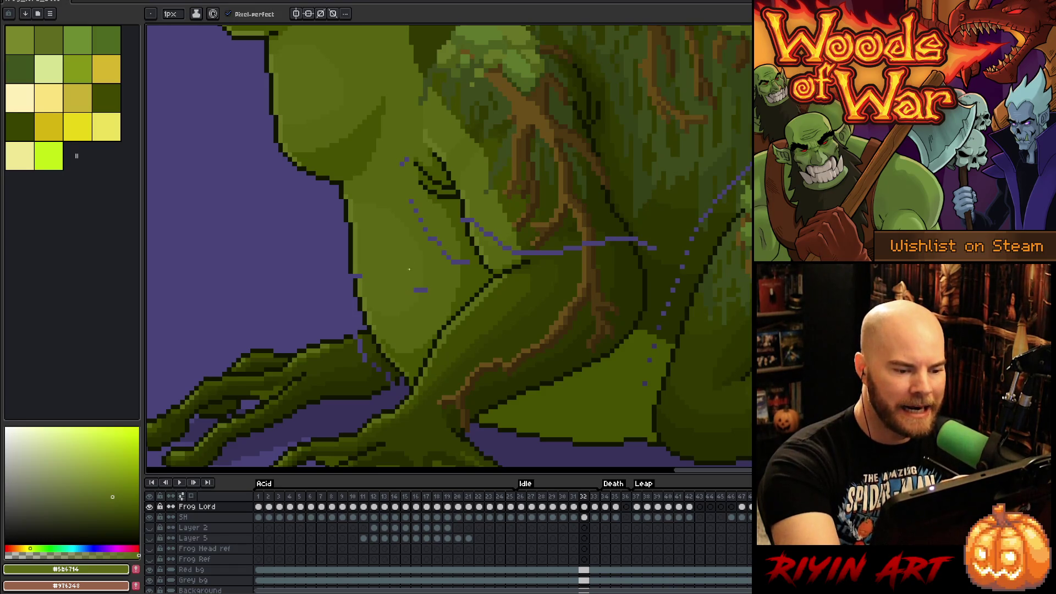
pyautogui.press('alt')
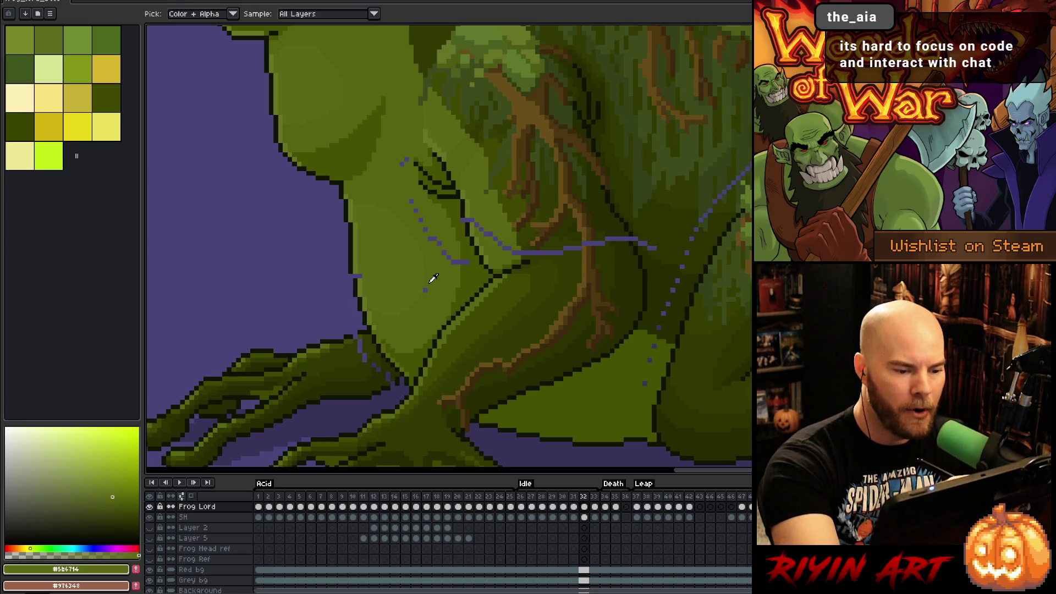
pyautogui.keyDown('alt'); pyautogui.click(358, 275); pyautogui.keyUp('alt')
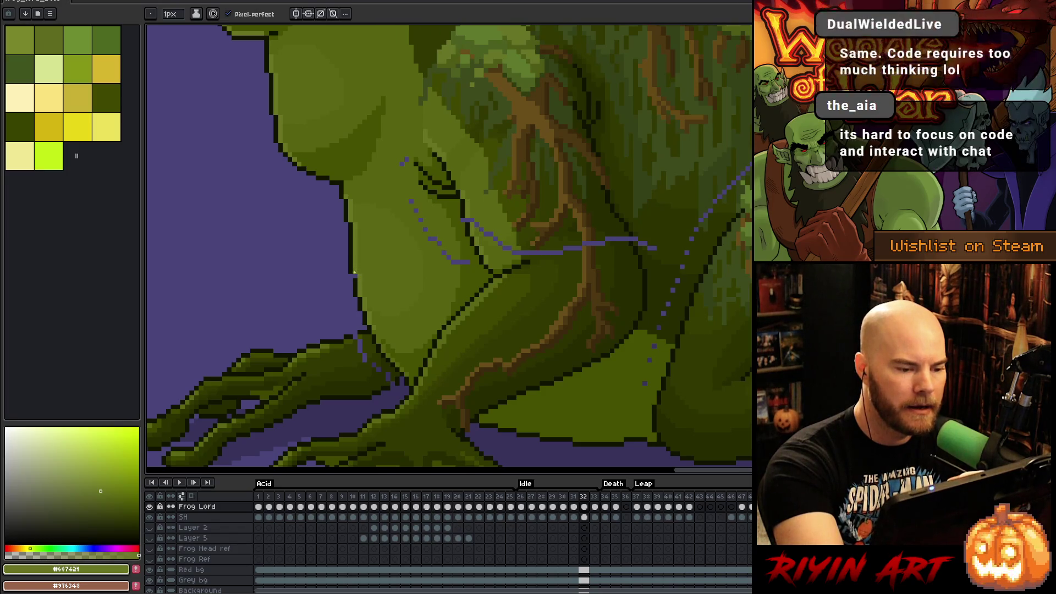
pyautogui.press('alt')
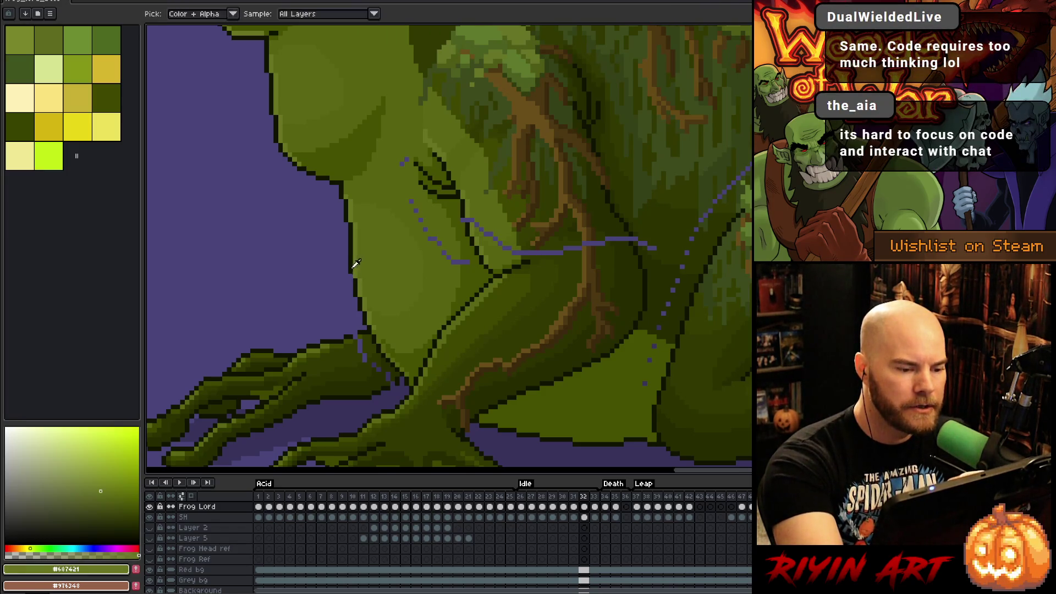
pyautogui.keyDown('alt'); pyautogui.click(356, 265); pyautogui.keyUp('alt')
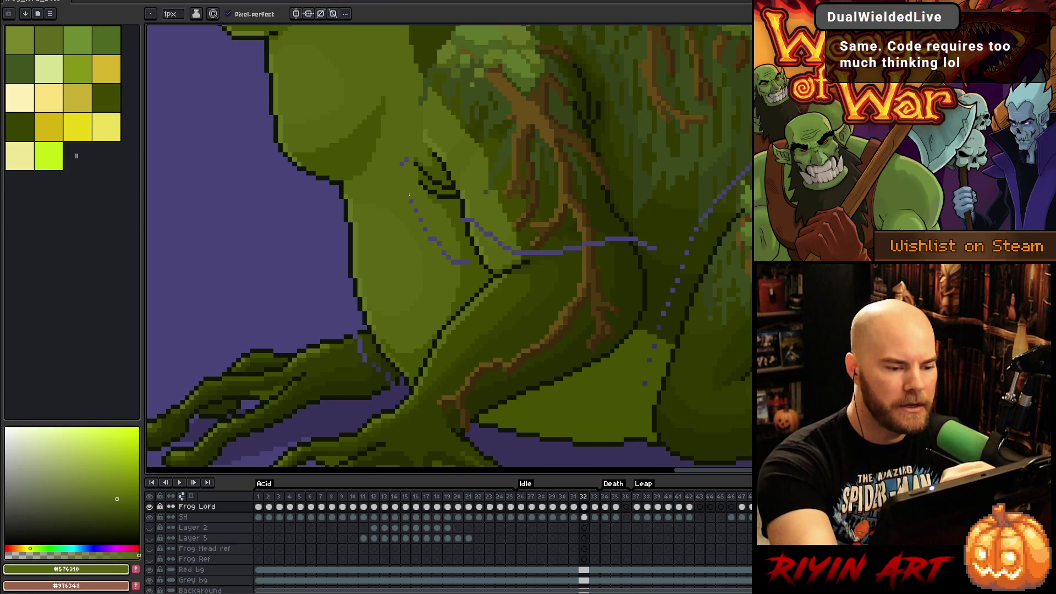
pyautogui.moveTo(435, 239); pyautogui.dragTo(441, 246)
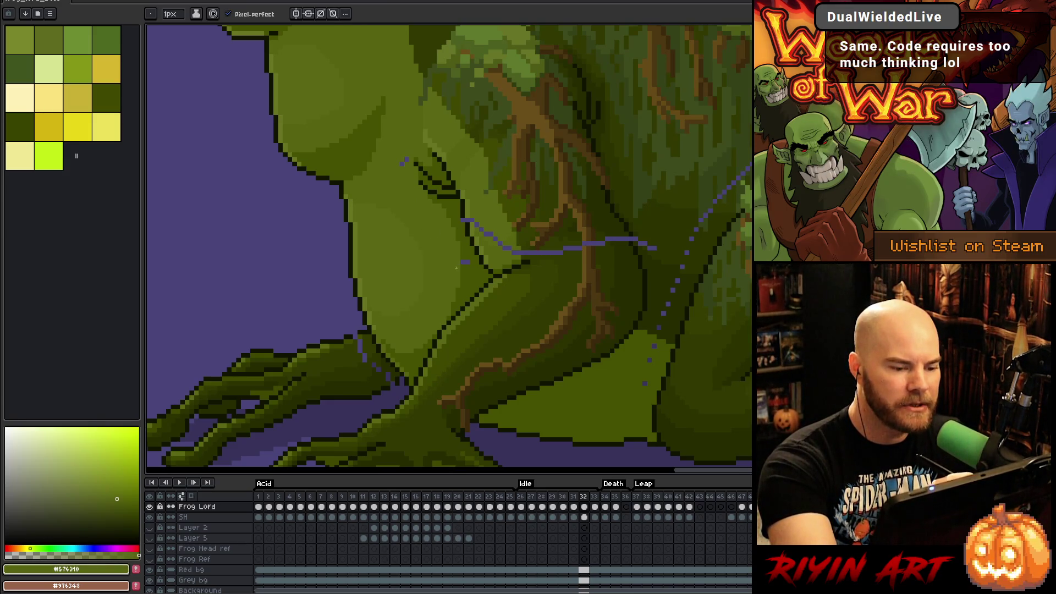
# Step: Paint darker greens over the purple pixels on the arm and near the shoulder
pyautogui.keyDown('alt'); pyautogui.click(466, 271); pyautogui.keyUp('alt')
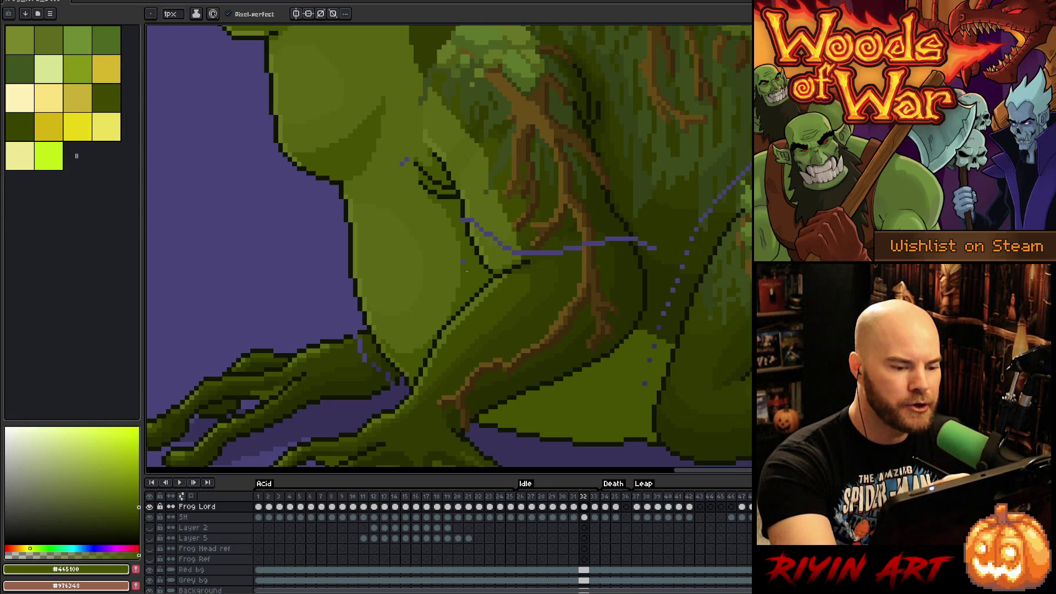
pyautogui.keyDown('alt'); pyautogui.click(464, 213); pyautogui.keyUp('alt')
pyautogui.keyDown('alt'); pyautogui.click(464, 219); pyautogui.keyUp('alt')
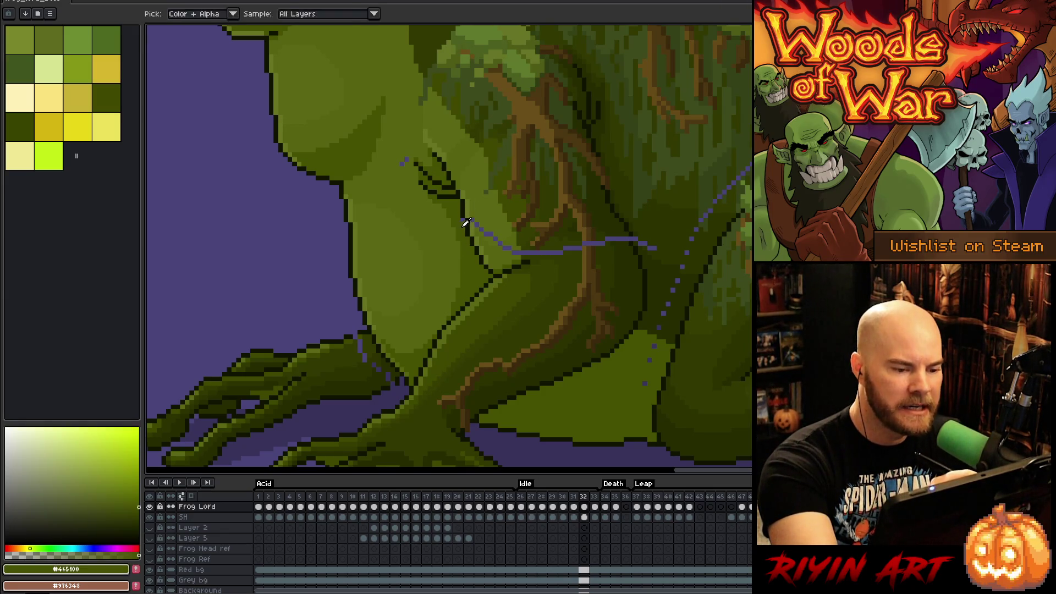
pyautogui.keyDown('alt'); pyautogui.click(471, 208); pyautogui.keyUp('alt')
pyautogui.click(472, 221)
pyautogui.keyDown('alt'); pyautogui.click(477, 211); pyautogui.keyUp('alt')
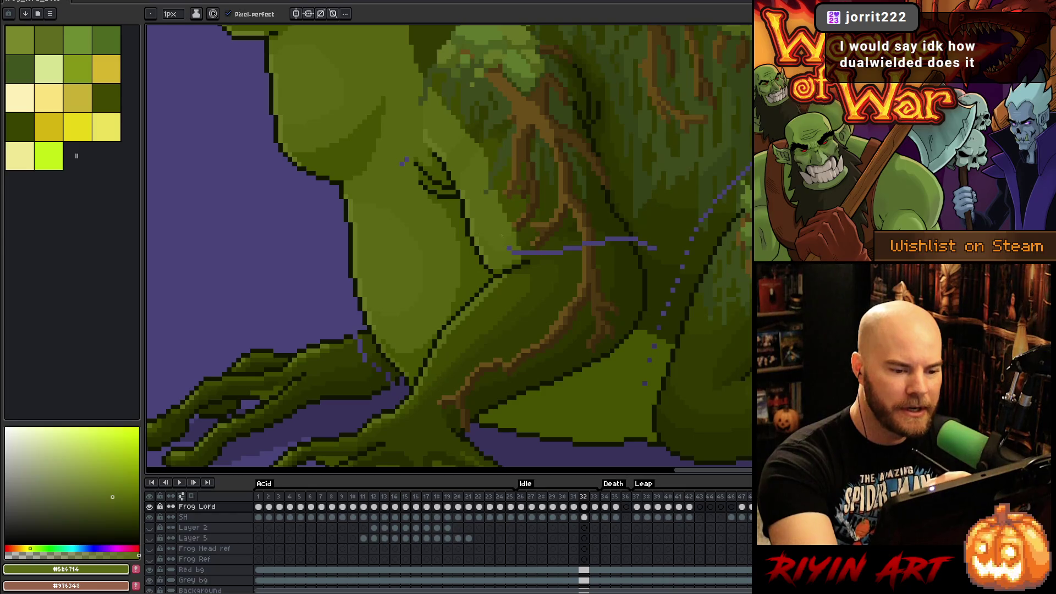
pyautogui.keyDown('alt'); pyautogui.click(511, 244); pyautogui.keyUp('alt')
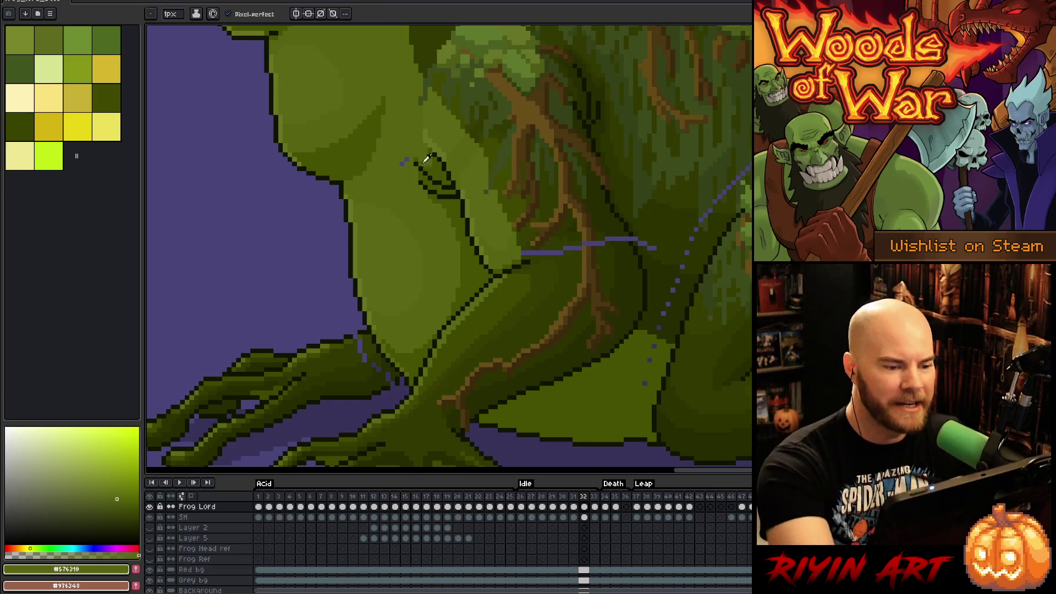
pyautogui.click(403, 161)
pyautogui.scroll(-5, 477, 350)
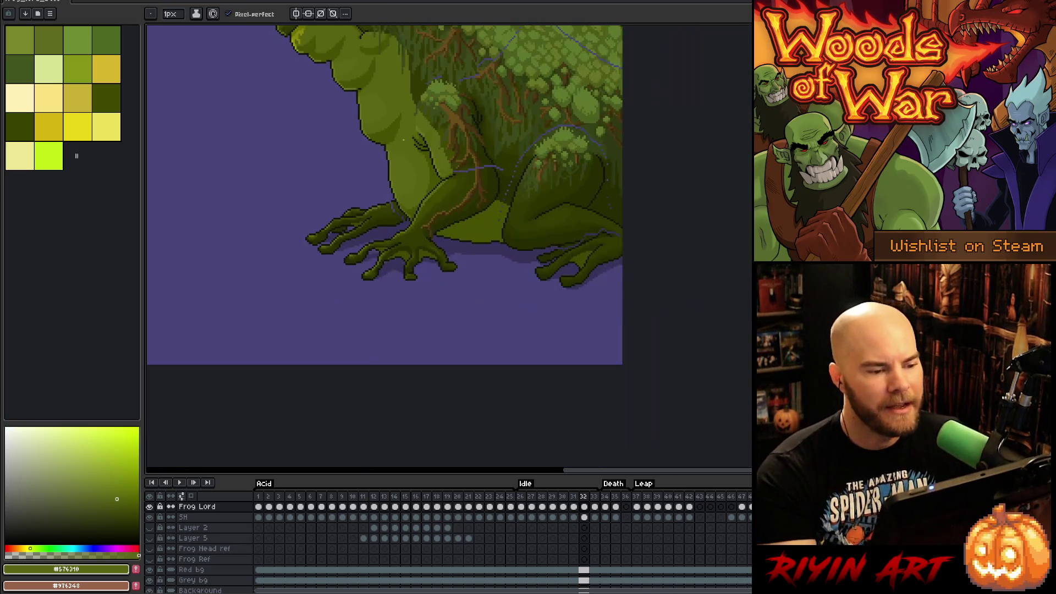
# Step: Recenter the frog, review the three frogs on frame 36, then play the Idle animation
pyautogui.moveTo(476, 350); pyautogui.dragTo(477, 318)
pyautogui.press('b')
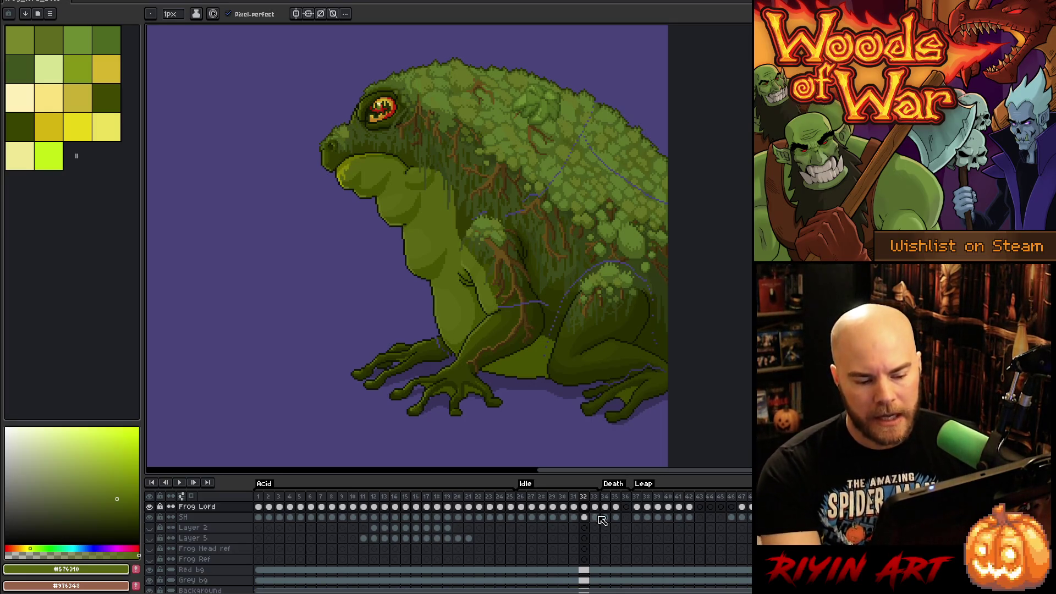
pyautogui.scroll(2, 631, 505)
pyautogui.scroll(-1, 631, 505)
pyautogui.click(626, 497)
pyautogui.press('space')
pyautogui.moveTo(399, 379); pyautogui.dragTo(533, 362)
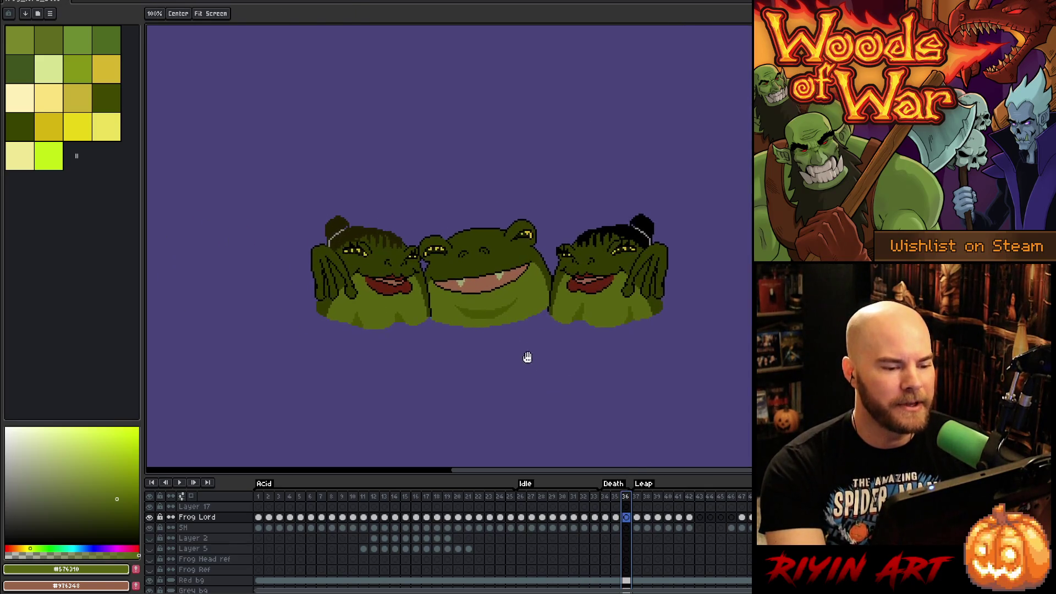
pyautogui.scroll(1, 489, 324)
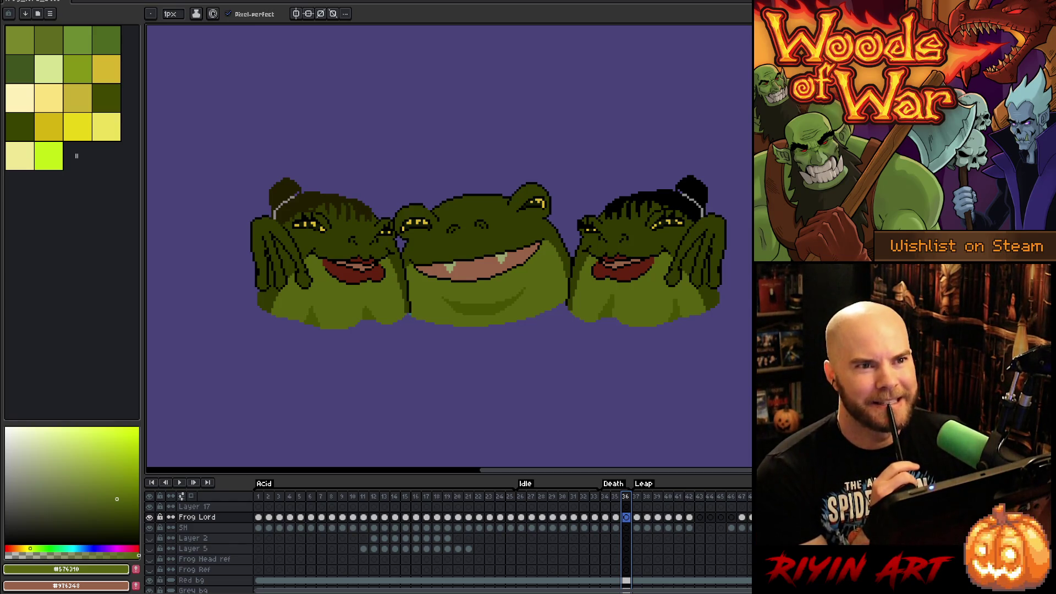
pyautogui.press('Return')
# Step: Pan across the canvas while the Idle animation plays
pyautogui.moveTo(640, 303); pyautogui.dragTo(492, 322)
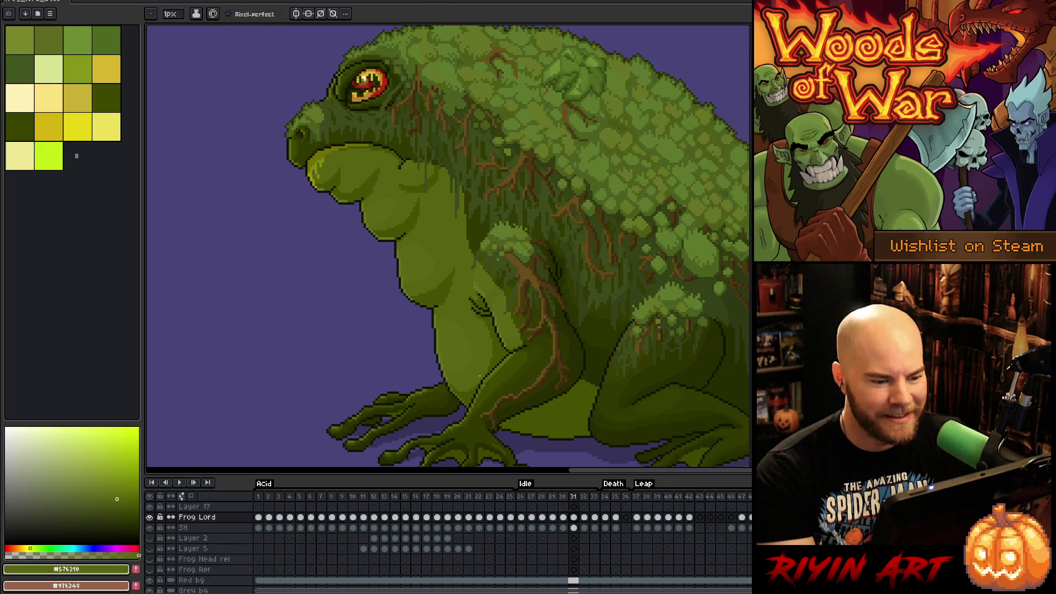
pyautogui.scroll(-2, 478, 376)
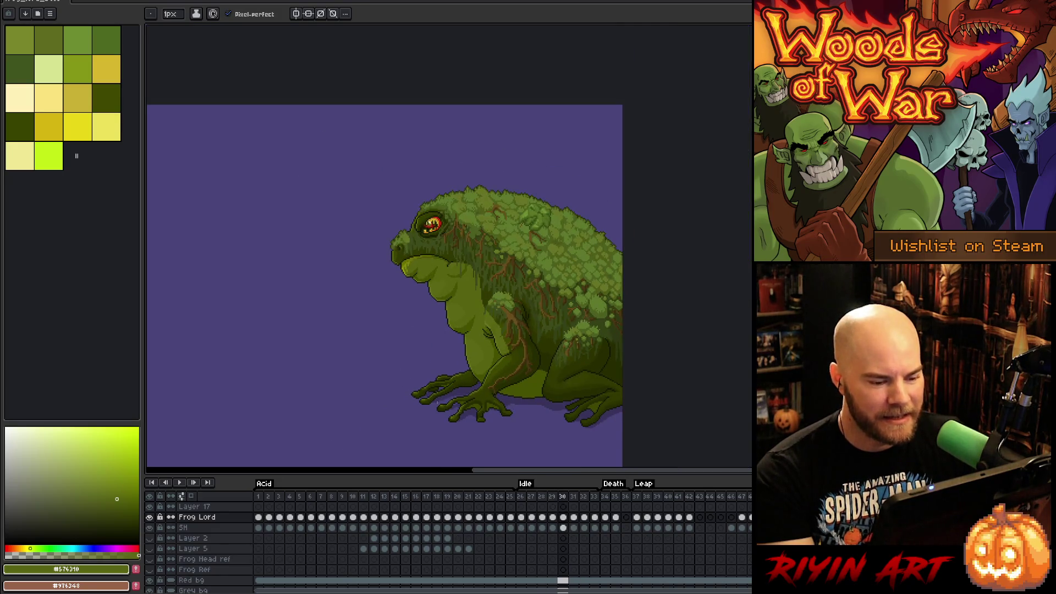
# Step: On frame 30, darken the stray purple pixel by the foot and lighten a dark head pixel
pyautogui.press('Left')
pyautogui.scroll(3, 467, 410)
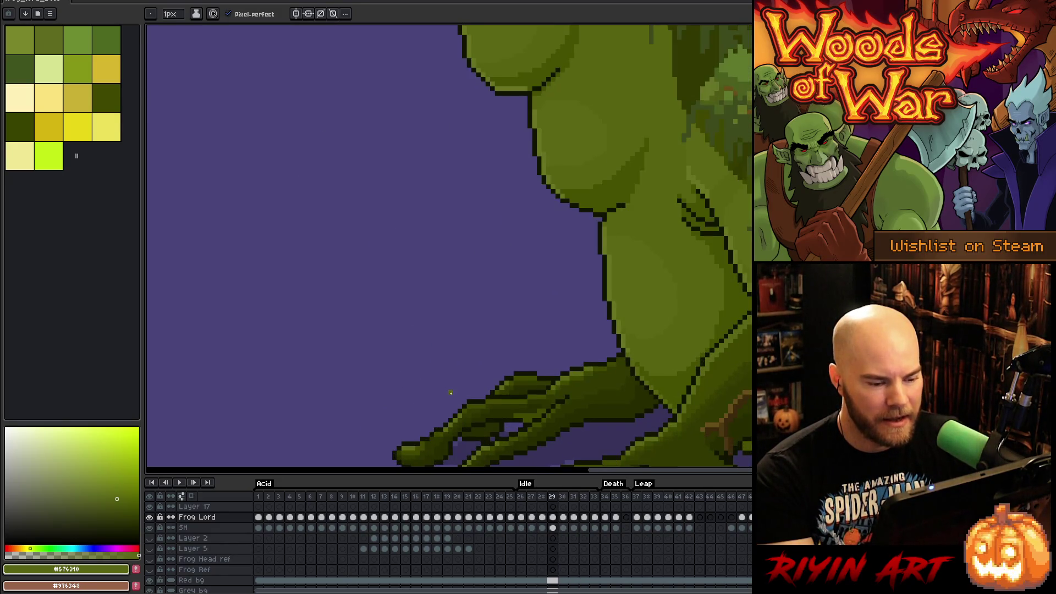
pyautogui.scroll(2, 484, 410)
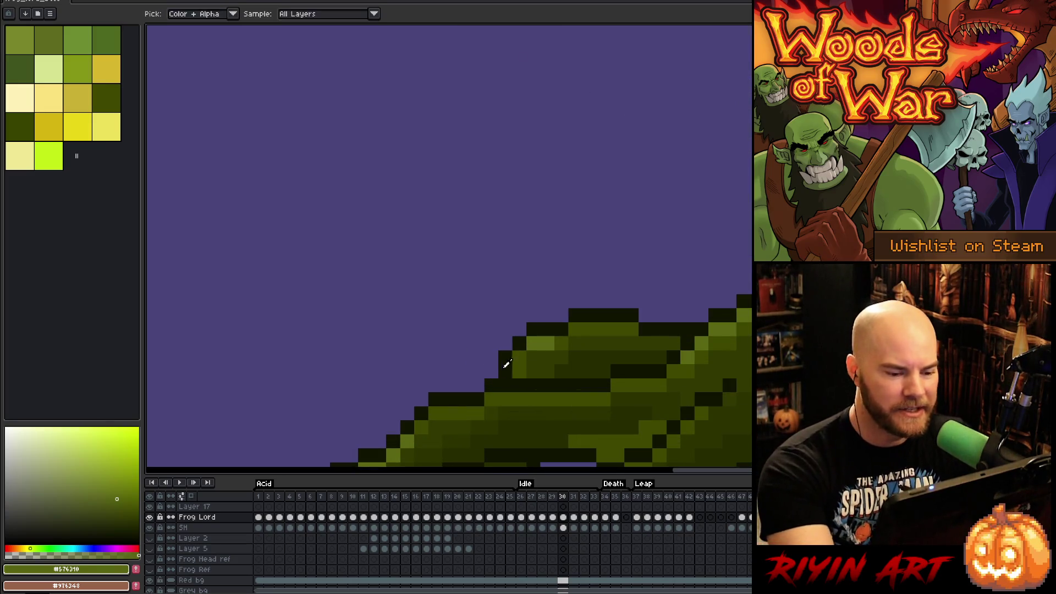
pyautogui.keyDown('alt'); pyautogui.click(493, 372); pyautogui.keyUp('alt')
pyautogui.keyDown('alt'); pyautogui.click(505, 366); pyautogui.keyUp('alt')
pyautogui.click(491, 371)
pyautogui.keyDown('alt'); pyautogui.click(522, 360); pyautogui.keyUp('alt')
pyautogui.click(604, 315)
pyautogui.scroll(-5, 606, 316)
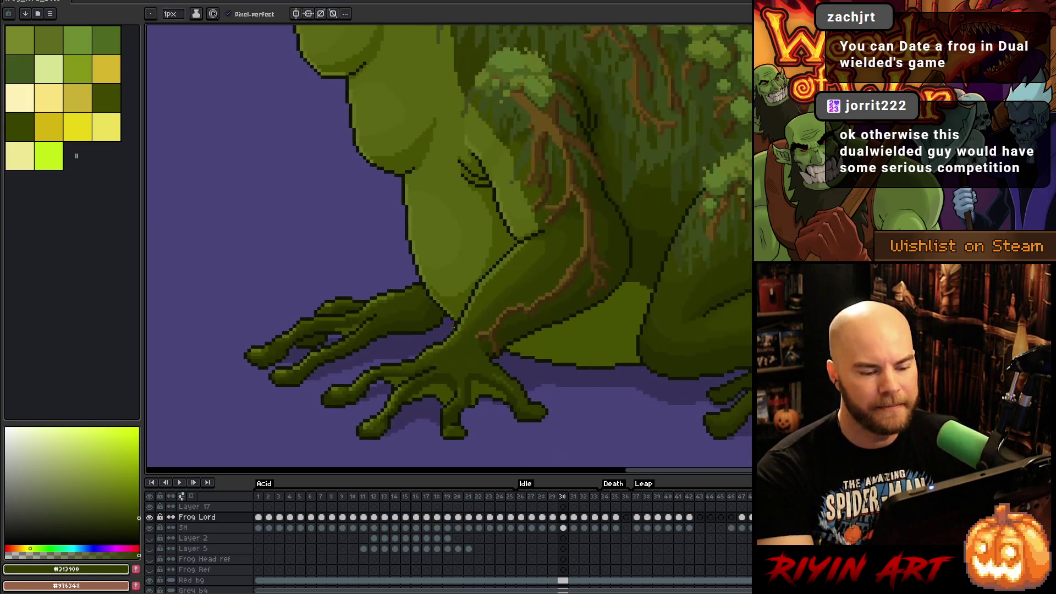
# Step: Flip between frames 30 and 31, sample the dark outline colour, and preview the animation
pyautogui.press('.')
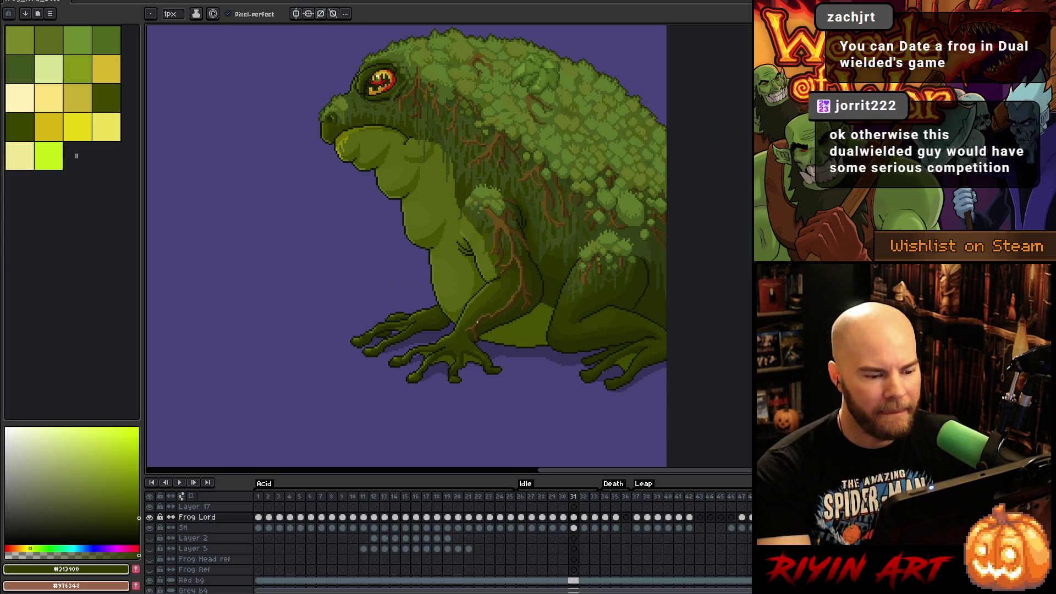
pyautogui.press(',')
pyautogui.press('.')
pyautogui.press(',')
pyautogui.scroll(5, 496, 330)
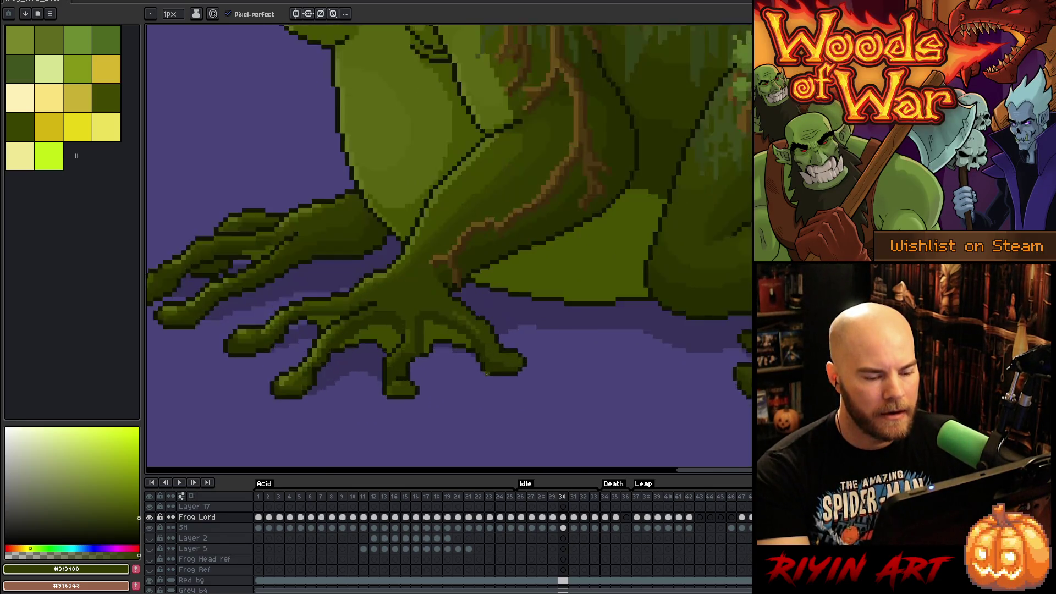
pyautogui.press('alt')
pyautogui.keyDown('alt'); pyautogui.click(511, 337); pyautogui.keyUp('alt')
pyautogui.scroll(-5, 514, 331)
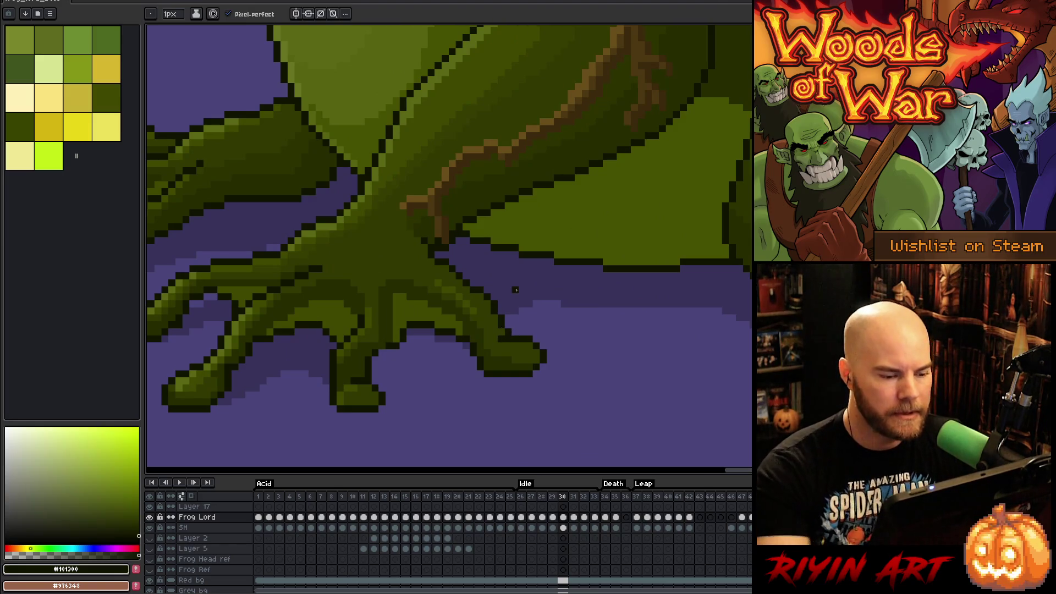
pyautogui.scroll(-2, 459, 315)
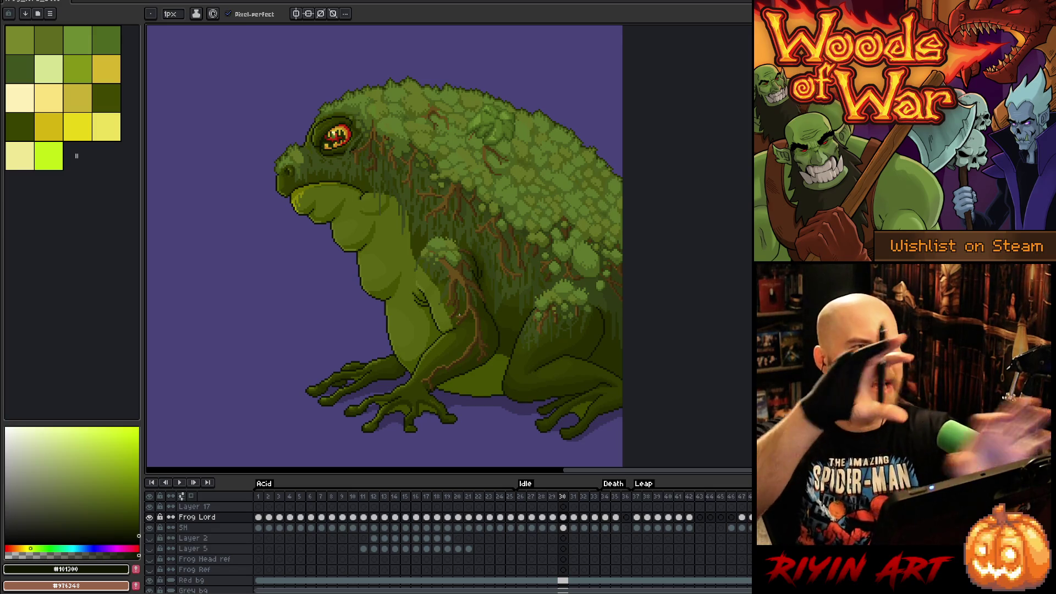
pyautogui.press('Return')
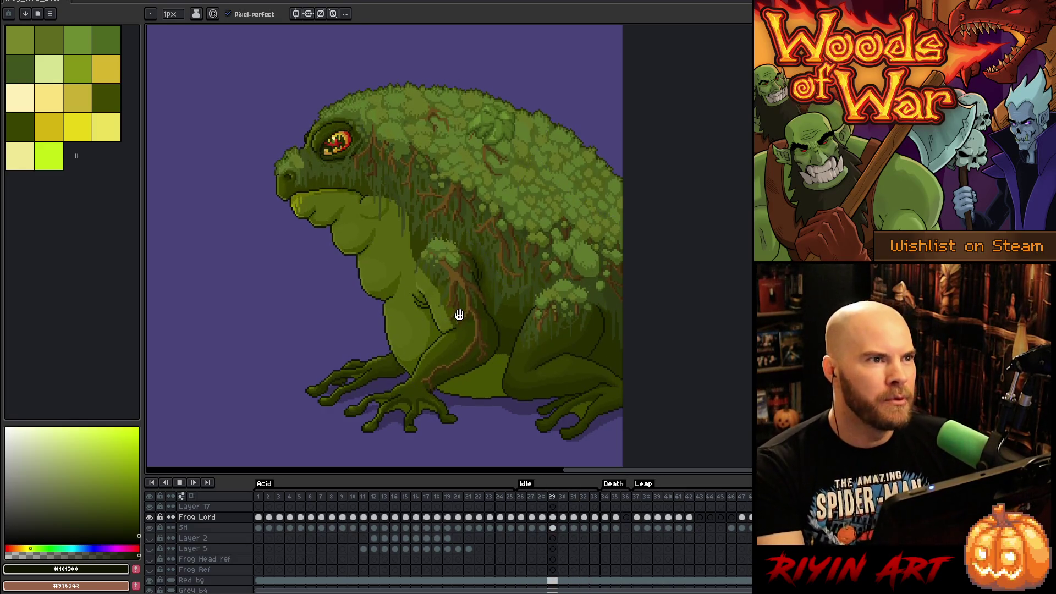
pyautogui.press('Return')
pyautogui.press('Return')
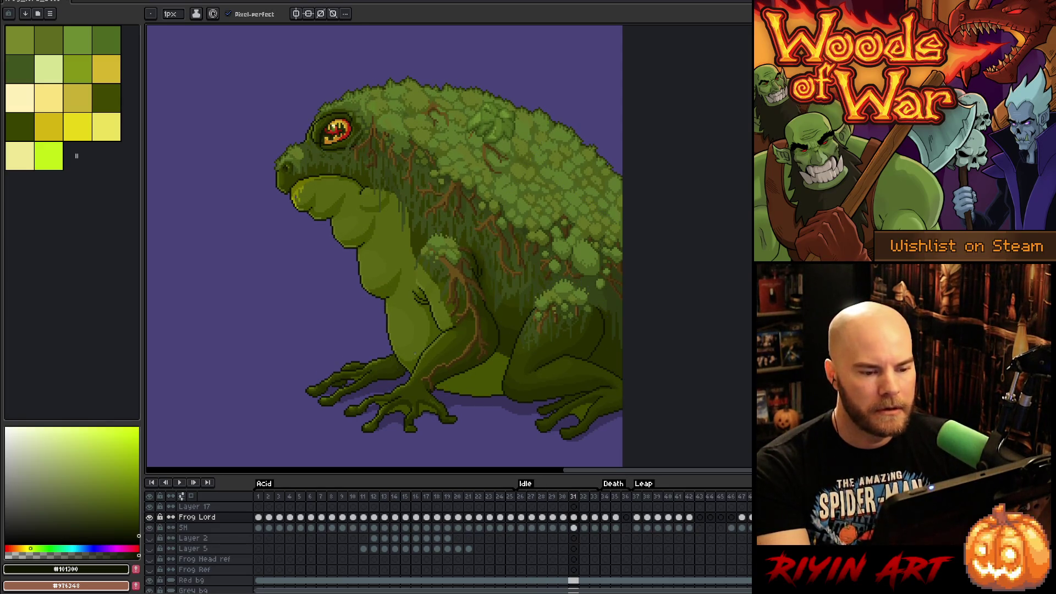
pyautogui.scroll(3, 416, 353)
# Step: Recolour the purple pixels along the front foot's edge with mid and dark greens
pyautogui.scroll(2, 391, 372)
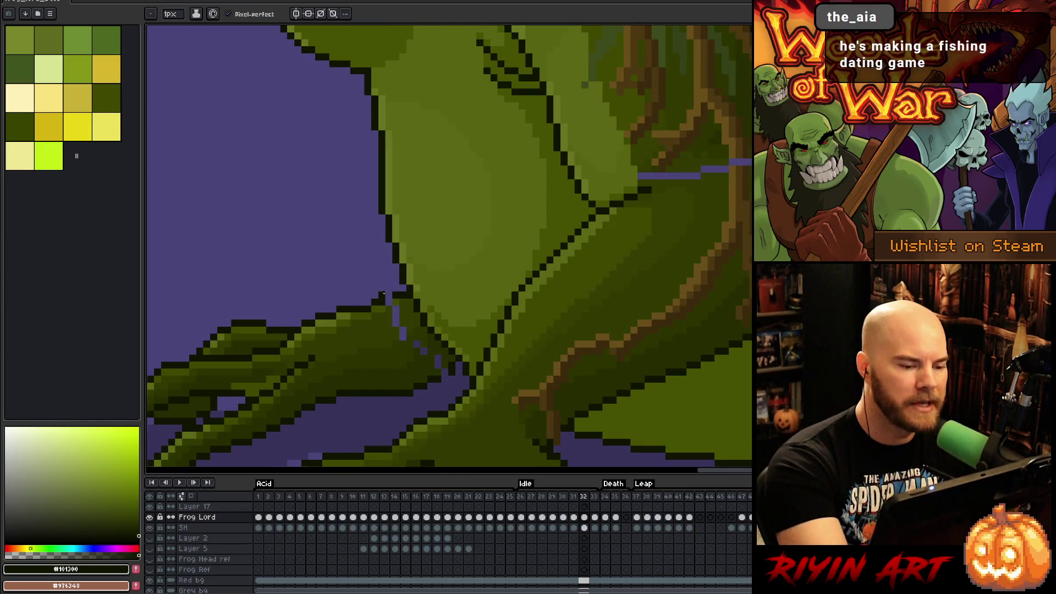
pyautogui.keyDown('alt'); pyautogui.click(386, 300); pyautogui.keyUp('alt')
pyautogui.keyDown('alt'); pyautogui.click(401, 306); pyautogui.keyUp('alt')
pyautogui.moveTo(396, 323); pyautogui.dragTo(396, 317)
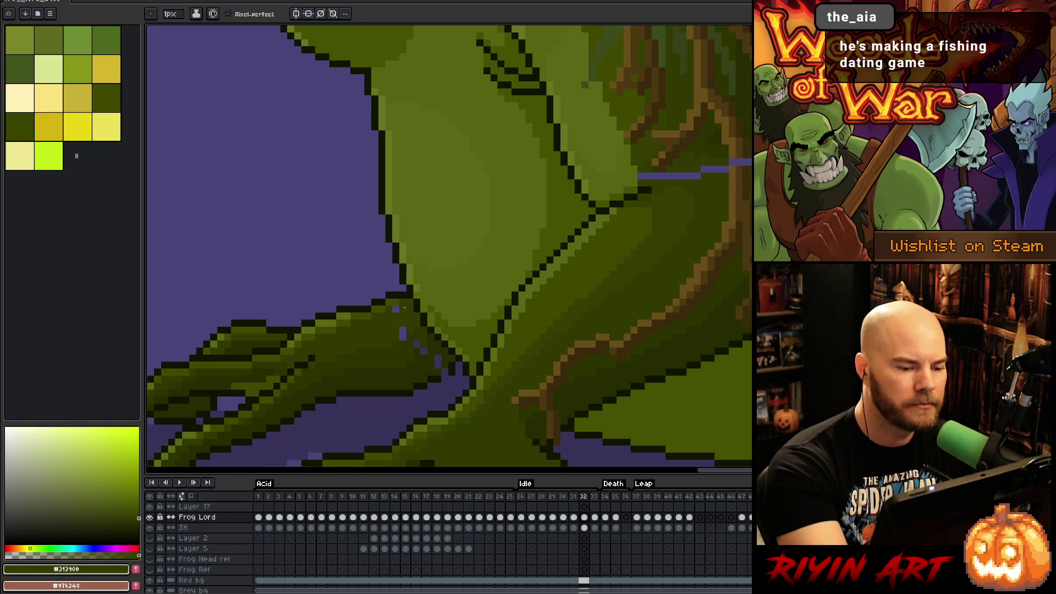
pyautogui.click(403, 331)
pyautogui.keyDown('alt'); pyautogui.click(424, 347); pyautogui.keyUp('alt')
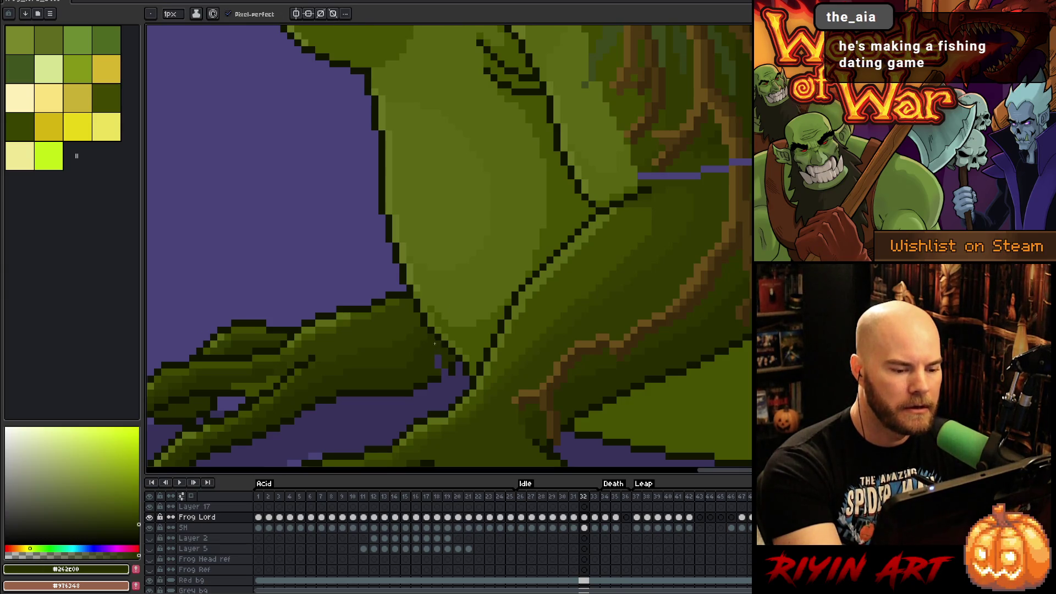
pyautogui.moveTo(438, 365); pyautogui.dragTo(437, 358)
pyautogui.keyDown('alt'); pyautogui.click(445, 379); pyautogui.keyUp('alt')
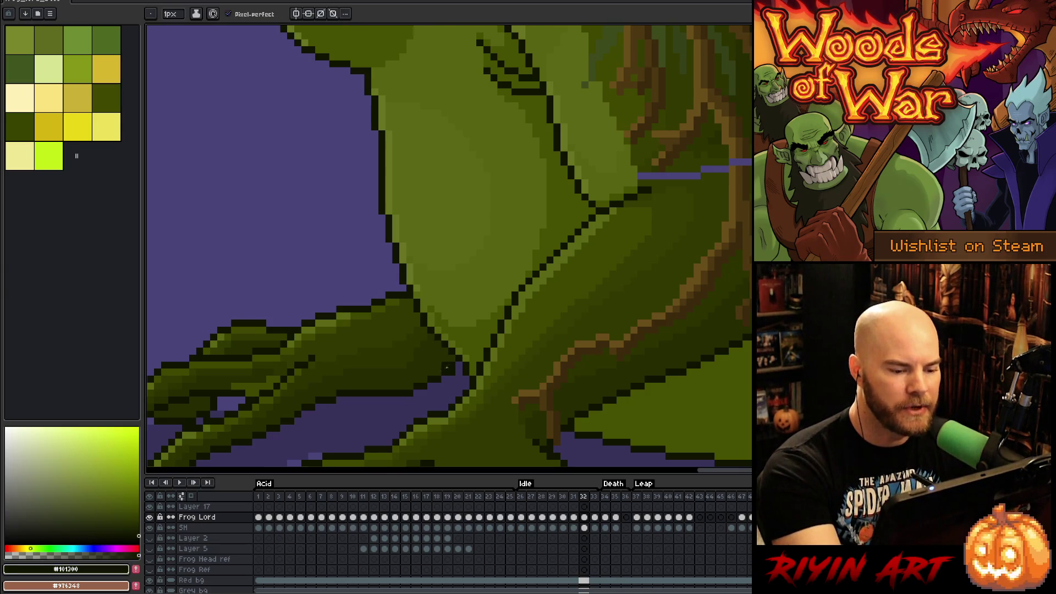
pyautogui.moveTo(671, 348); pyautogui.dragTo(513, 410)
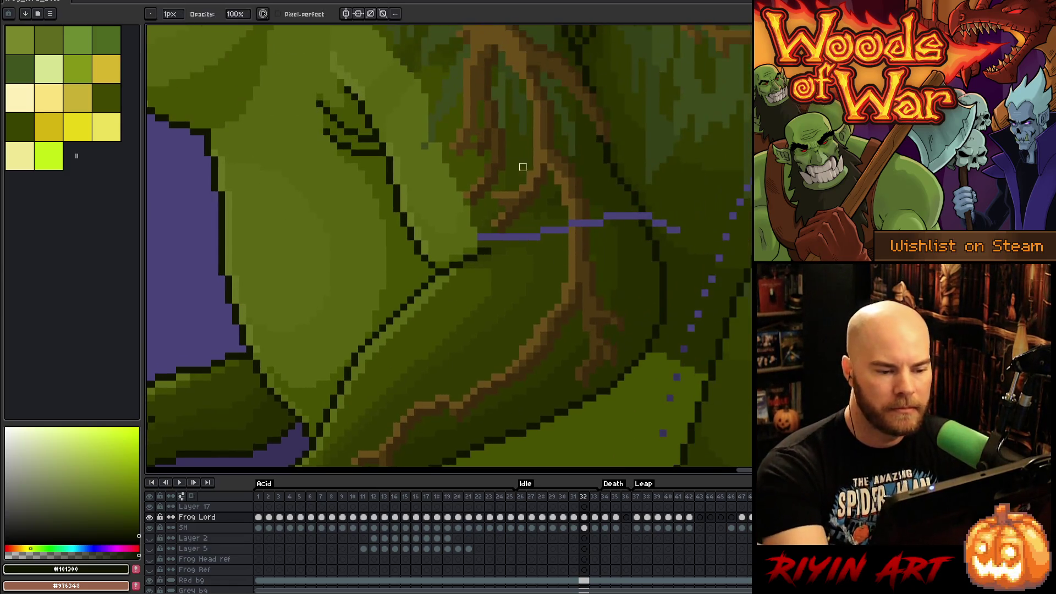
# Step: Paint the left part of the purple line across the body with sampled body green
pyautogui.keyDown('alt'); pyautogui.click(490, 227); pyautogui.keyUp('alt')
pyautogui.moveTo(481, 236); pyautogui.dragTo(564, 226)
pyautogui.press('alt')
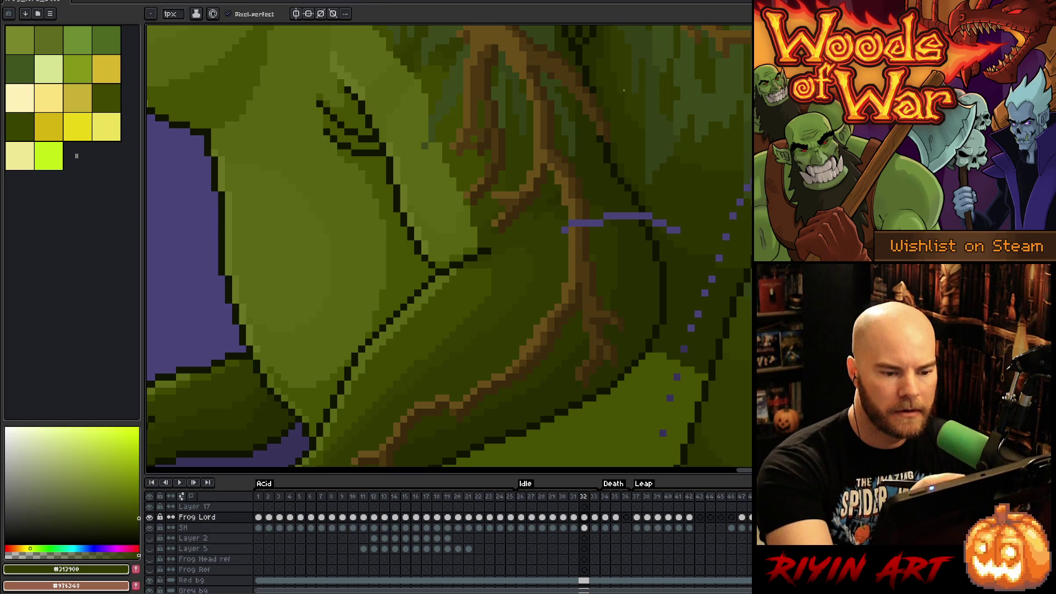
pyautogui.keyDown('alt'); pyautogui.click(558, 209); pyautogui.keyUp('alt')
# Step: Cover the purple line with root brown where it crosses the root, and with green beside it
pyautogui.keyDown('alt'); pyautogui.click(572, 204); pyautogui.keyUp('alt')
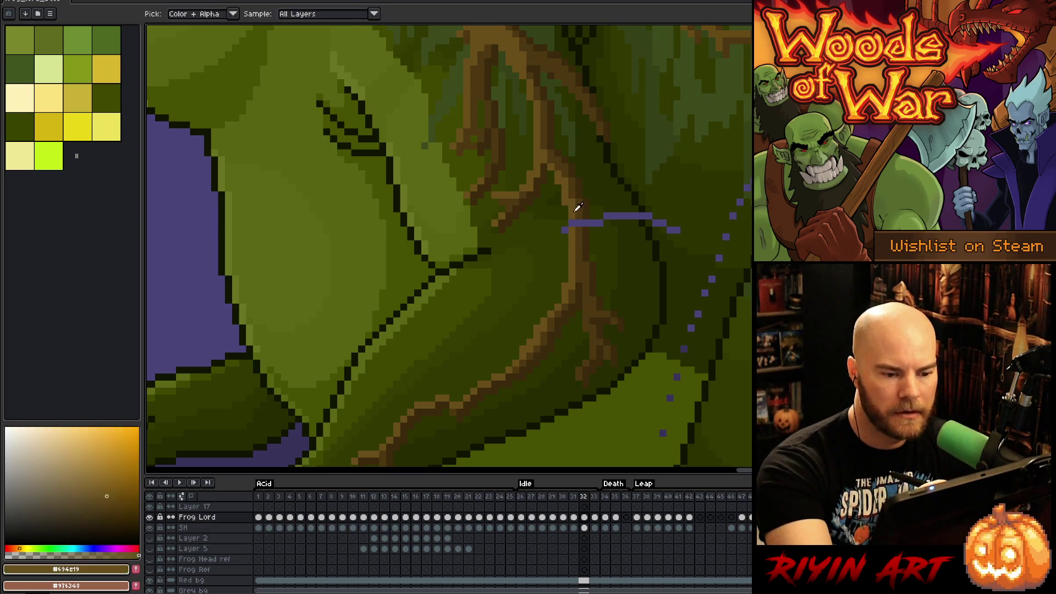
pyautogui.moveTo(573, 221); pyautogui.dragTo(583, 222)
pyautogui.click(586, 224)
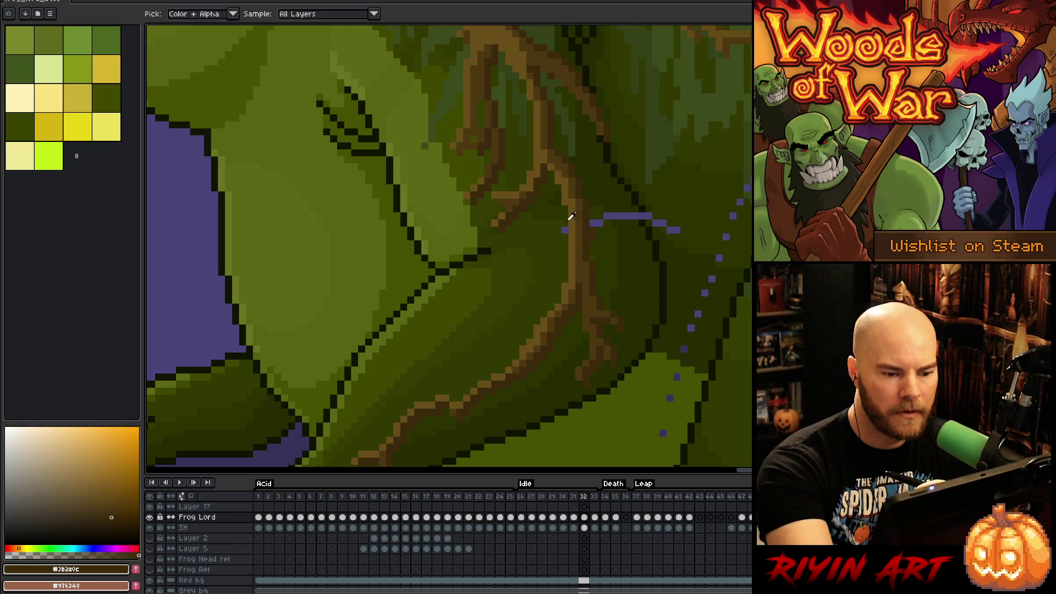
pyautogui.keyDown('alt'); pyautogui.click(564, 228); pyautogui.keyUp('alt')
pyautogui.click(599, 223)
pyautogui.keyDown('alt'); pyautogui.click(602, 230); pyautogui.keyUp('alt')
pyautogui.click(593, 223)
pyautogui.keyDown('alt'); pyautogui.click(608, 221); pyautogui.keyUp('alt')
pyautogui.click(613, 215)
# Step: Paint the right part of the purple line and the nearby stray pixels in darker body greens
pyautogui.keyDown('alt'); pyautogui.click(628, 188); pyautogui.keyUp('alt')
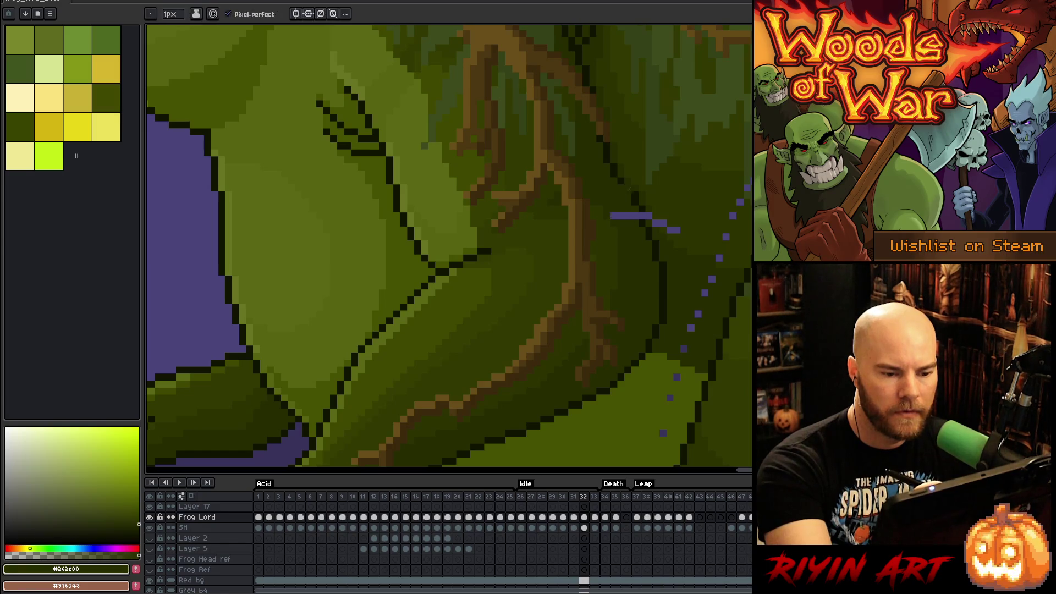
pyautogui.moveTo(610, 216); pyautogui.dragTo(638, 216)
pyautogui.keyDown('alt'); pyautogui.click(652, 209); pyautogui.keyUp('alt')
pyautogui.click(645, 216)
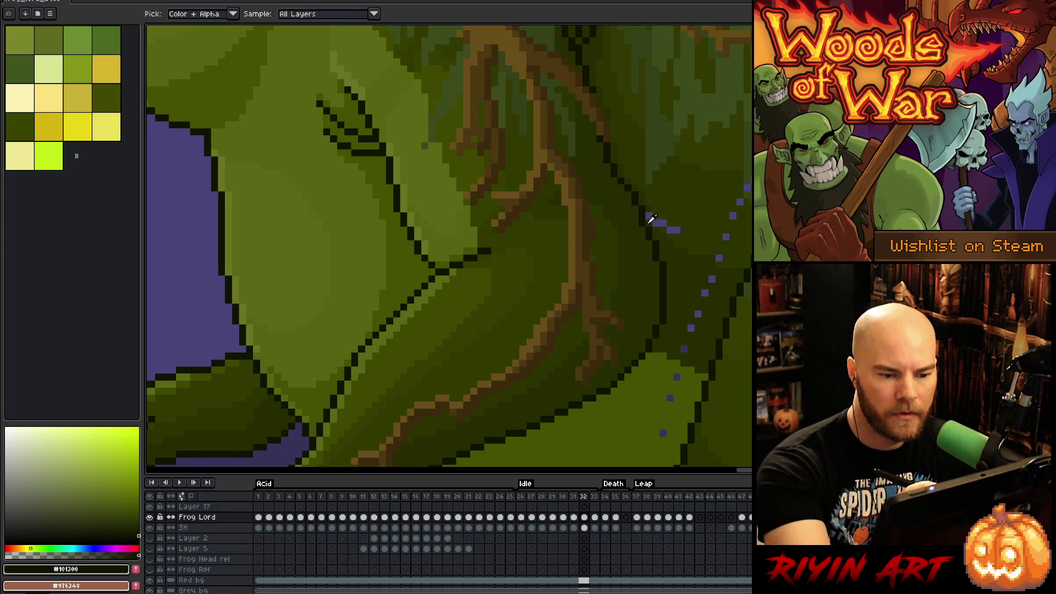
pyautogui.keyDown('alt'); pyautogui.click(660, 213); pyautogui.keyUp('alt')
pyautogui.keyDown('alt'); pyautogui.click(662, 219); pyautogui.keyUp('alt')
pyautogui.moveTo(661, 223); pyautogui.dragTo(679, 230)
# Step: Cover the diagonal purple dotted line on the lower body with dark and lighter greens
pyautogui.moveTo(729, 387); pyautogui.dragTo(641, 292)
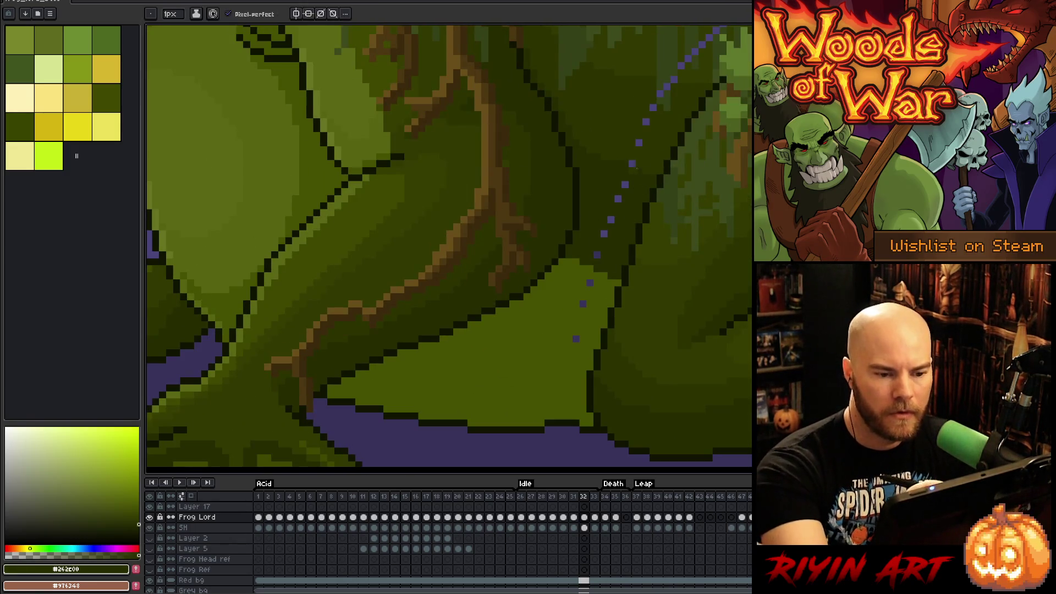
pyautogui.moveTo(624, 185); pyautogui.dragTo(597, 255)
pyautogui.keyDown('alt'); pyautogui.click(600, 302); pyautogui.keyUp('alt')
pyautogui.click(582, 304)
pyautogui.click(576, 338)
pyautogui.click(590, 283)
# Step: Replace the purple pixels along the frog's lower edge with the dark outline colour
pyautogui.moveTo(528, 381)
pyautogui.mouseDown()
pyautogui.moveTo(641, 247)
pyautogui.moveTo(616, 209)
pyautogui.moveTo(533, 363)
pyautogui.mouseUp()
pyautogui.hscroll(5, 531, 374)
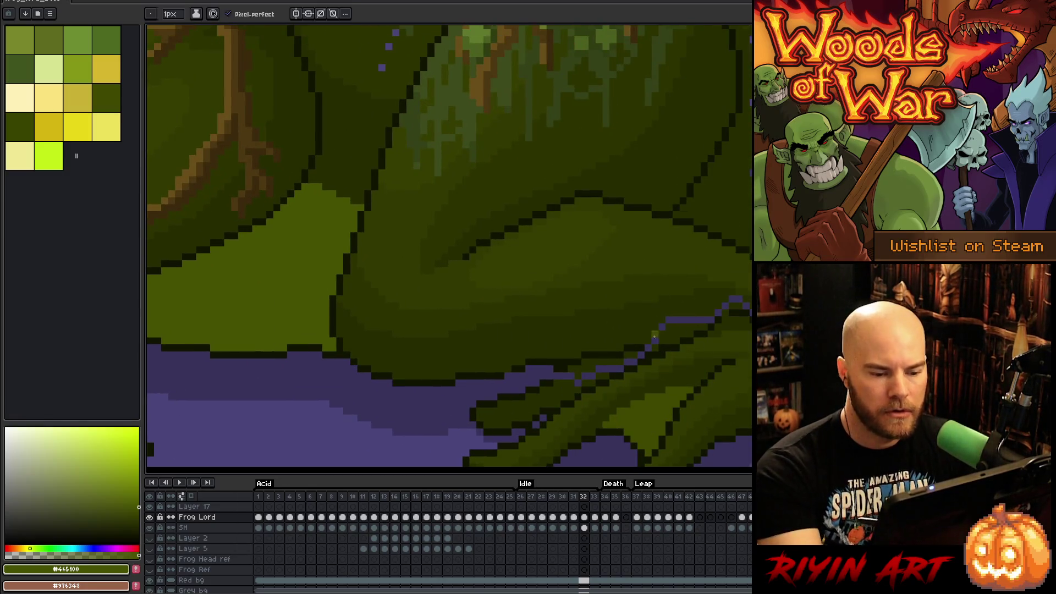
pyautogui.keyDown('alt'); pyautogui.click(554, 379); pyautogui.keyUp('alt')
pyautogui.click(563, 376)
pyautogui.click(572, 369)
pyautogui.click(576, 369)
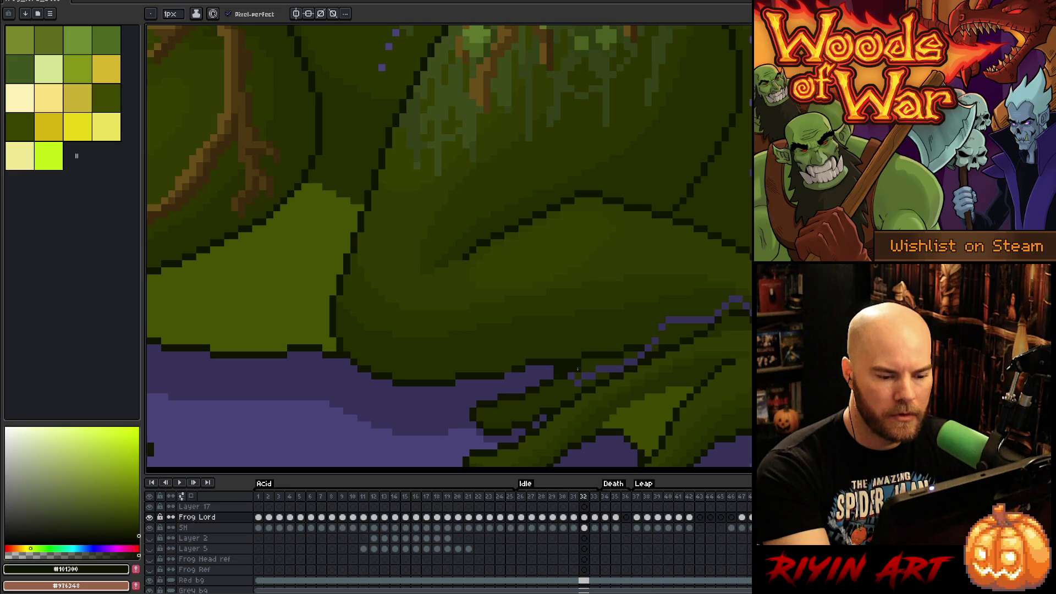
pyautogui.keyDown('alt'); pyautogui.click(682, 346); pyautogui.keyUp('alt')
pyautogui.click(596, 372)
pyautogui.click(608, 369)
pyautogui.click(627, 361)
pyautogui.click(615, 368)
pyautogui.click(631, 363)
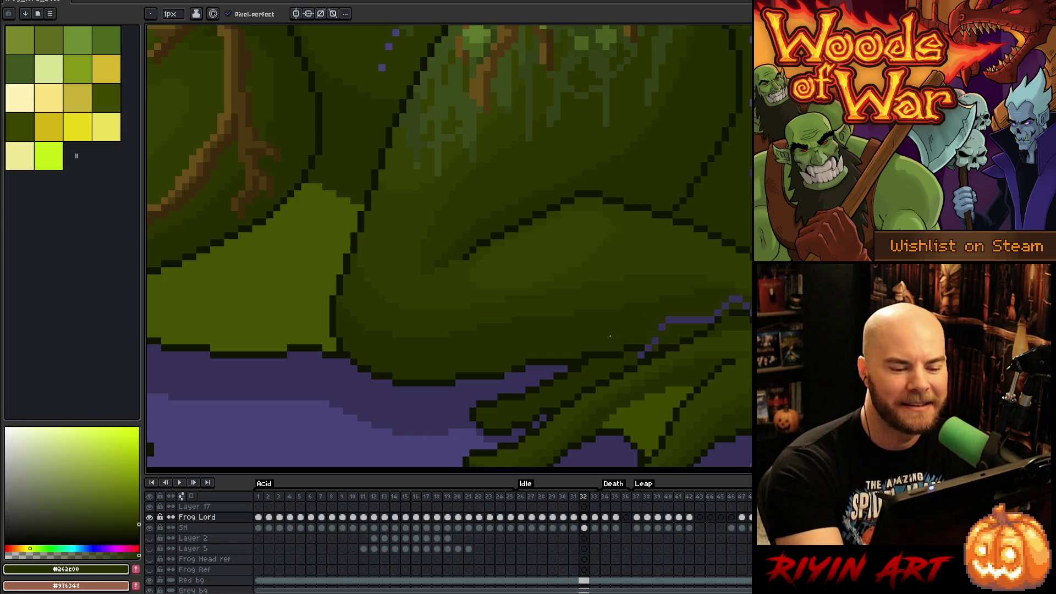
# Step: Paint over the purple strip in dark green, then fine-tune the green's shade lighter and darker
pyautogui.keyDown('alt'); pyautogui.click(594, 349); pyautogui.keyUp('alt')
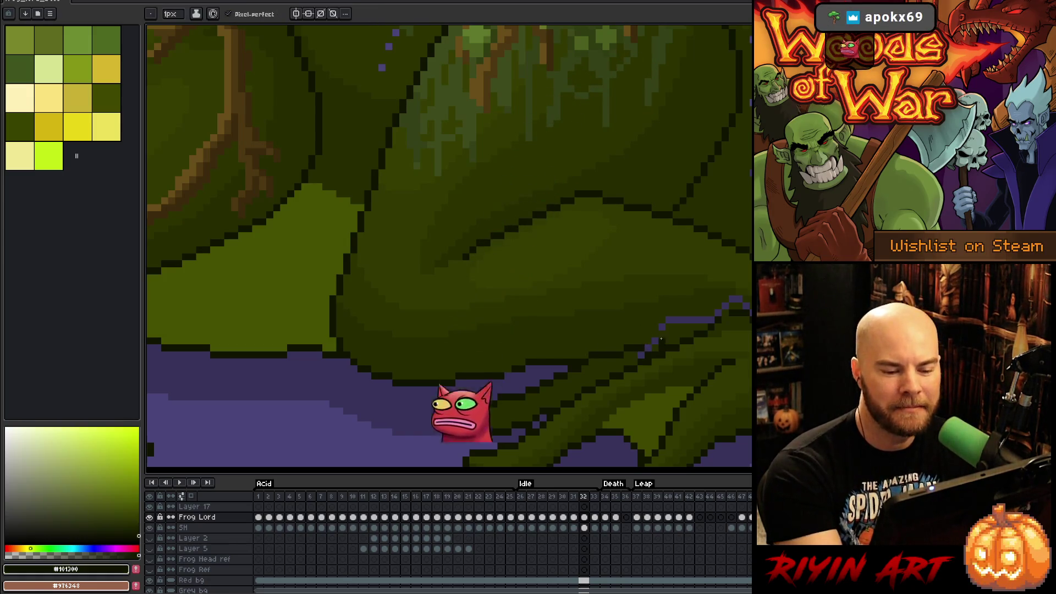
pyautogui.keyDown('alt'); pyautogui.click(632, 355); pyautogui.keyUp('alt')
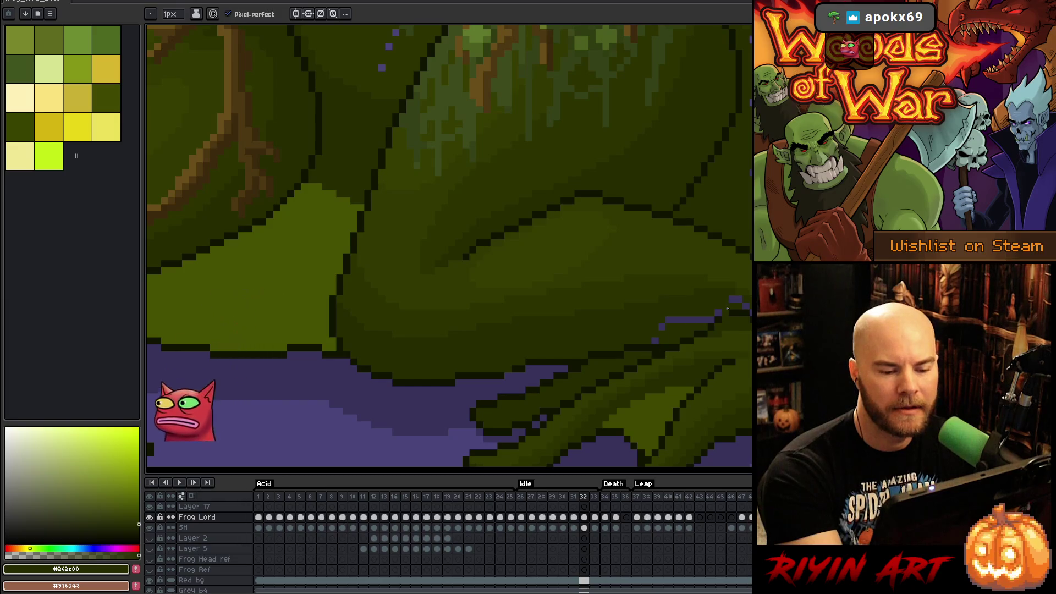
pyautogui.moveTo(679, 321); pyautogui.dragTo(724, 311)
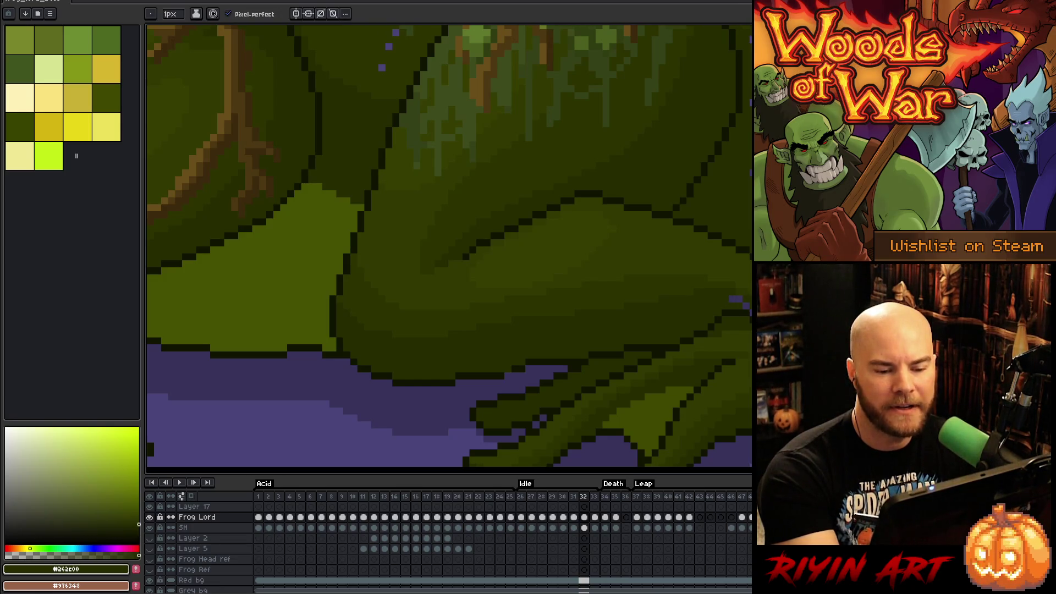
pyautogui.keyDown('alt'); pyautogui.click(741, 311); pyautogui.keyUp('alt')
pyautogui.keyDown('alt'); pyautogui.click(722, 302); pyautogui.keyUp('alt')
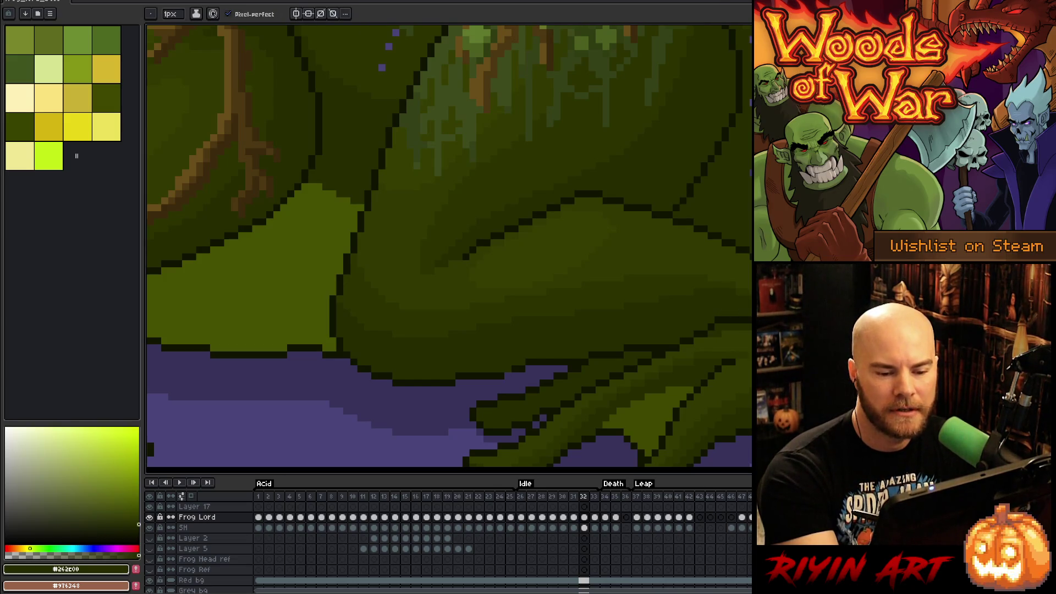
pyautogui.keyDown('alt'); pyautogui.click(726, 306); pyautogui.keyUp('alt')
pyautogui.keyDown('alt'); pyautogui.click(722, 303); pyautogui.keyUp('alt')
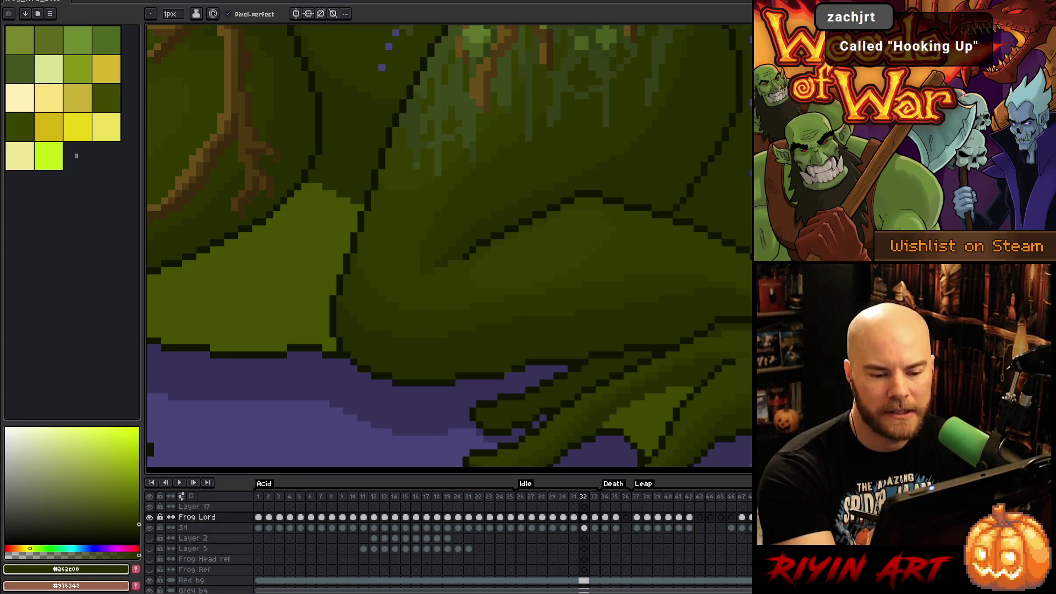
pyautogui.keyDown('alt'); pyautogui.click(727, 305); pyautogui.keyUp('alt')
pyautogui.keyDown('alt'); pyautogui.click(731, 297); pyautogui.keyUp('alt')
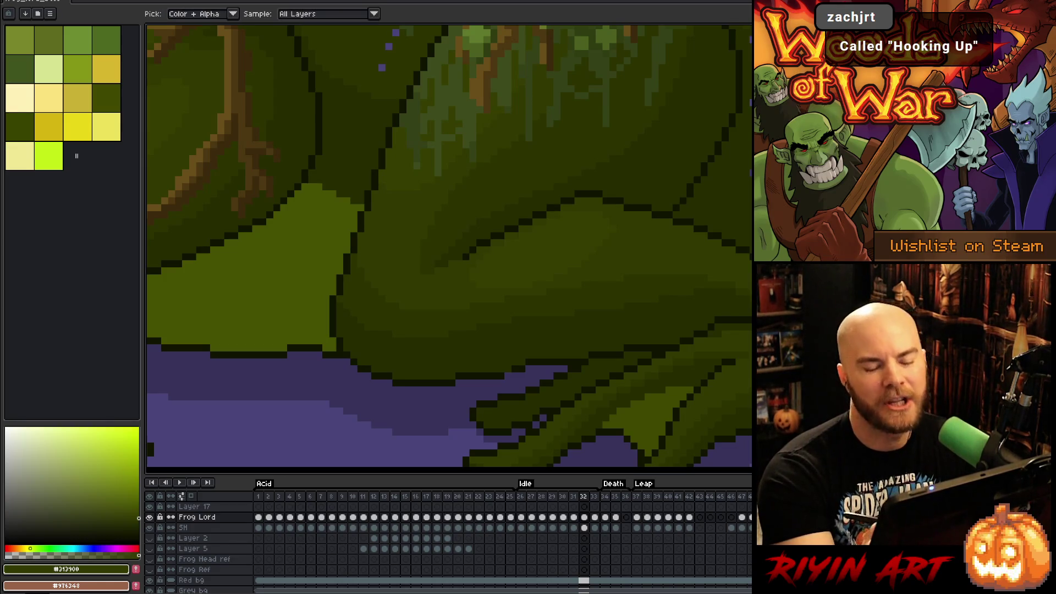
pyautogui.press('space')
# Step: Paint out the purple pixels at the arc's upper-right end with mid green and dark olive
pyautogui.moveTo(741, 373)
pyautogui.mouseDown()
pyautogui.moveTo(740, 211)
pyautogui.moveTo(707, 418)
pyautogui.mouseUp()
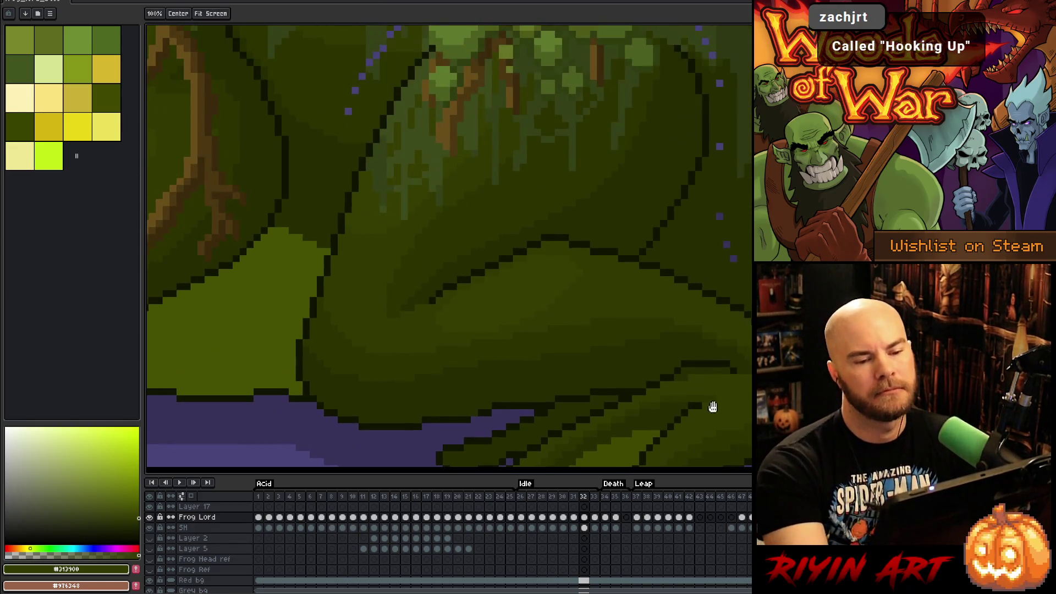
pyautogui.keyDown('alt'); pyautogui.click(731, 252); pyautogui.keyUp('alt')
pyautogui.moveTo(730, 252); pyautogui.dragTo(718, 417)
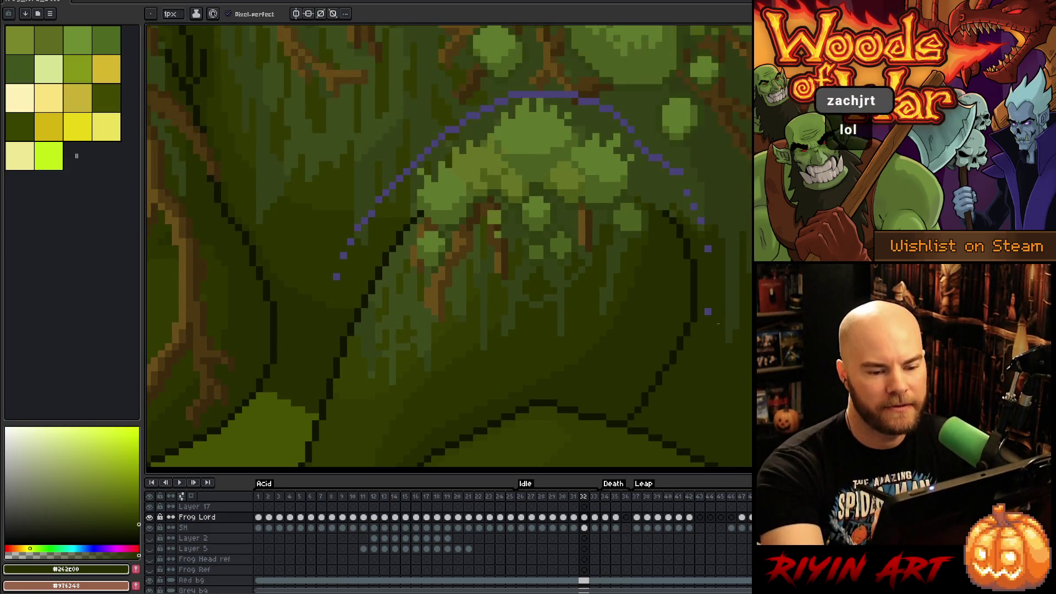
pyautogui.keyDown('alt'); pyautogui.click(707, 210); pyautogui.keyUp('alt')
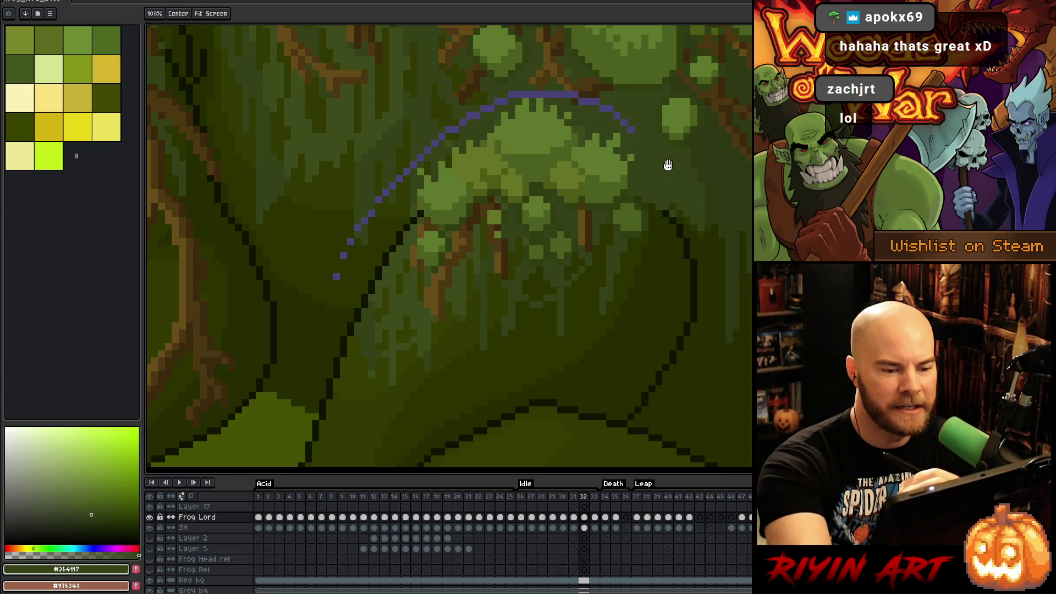
pyautogui.moveTo(668, 164); pyautogui.dragTo(729, 215)
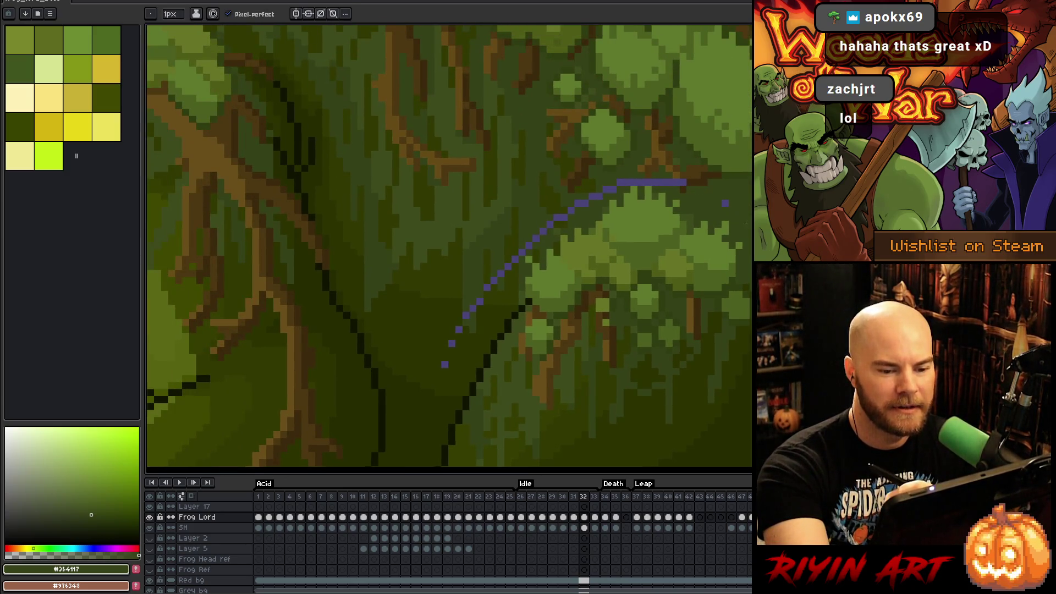
pyautogui.click(683, 182)
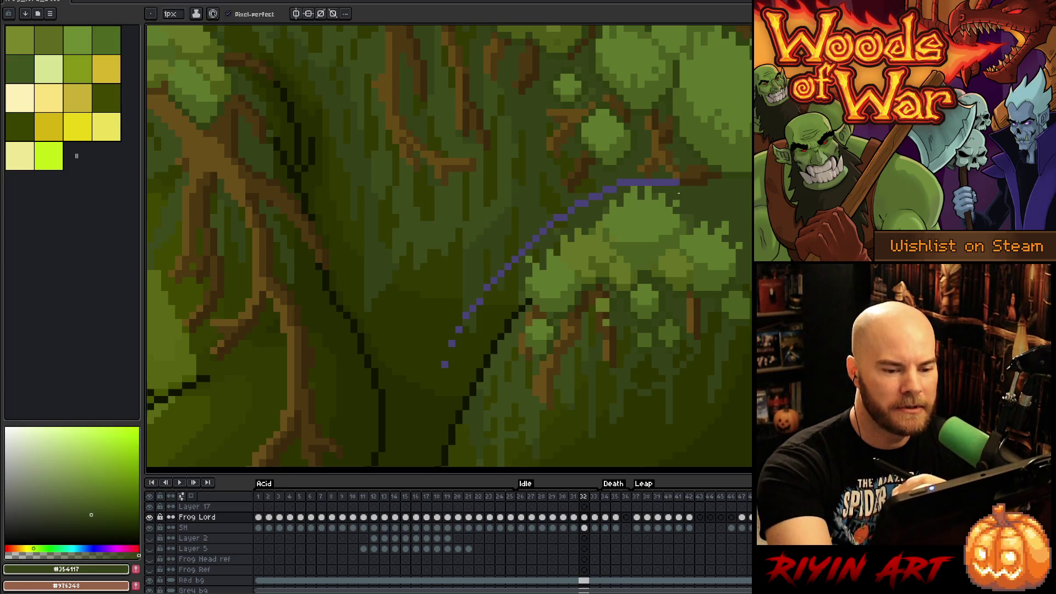
pyautogui.click(593, 196)
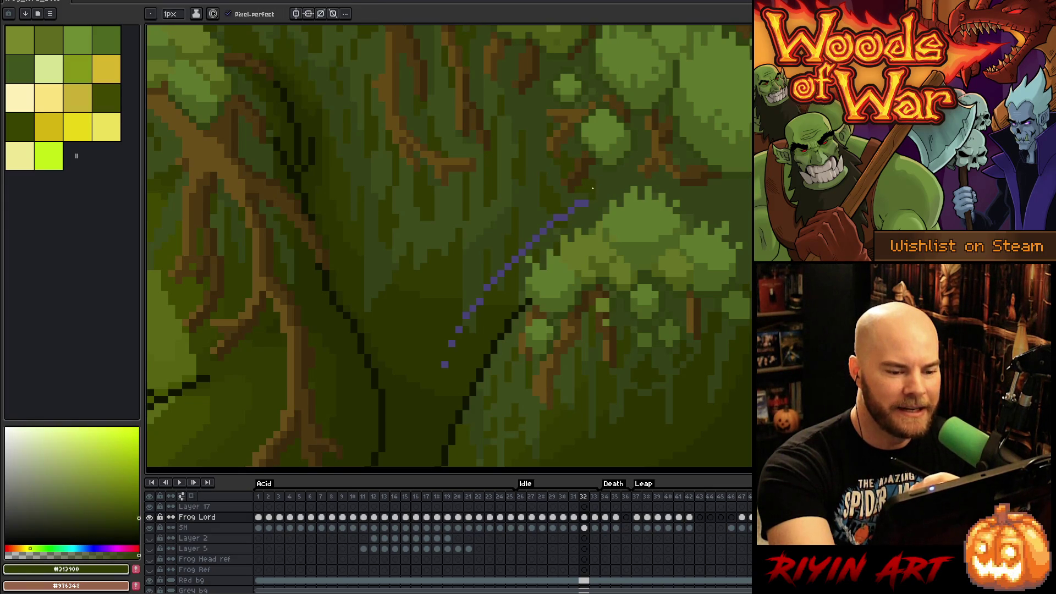
pyautogui.keyDown('alt'); pyautogui.click(575, 208); pyautogui.keyUp('alt')
pyautogui.click(571, 210)
pyautogui.click(558, 218)
# Step: Paint the descending purple stroke's pixels mid green, down to its lower end
pyautogui.keyDown('alt'); pyautogui.click(550, 222); pyautogui.keyUp('alt')
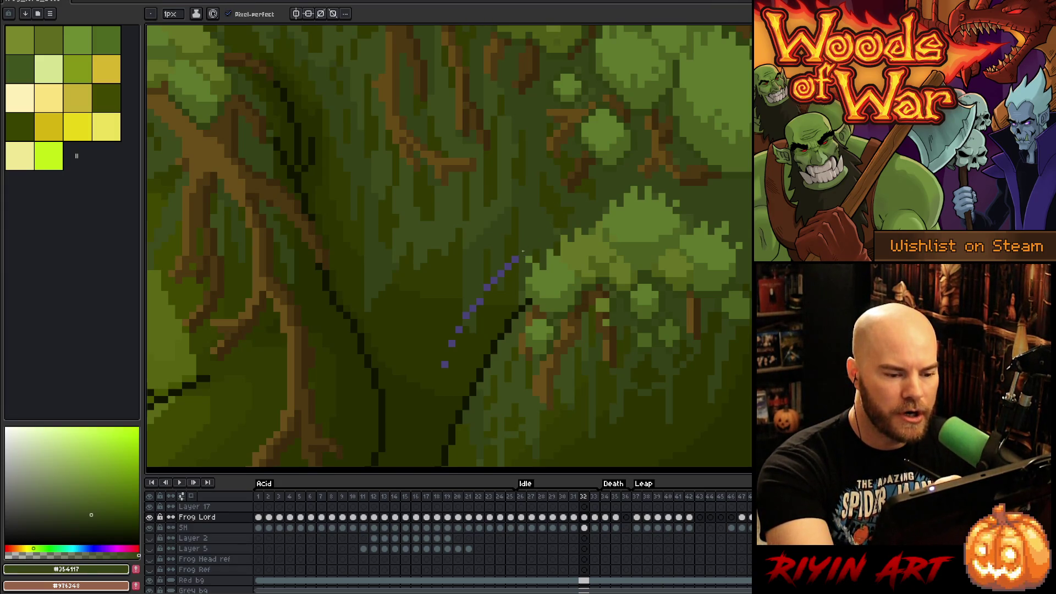
pyautogui.click(508, 267)
pyautogui.click(501, 274)
pyautogui.click(494, 281)
pyautogui.click(487, 287)
pyautogui.click(481, 302)
pyautogui.click(466, 316)
pyautogui.click(459, 329)
pyautogui.click(452, 343)
pyautogui.click(444, 365)
pyautogui.moveTo(445, 364)
pyautogui.mouseDown()
pyautogui.moveTo(415, 437)
pyautogui.moveTo(590, 396)
pyautogui.mouseUp()
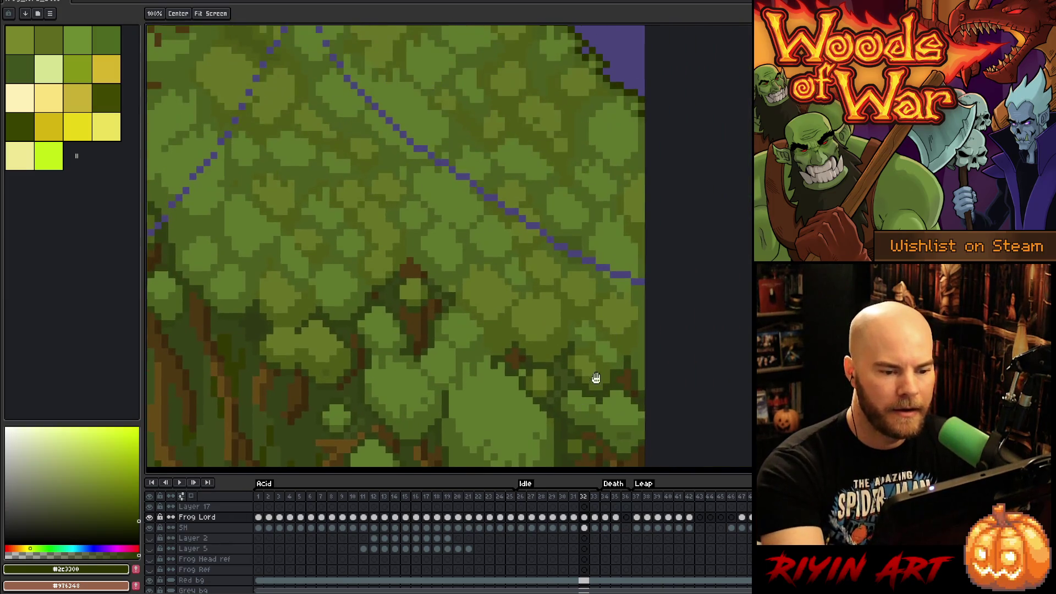
# Step: Paint the diagonal line's end purple pixels with sampled leaf greens
pyautogui.keyDown('alt'); pyautogui.click(633, 275); pyautogui.keyUp('alt')
pyautogui.moveTo(610, 274); pyautogui.dragTo(578, 255)
pyautogui.keyDown('alt'); pyautogui.click(638, 288); pyautogui.keyUp('alt')
pyautogui.keyDown('alt'); pyautogui.click(575, 249); pyautogui.keyUp('alt')
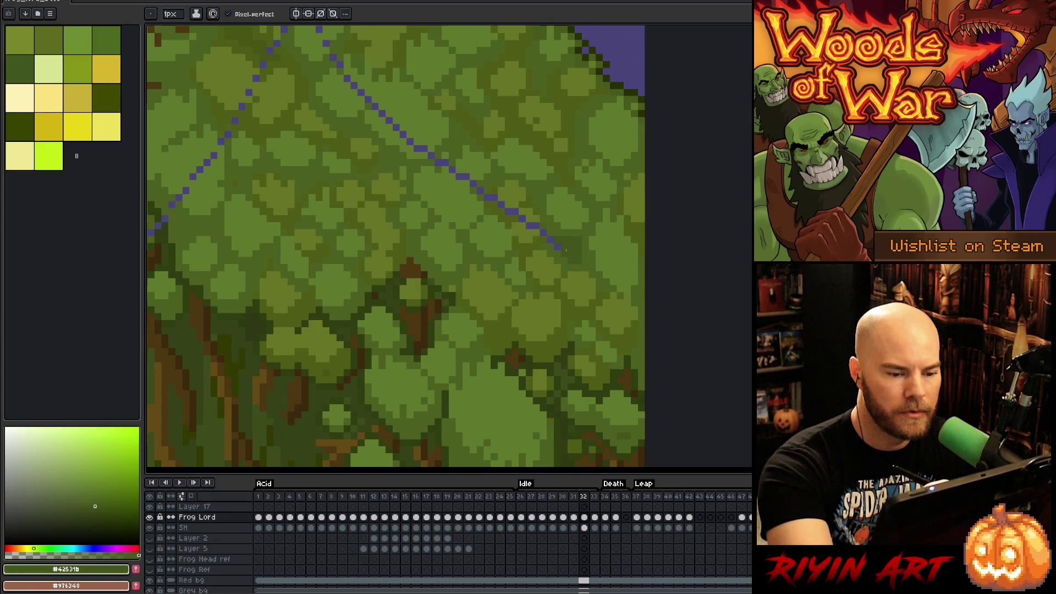
pyautogui.click(550, 240)
pyautogui.keyDown('alt'); pyautogui.click(547, 233); pyautogui.keyUp('alt')
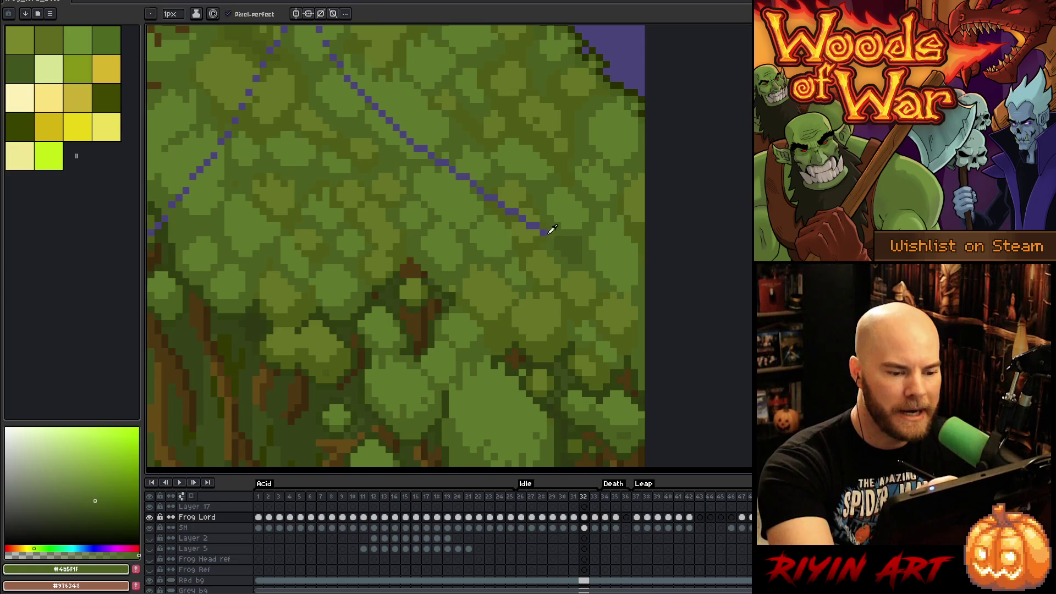
pyautogui.keyDown('alt'); pyautogui.click(539, 223); pyautogui.keyUp('alt')
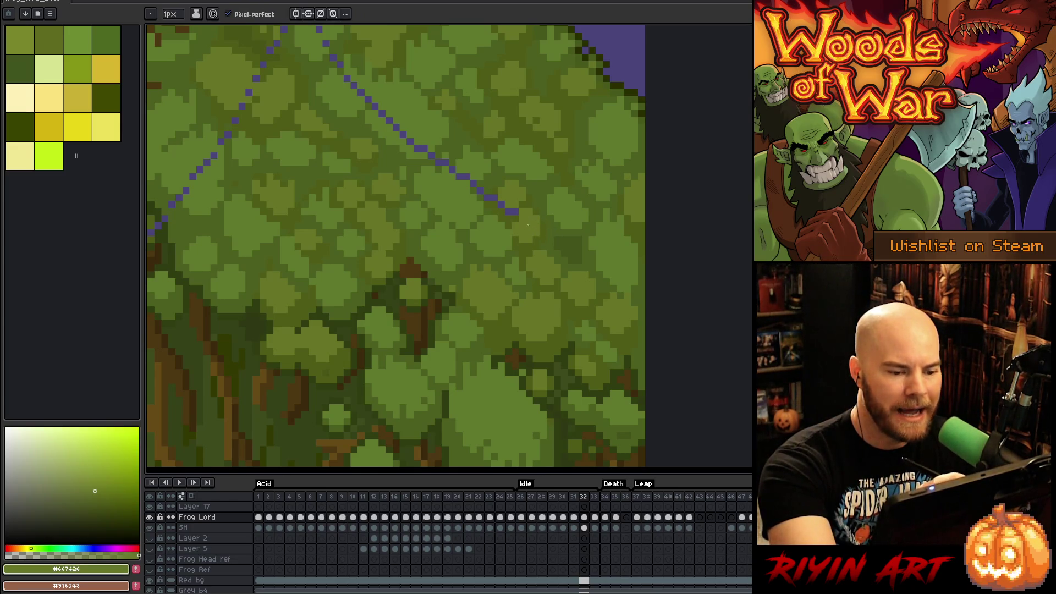
pyautogui.keyDown('alt'); pyautogui.click(516, 212); pyautogui.keyUp('alt')
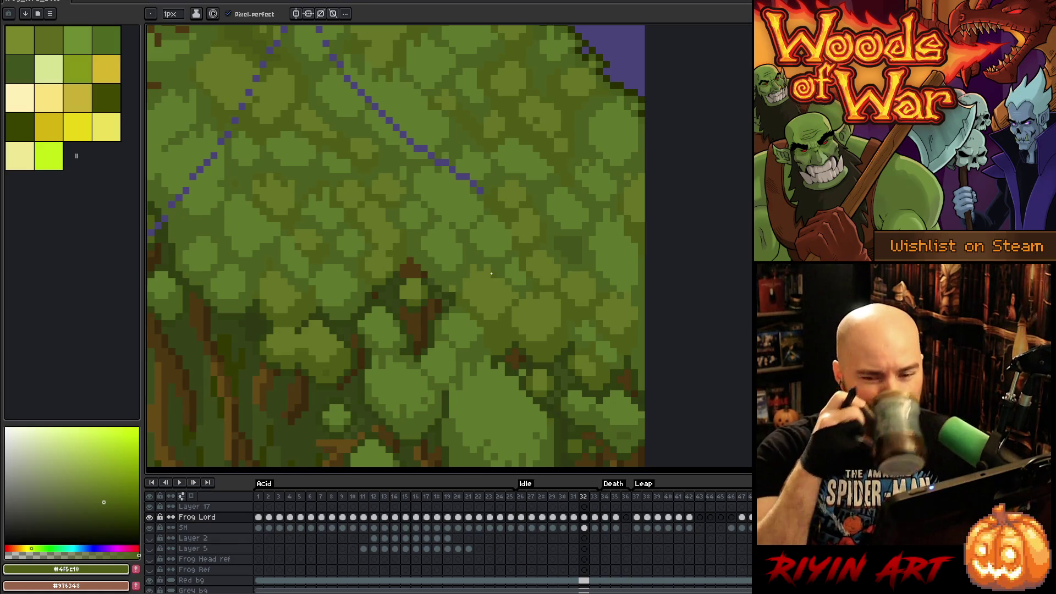
# Step: Cover the line's remaining purple pixels and its tail in lighter and darker leaf greens
pyautogui.moveTo(497, 230); pyautogui.dragTo(527, 335)
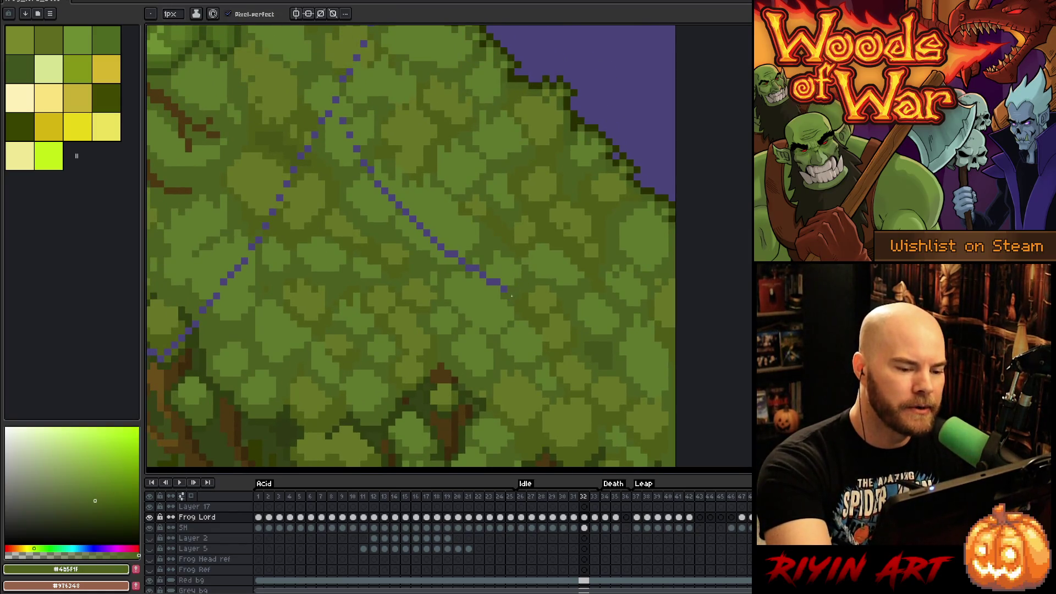
pyautogui.keyDown('alt'); pyautogui.click(498, 274); pyautogui.keyUp('alt')
pyautogui.click(498, 283)
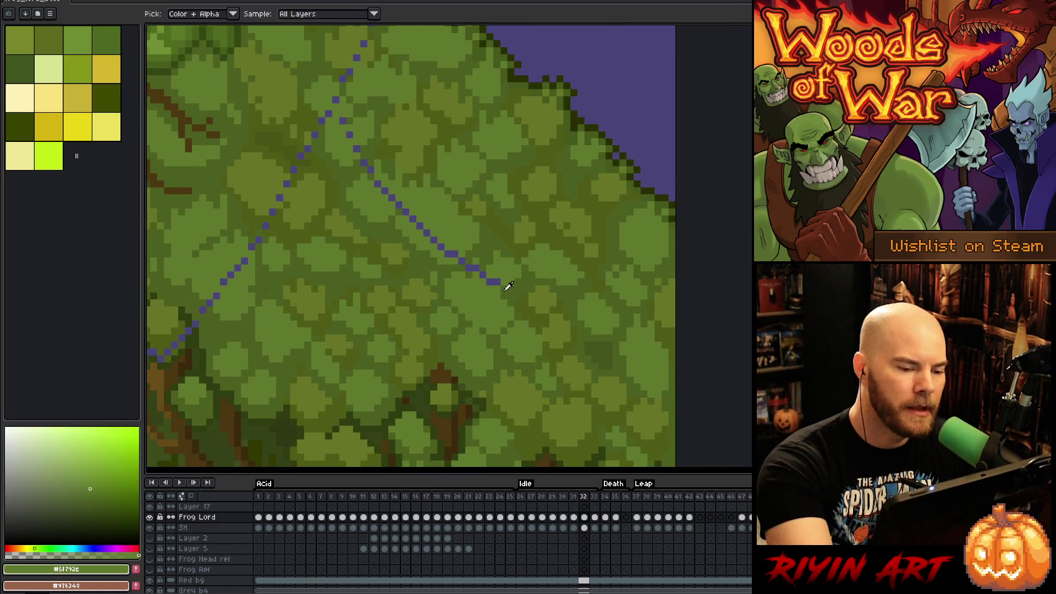
pyautogui.keyDown('alt'); pyautogui.click(497, 282); pyautogui.keyUp('alt')
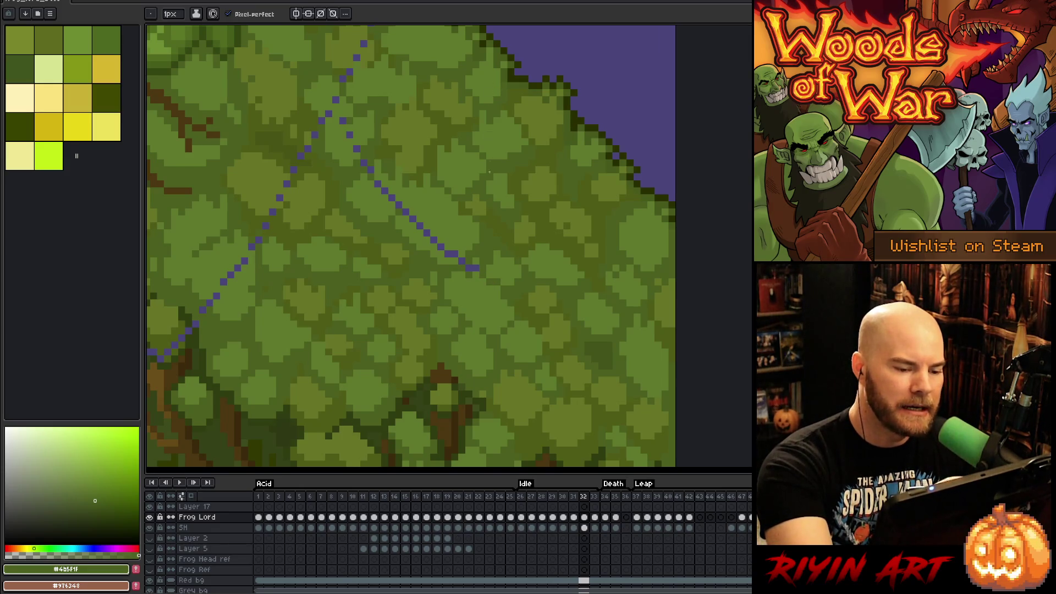
pyautogui.keyDown('alt'); pyautogui.click(475, 264); pyautogui.keyUp('alt')
pyautogui.click(473, 268)
pyautogui.keyDown('alt'); pyautogui.click(471, 265); pyautogui.keyUp('alt')
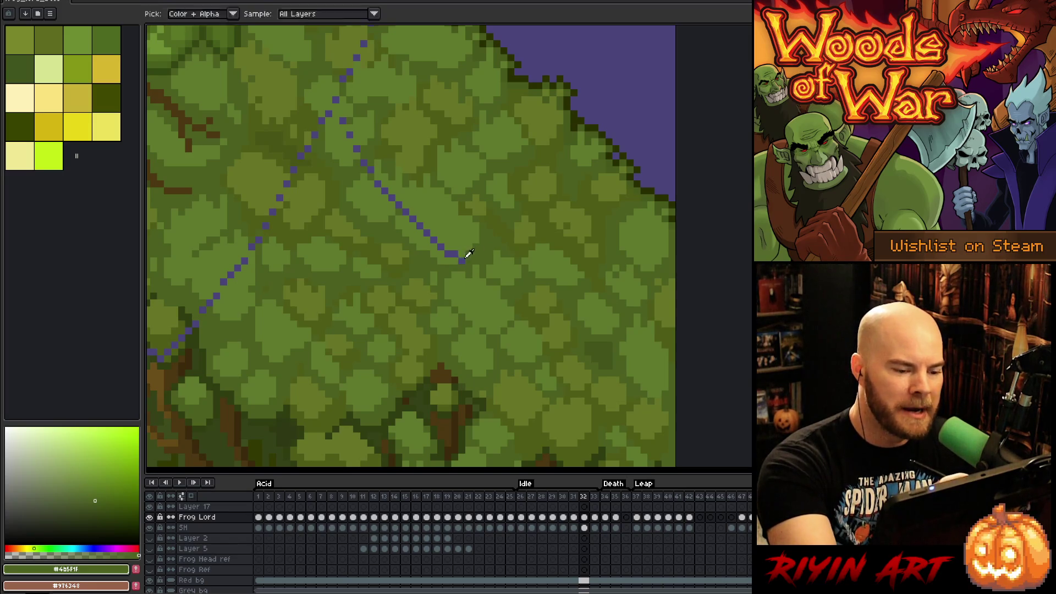
pyautogui.keyDown('alt'); pyautogui.click(463, 246); pyautogui.keyUp('alt')
pyautogui.moveTo(450, 254); pyautogui.dragTo(423, 226)
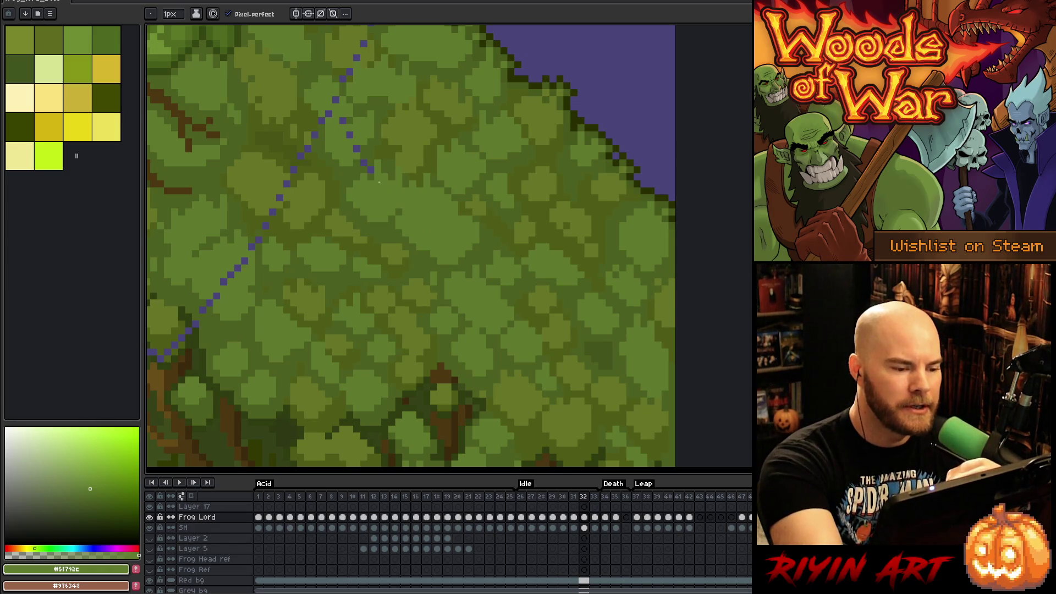
pyautogui.moveTo(415, 213); pyautogui.dragTo(566, 253)
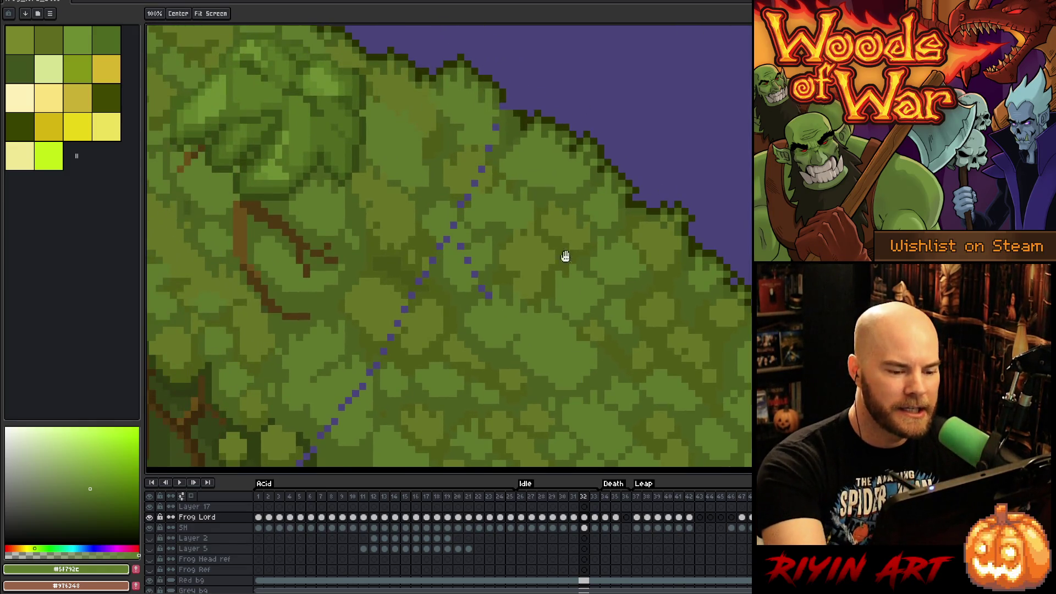
# Step: Paint the diagonal's purple dots through the middle stretch with light and dark leaf greens
pyautogui.keyDown('alt'); pyautogui.click(489, 292); pyautogui.keyUp('alt')
pyautogui.keyDown('alt'); pyautogui.click(479, 278); pyautogui.keyUp('alt')
pyautogui.click(475, 273)
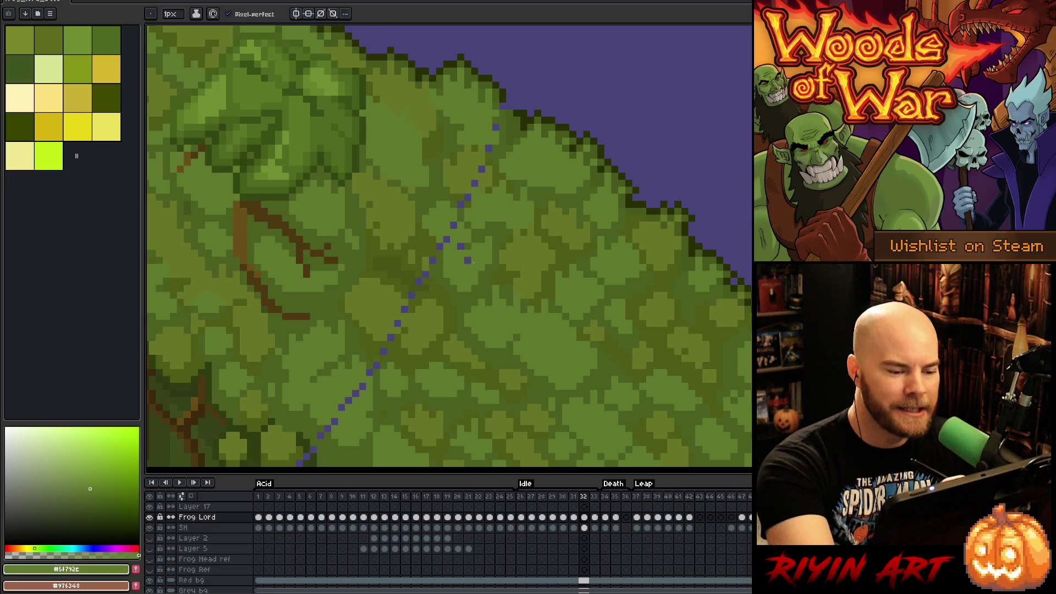
pyautogui.click(461, 218)
pyautogui.click(446, 239)
pyautogui.keyDown('alt'); pyautogui.click(439, 239); pyautogui.keyUp('alt')
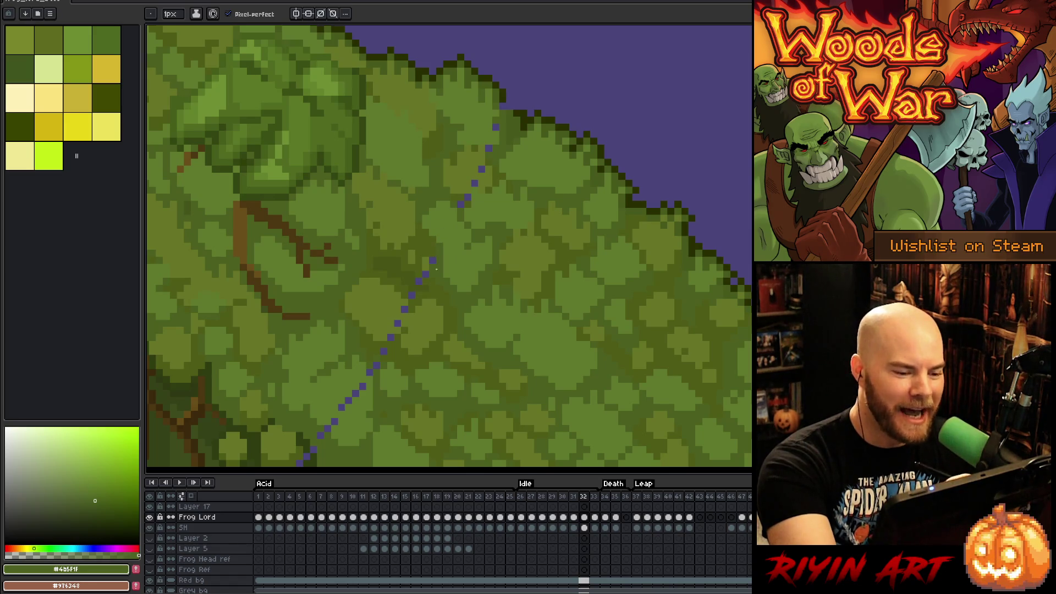
pyautogui.click(434, 260)
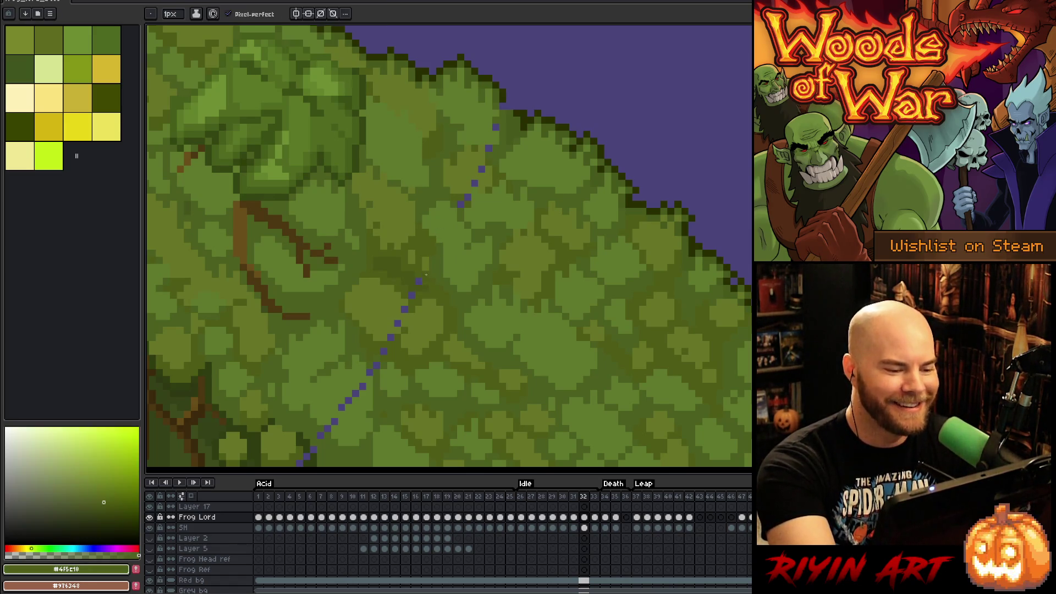
pyautogui.click(420, 281)
pyautogui.keyDown('alt'); pyautogui.click(418, 276); pyautogui.keyUp('alt')
pyautogui.click(412, 295)
# Step: Cover the last lower purple dots and the top dots near the sky edge in green
pyautogui.keyDown('alt'); pyautogui.click(405, 304); pyautogui.keyUp('alt')
pyautogui.click(390, 337)
pyautogui.keyDown('alt'); pyautogui.click(397, 344); pyautogui.keyUp('alt')
pyautogui.click(383, 351)
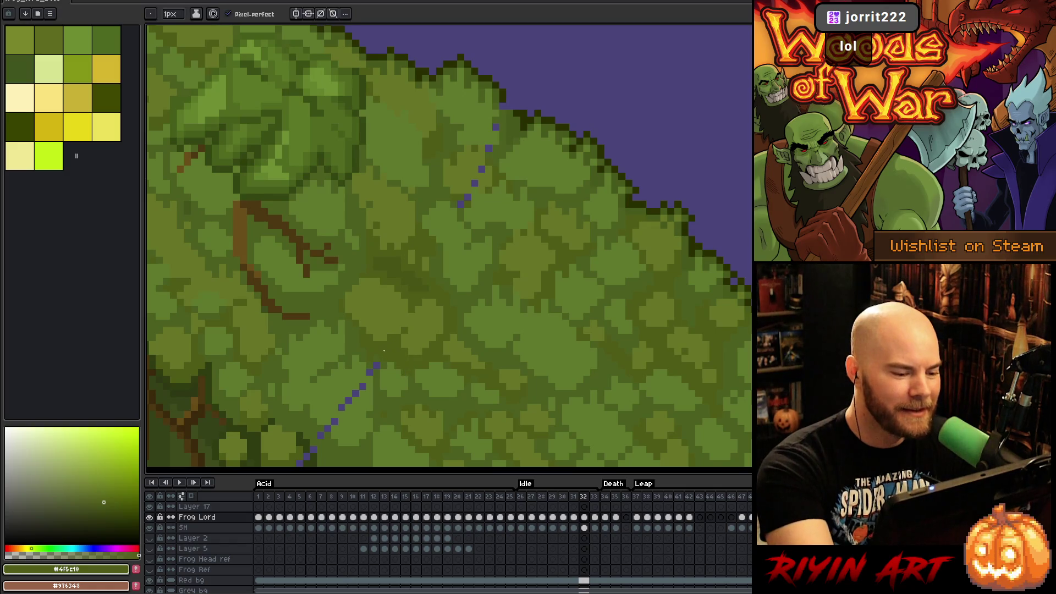
pyautogui.click(460, 204)
pyautogui.click(467, 197)
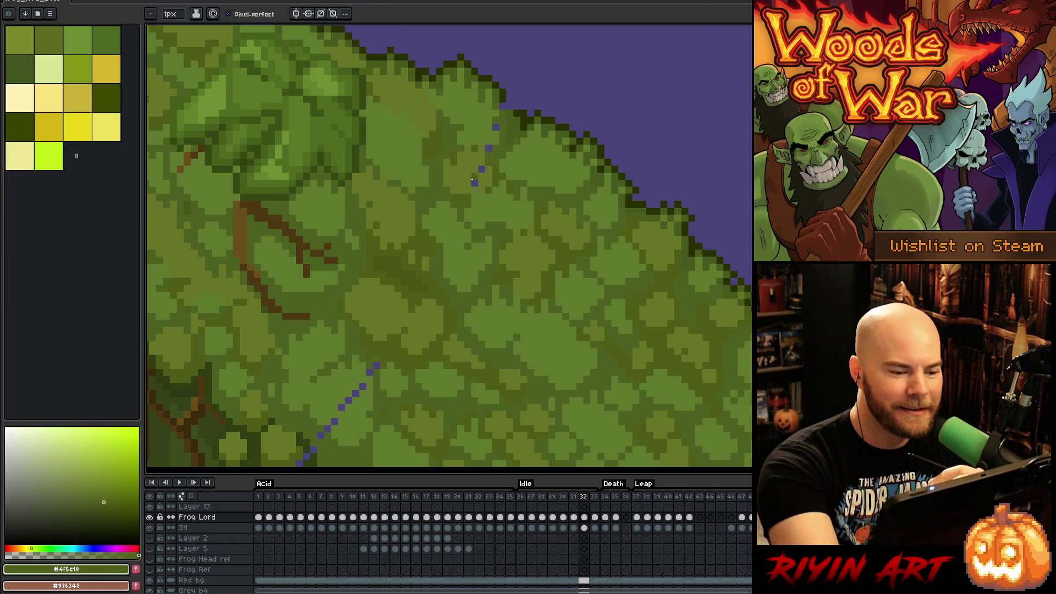
pyautogui.keyDown('alt'); pyautogui.click(479, 165); pyautogui.keyUp('alt')
pyautogui.keyDown('alt'); pyautogui.click(487, 156); pyautogui.keyUp('alt')
pyautogui.click(490, 149)
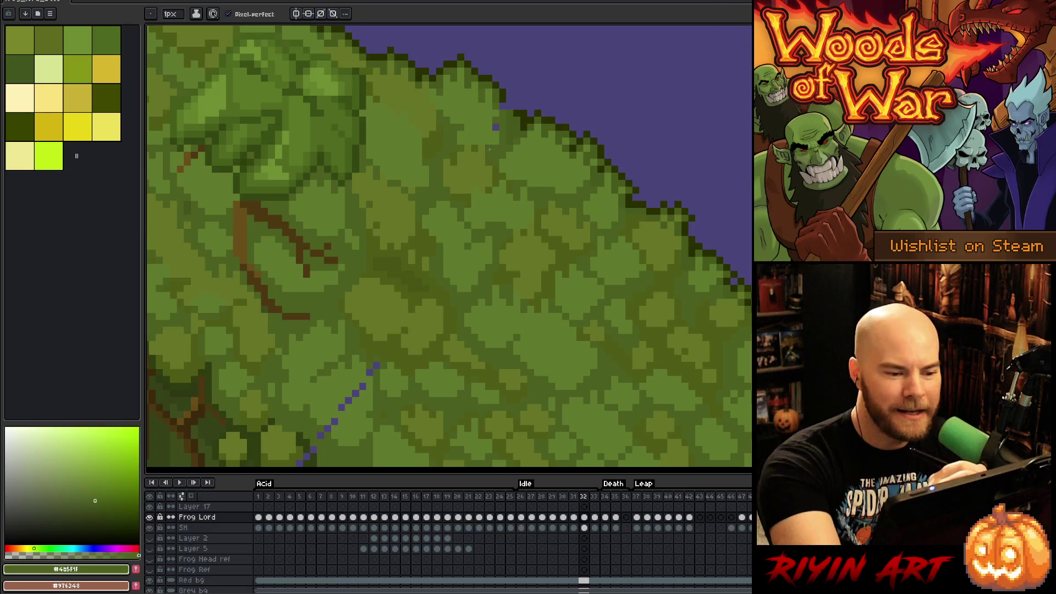
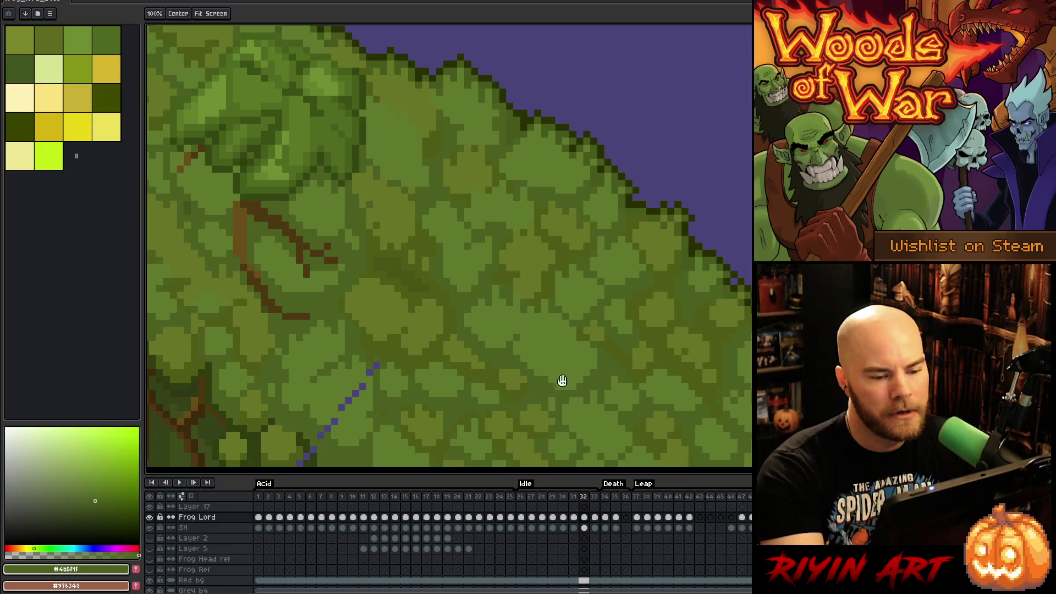
# Step: Paint over the top purple diagonal pixels in the moss with sampled light and dark greens
pyautogui.moveTo(481, 298); pyautogui.dragTo(646, 249)
pyautogui.keyDown('alt'); pyautogui.click(542, 318); pyautogui.keyUp('alt')
pyautogui.click(540, 315)
pyautogui.keyDown('alt'); pyautogui.click(533, 337); pyautogui.keyUp('alt')
pyautogui.moveTo(527, 335)
pyautogui.mouseDown()
pyautogui.moveTo(510, 354)
pyautogui.moveTo(599, 311)
pyautogui.mouseUp()
pyautogui.keyDown('alt'); pyautogui.click(494, 380); pyautogui.keyUp('alt')
pyautogui.click(584, 319)
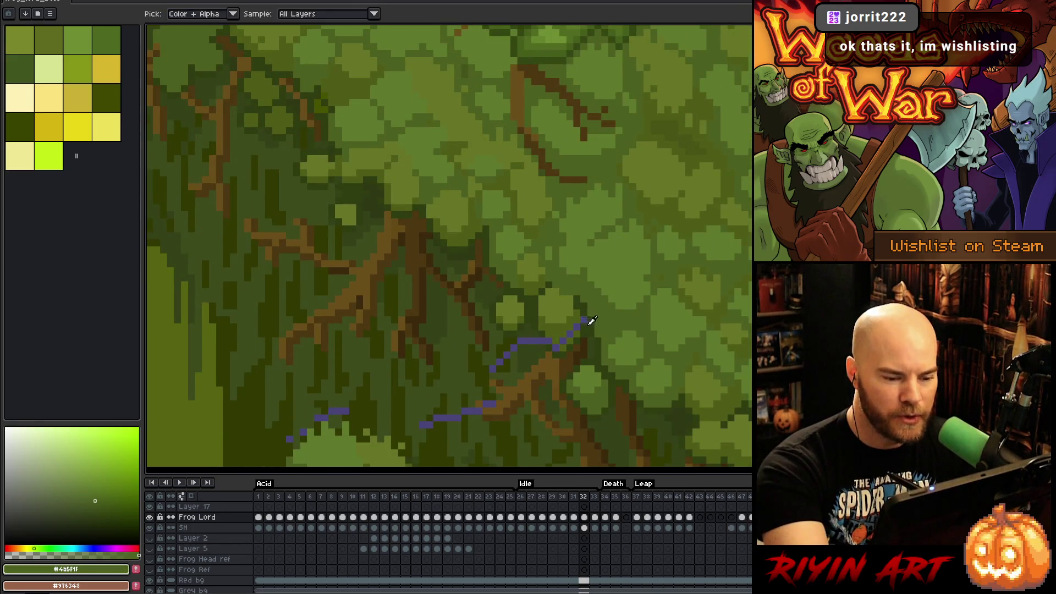
pyautogui.keyDown('alt'); pyautogui.click(581, 324); pyautogui.keyUp('alt')
# Step: Recolour the purple line's end pixels and the short diagonal with darker moss greens
pyautogui.click(577, 326)
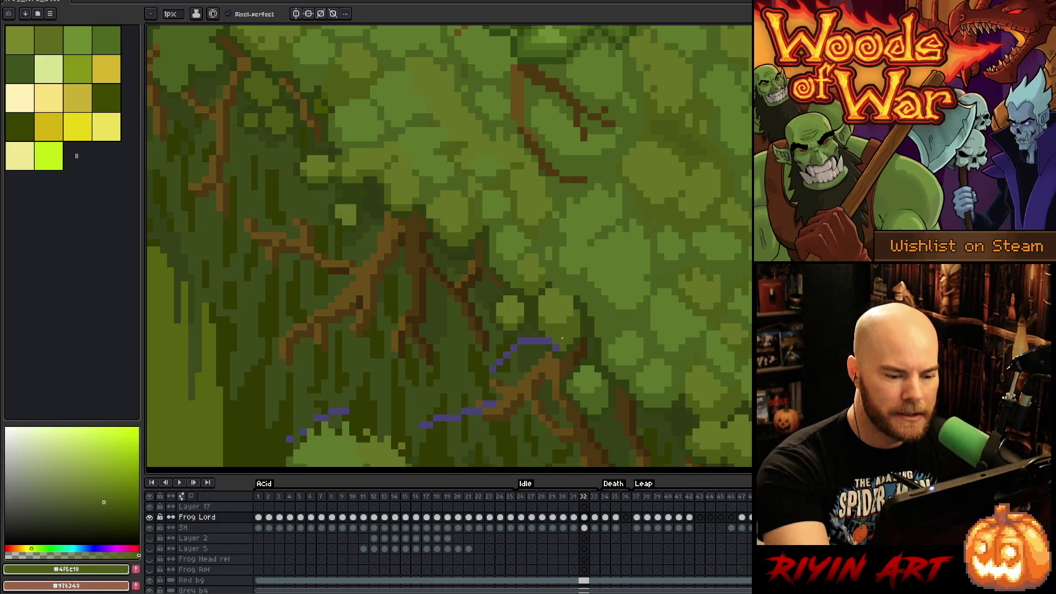
pyautogui.keyDown('alt'); pyautogui.click(562, 338); pyautogui.keyUp('alt')
pyautogui.click(557, 346)
pyautogui.keyDown('alt'); pyautogui.click(539, 339); pyautogui.keyUp('alt')
pyautogui.click(535, 342)
pyautogui.keyDown('alt'); pyautogui.click(518, 337); pyautogui.keyUp('alt')
pyautogui.click(512, 347)
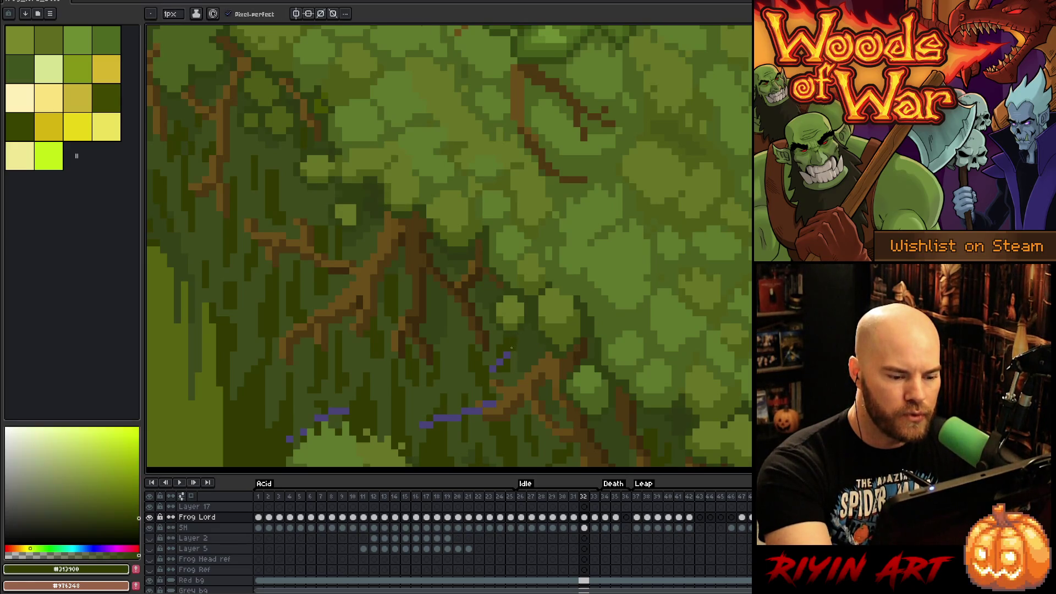
# Step: Cover the purple pixels at the line's right end with mid and dark moss greens
pyautogui.moveTo(539, 397); pyautogui.dragTo(616, 302)
pyautogui.keyDown('alt'); pyautogui.click(582, 300); pyautogui.keyUp('alt')
pyautogui.click(581, 310)
pyautogui.click(576, 311)
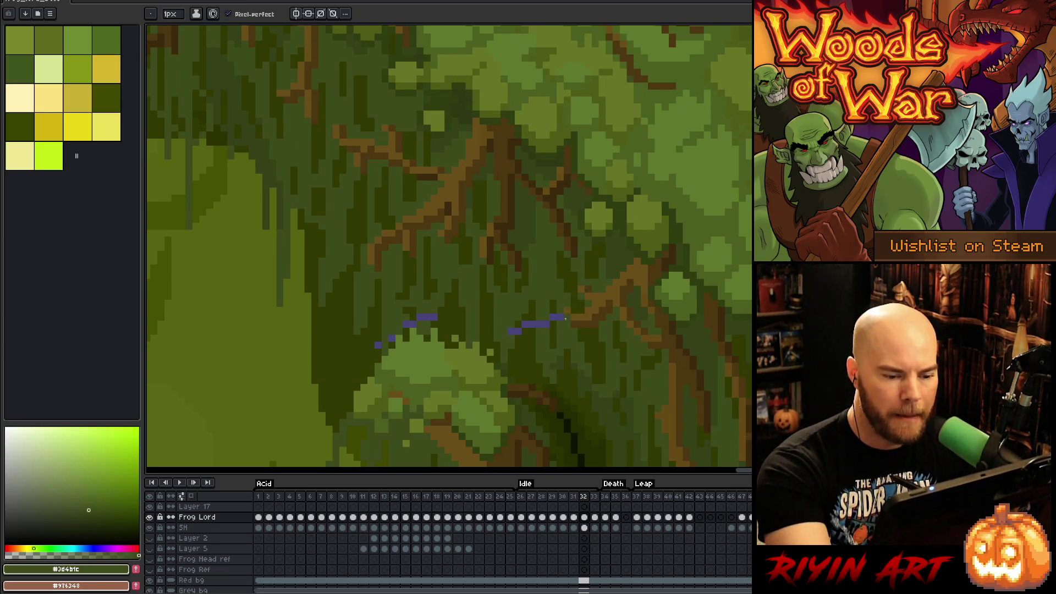
pyautogui.keyDown('alt'); pyautogui.click(557, 306); pyautogui.keyUp('alt')
pyautogui.click(553, 318)
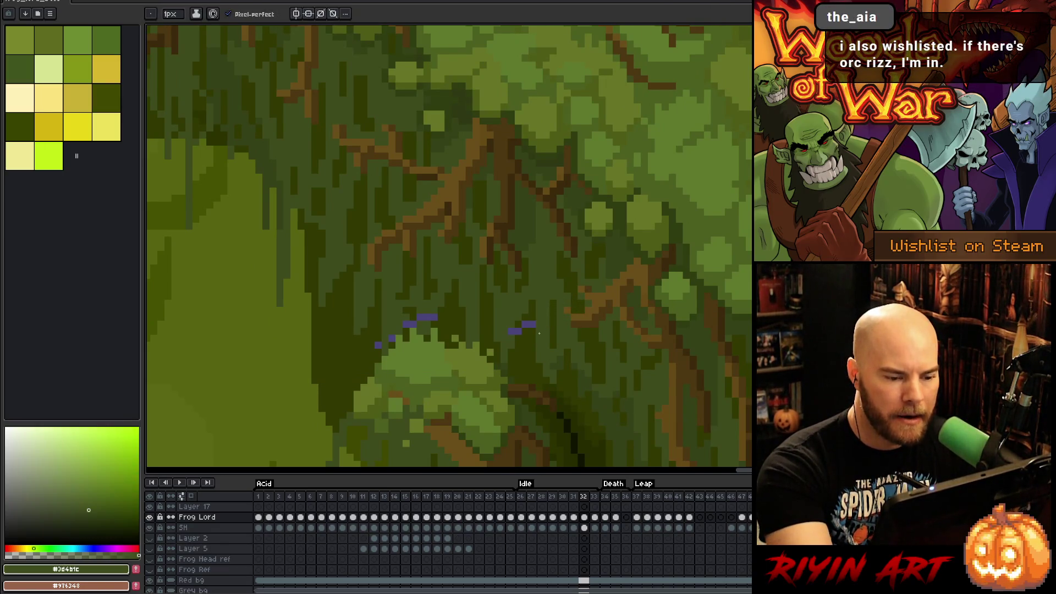
pyautogui.keyDown('alt'); pyautogui.click(537, 309); pyautogui.keyUp('alt')
pyautogui.moveTo(512, 331); pyautogui.dragTo(531, 325)
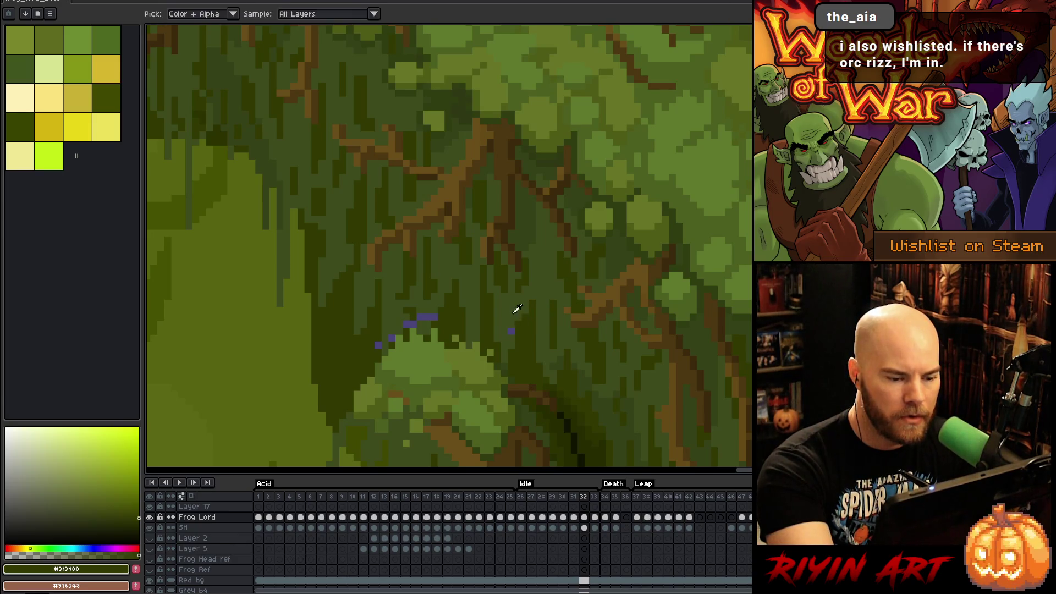
# Step: Paint out the last lower purple pixels in moss green
pyautogui.moveTo(505, 282); pyautogui.dragTo(539, 291)
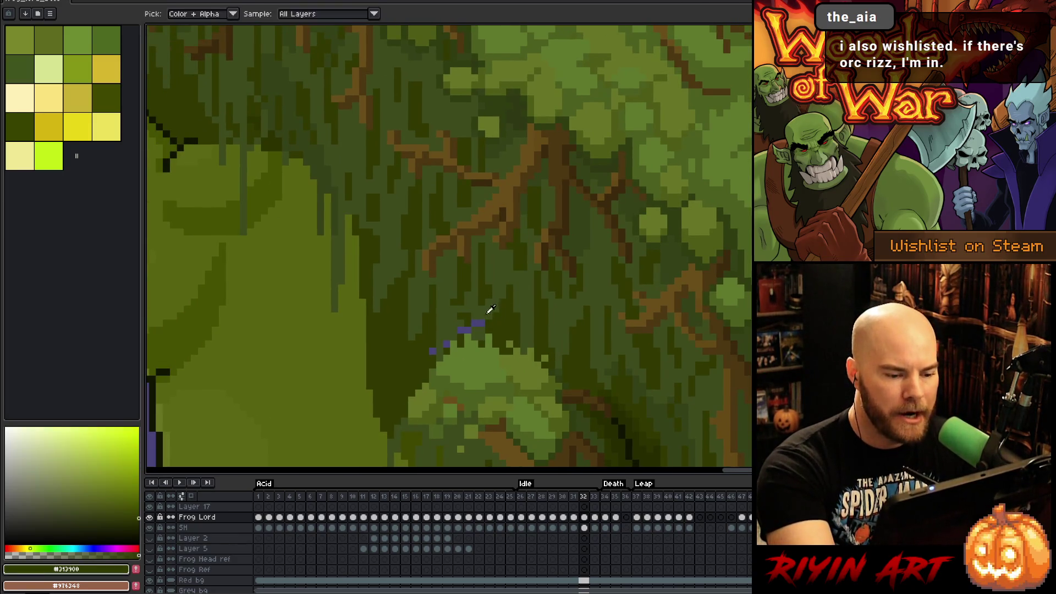
pyautogui.moveTo(475, 323); pyautogui.dragTo(431, 349)
pyautogui.keyDown('alt'); pyautogui.click(457, 333); pyautogui.keyUp('alt')
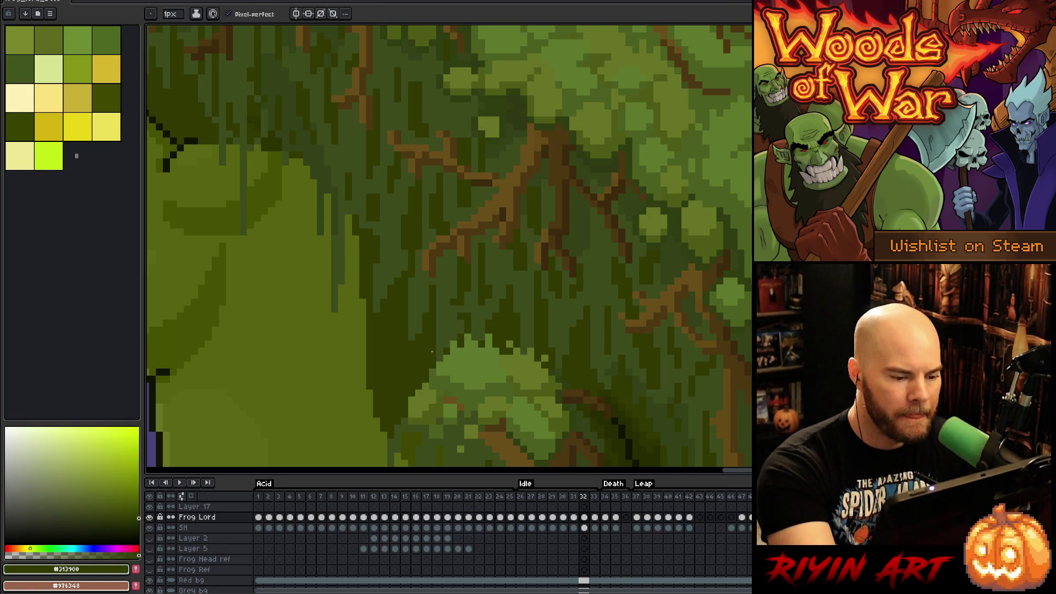
pyautogui.scroll(-3, 538, 442)
# Step: Repaint the belly edge over the purple background with the near-black outline colour
pyautogui.moveTo(509, 420); pyautogui.dragTo(444, 174)
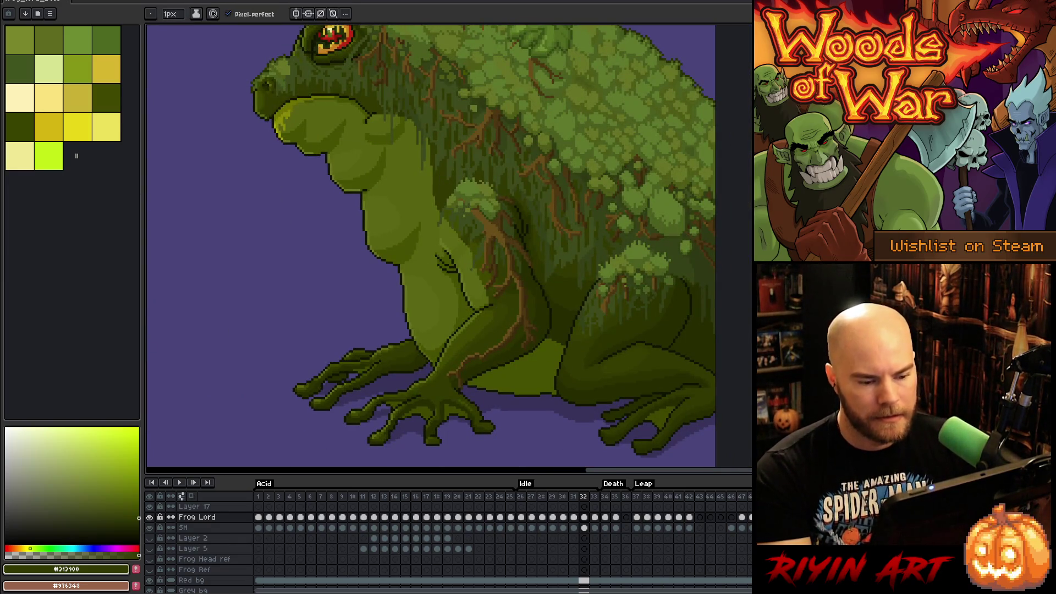
pyautogui.scroll(4, 639, 409)
pyautogui.keyDown('alt'); pyautogui.click(590, 375); pyautogui.keyUp('alt')
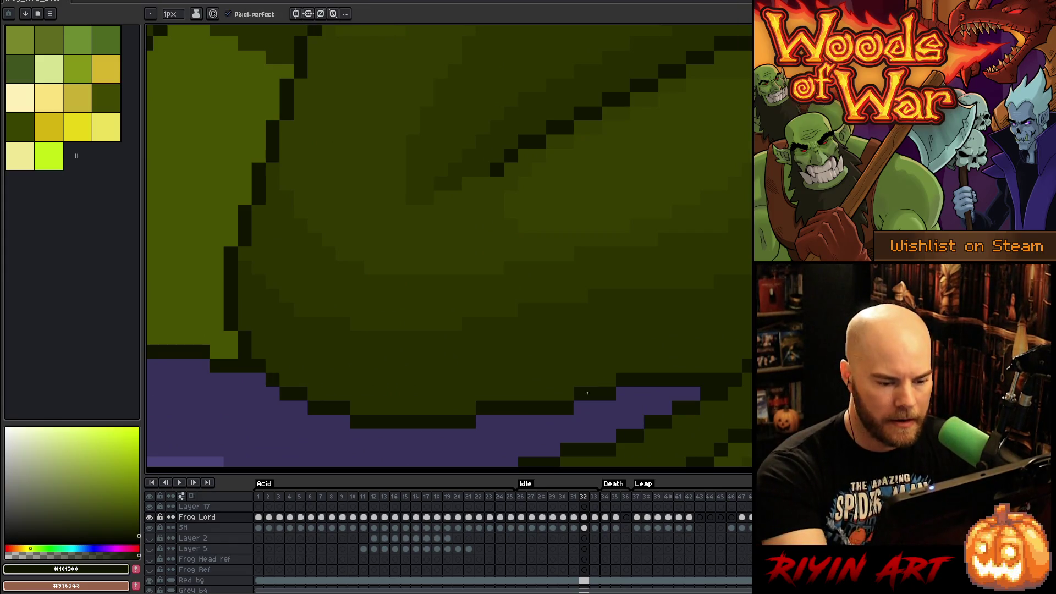
pyautogui.click(623, 394)
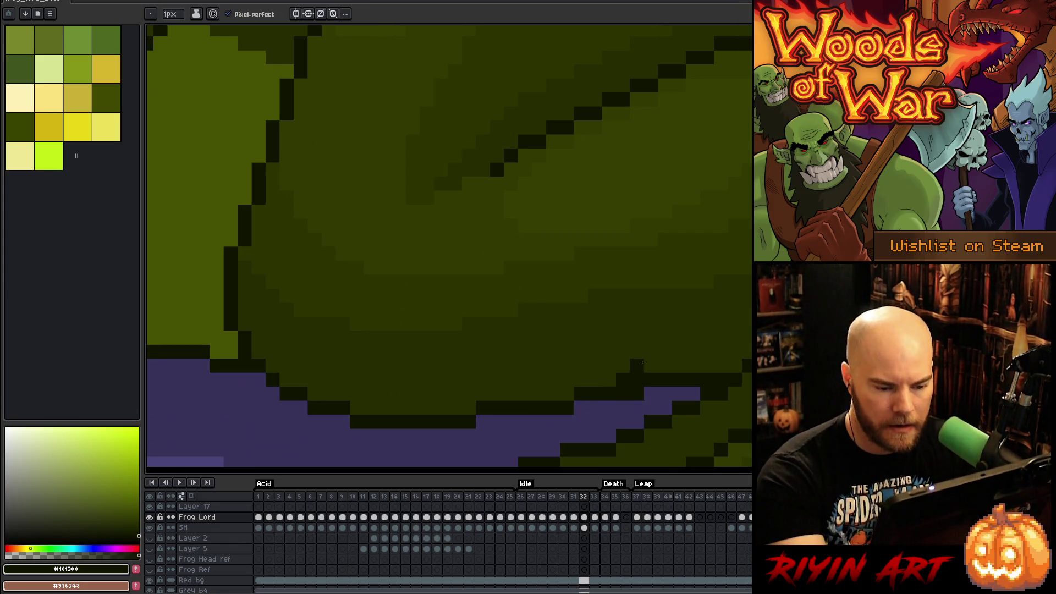
pyautogui.keyDown('alt'); pyautogui.click(641, 357); pyautogui.keyUp('alt')
pyautogui.moveTo(637, 380); pyautogui.dragTo(609, 394)
pyautogui.keyDown('alt'); pyautogui.click(627, 388); pyautogui.keyUp('alt')
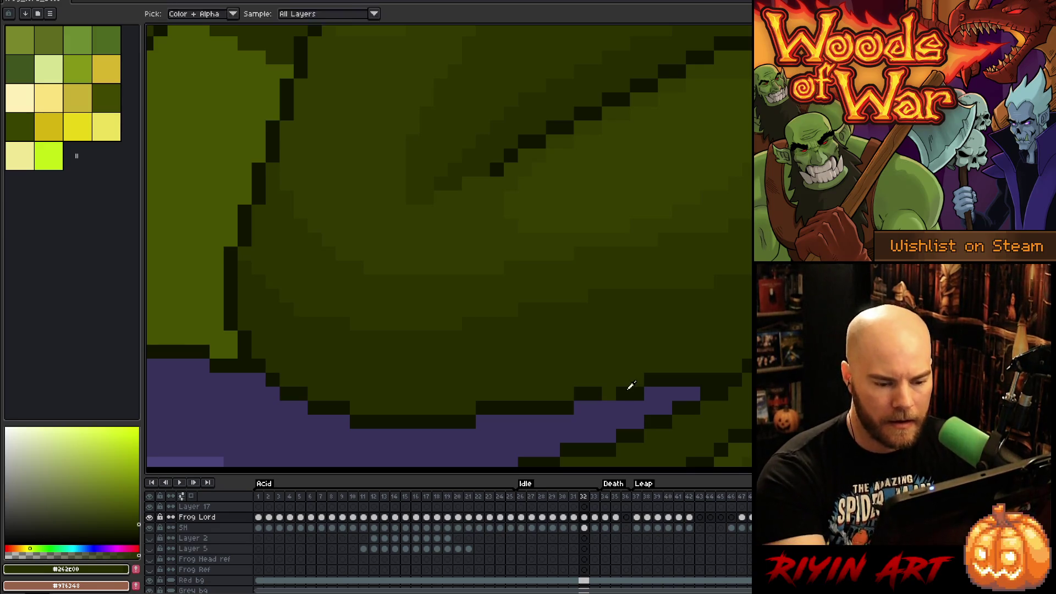
# Step: Sample the leg green and the foot's dark outline colour while zooming to review the frog
pyautogui.scroll(-4, 623, 367)
pyautogui.scroll(3, 432, 379)
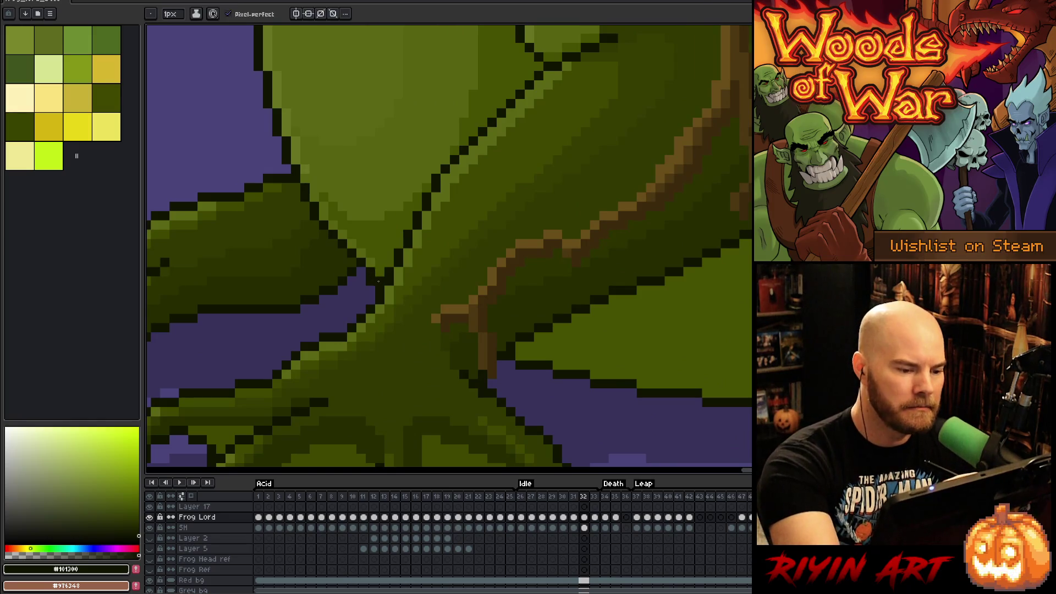
pyautogui.keyDown('alt'); pyautogui.click(375, 270); pyautogui.keyUp('alt')
pyautogui.press('e')
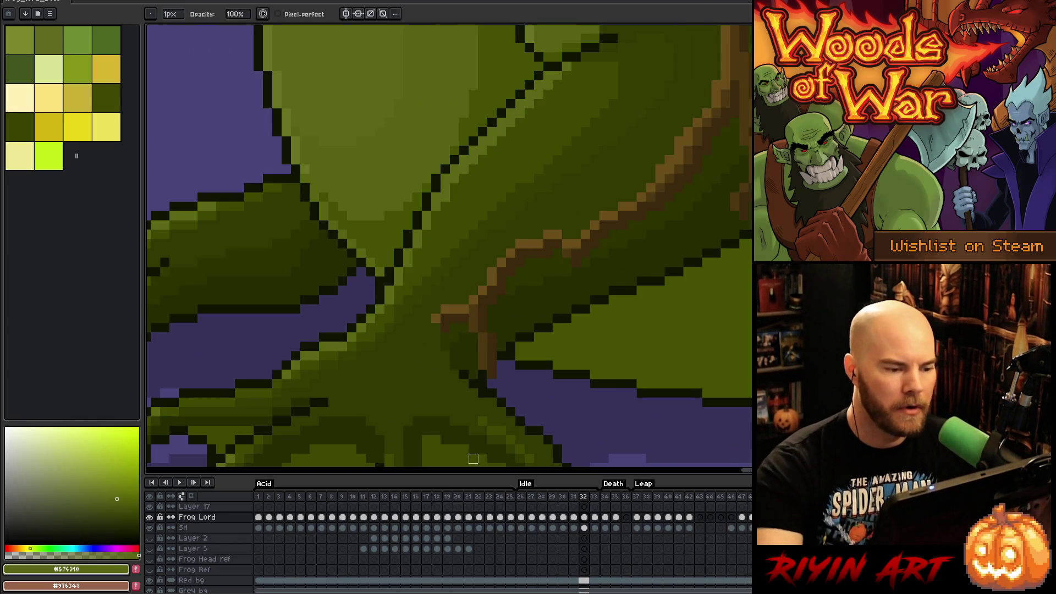
pyautogui.scroll(-2, 426, 384)
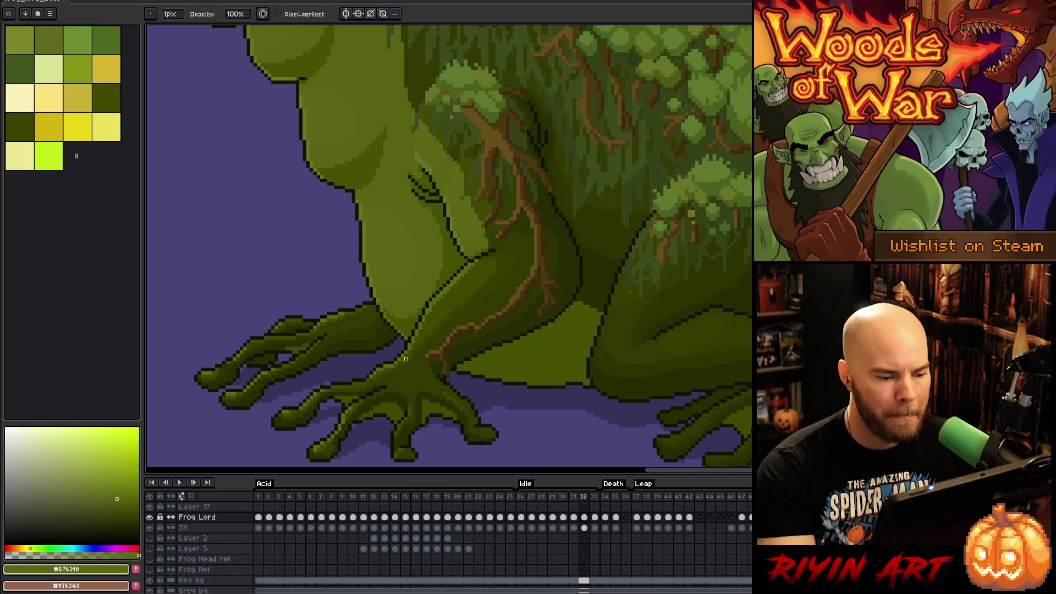
pyautogui.scroll(3, 406, 359)
pyautogui.scroll(-4, 315, 369)
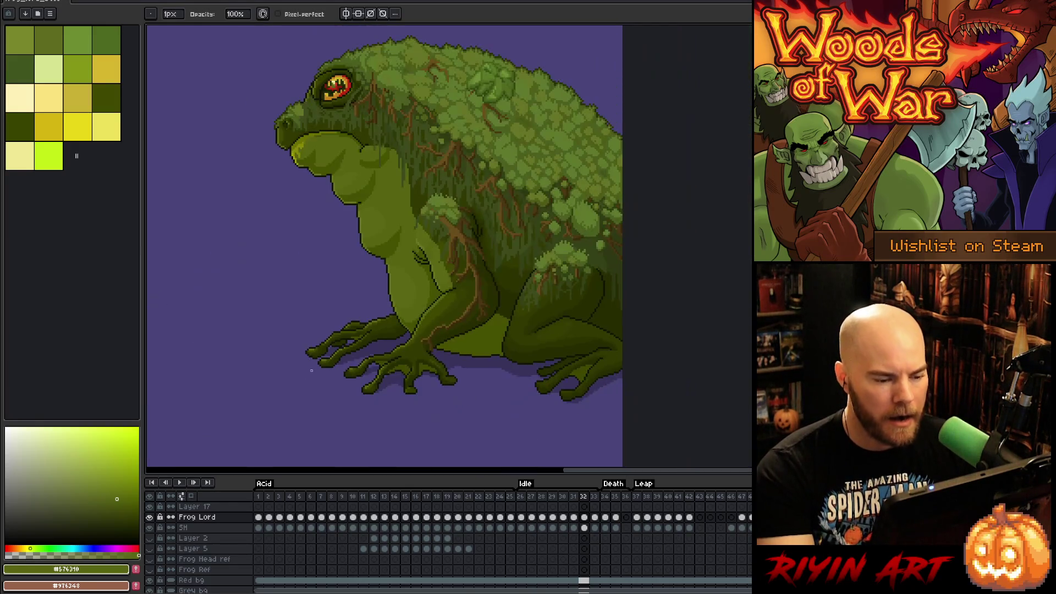
pyautogui.scroll(4, 345, 366)
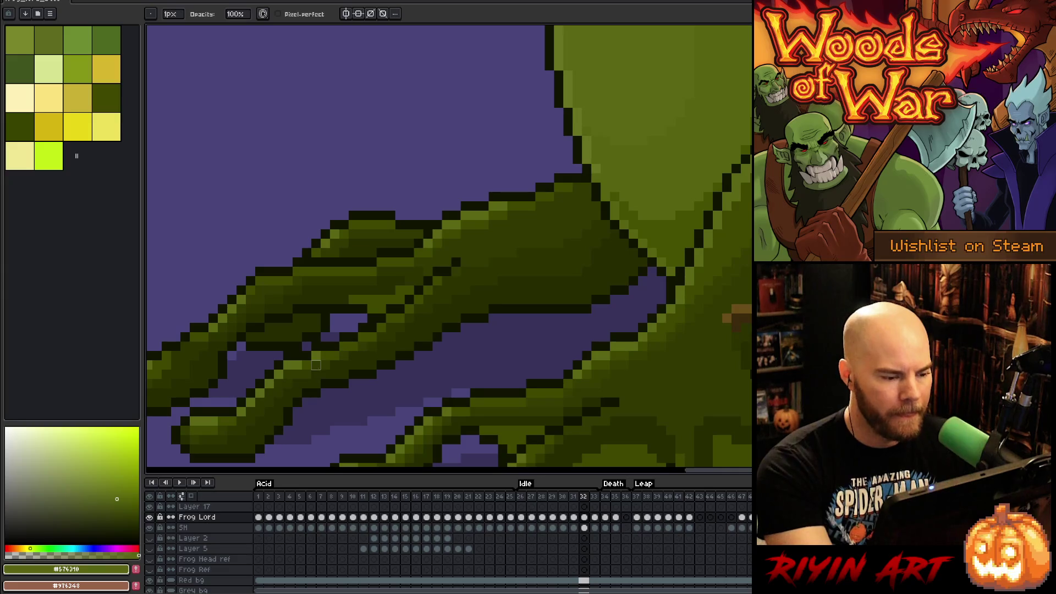
pyautogui.scroll(-2, 316, 365)
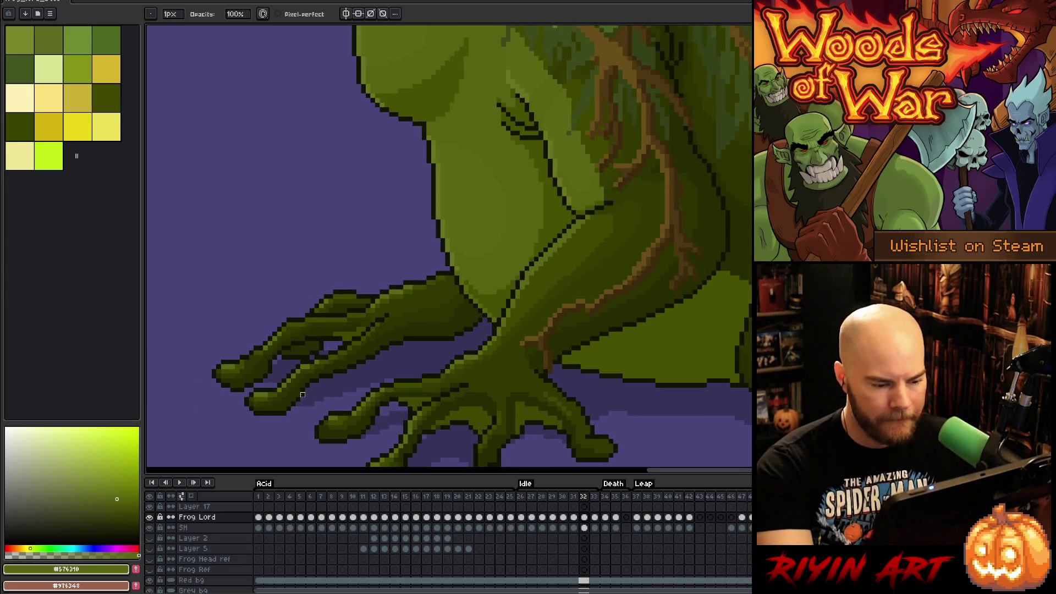
pyautogui.scroll(-1, 443, 407)
pyautogui.scroll(1, 443, 371)
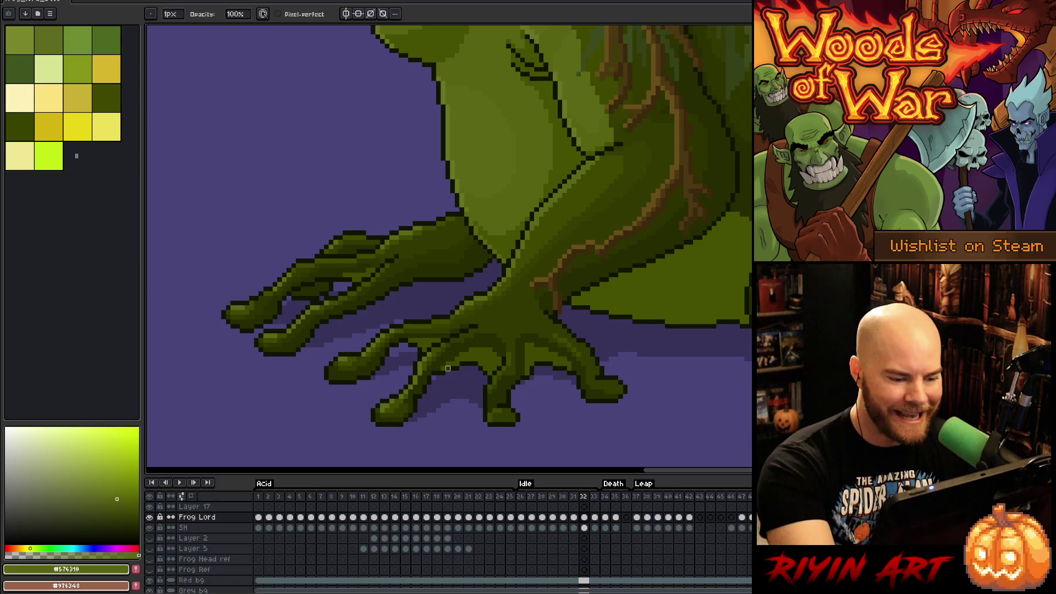
pyautogui.keyDown('alt'); pyautogui.click(448, 368); pyautogui.keyUp('alt')
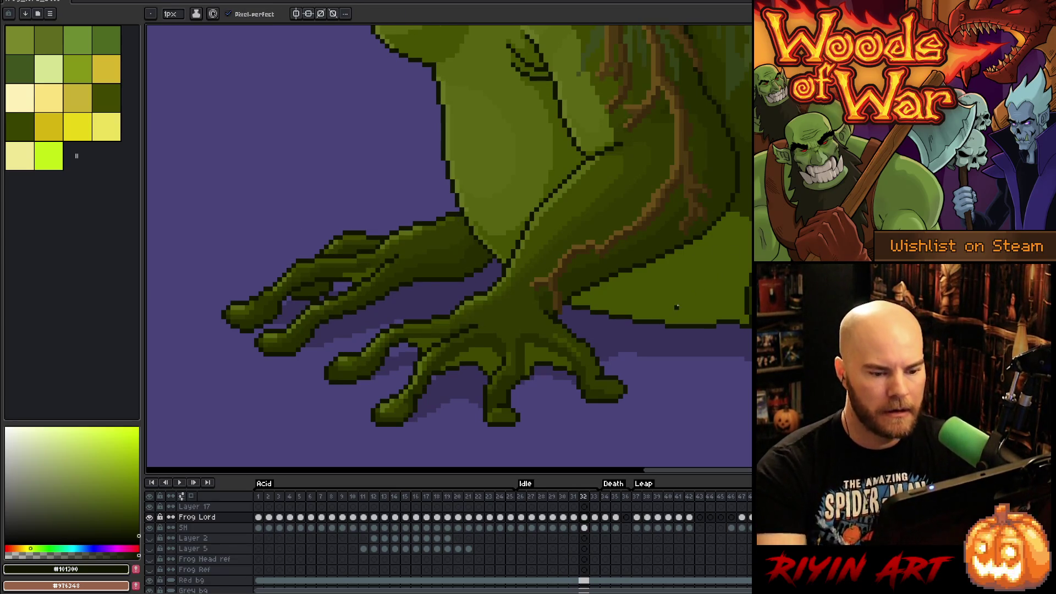
pyautogui.scroll(-2, 629, 323)
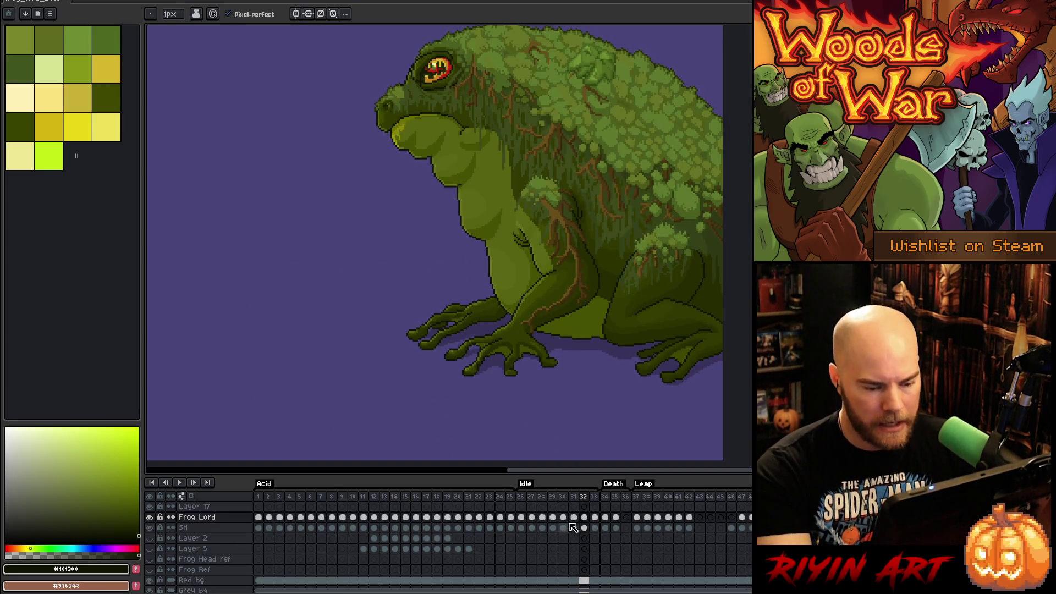
# Step: Step to the next frame, centre the frog, and play then stop the Idle animation
pyautogui.press('.')
pyautogui.moveTo(584, 274); pyautogui.dragTo(532, 323)
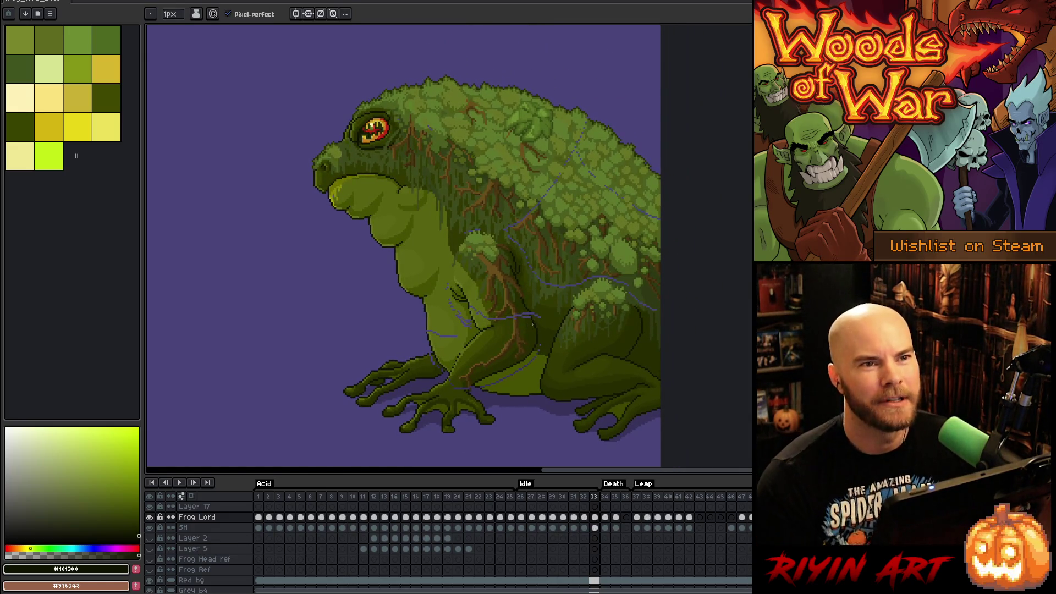
pyautogui.press('Return')
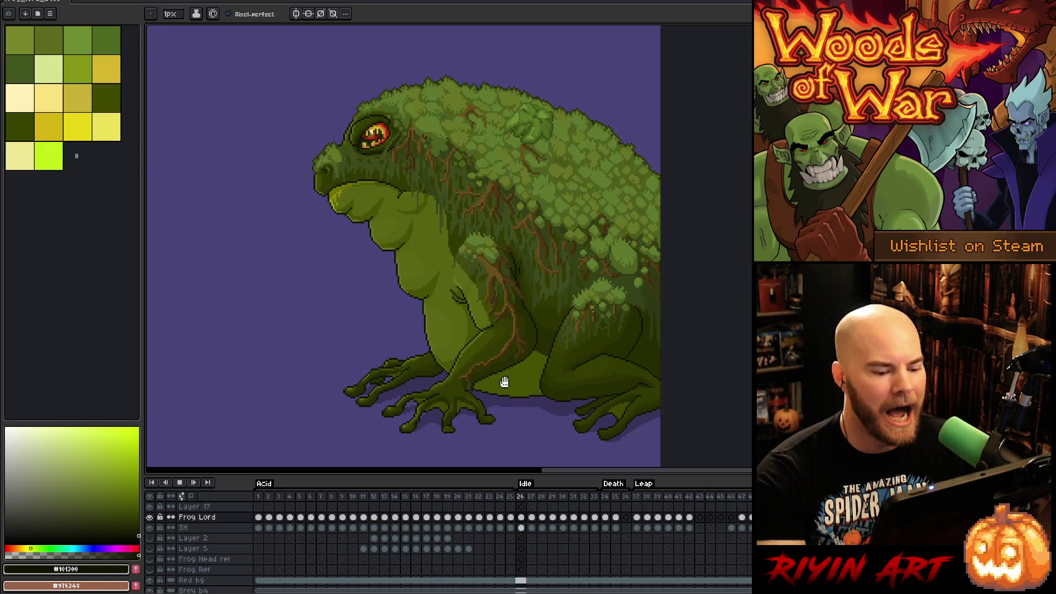
pyautogui.press('Return')
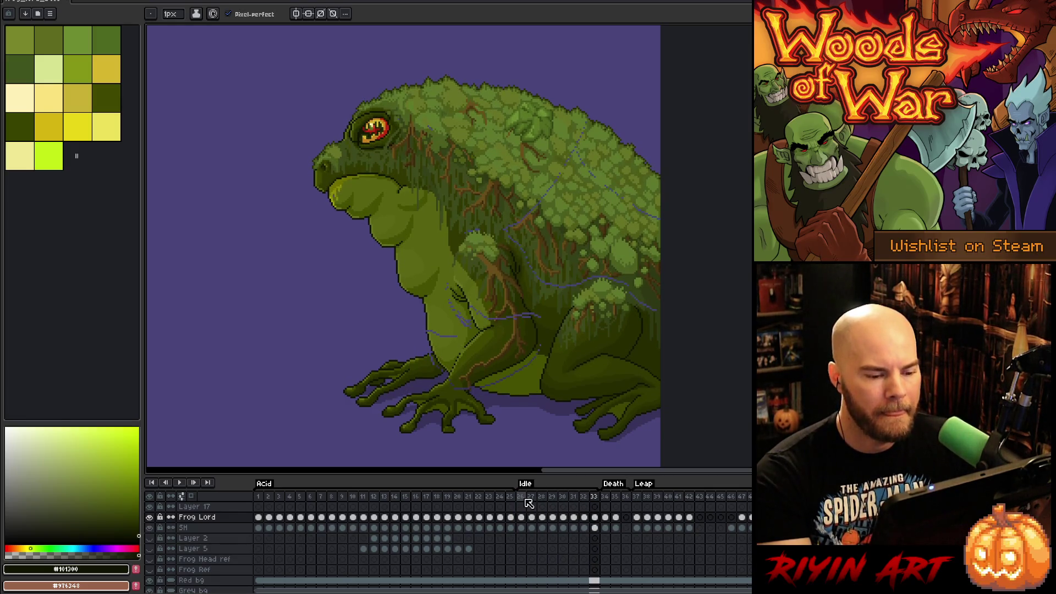
# Step: Zoom and pan to frame the frog's head and feet, switching the editing tool
pyautogui.scroll(3, 540, 414)
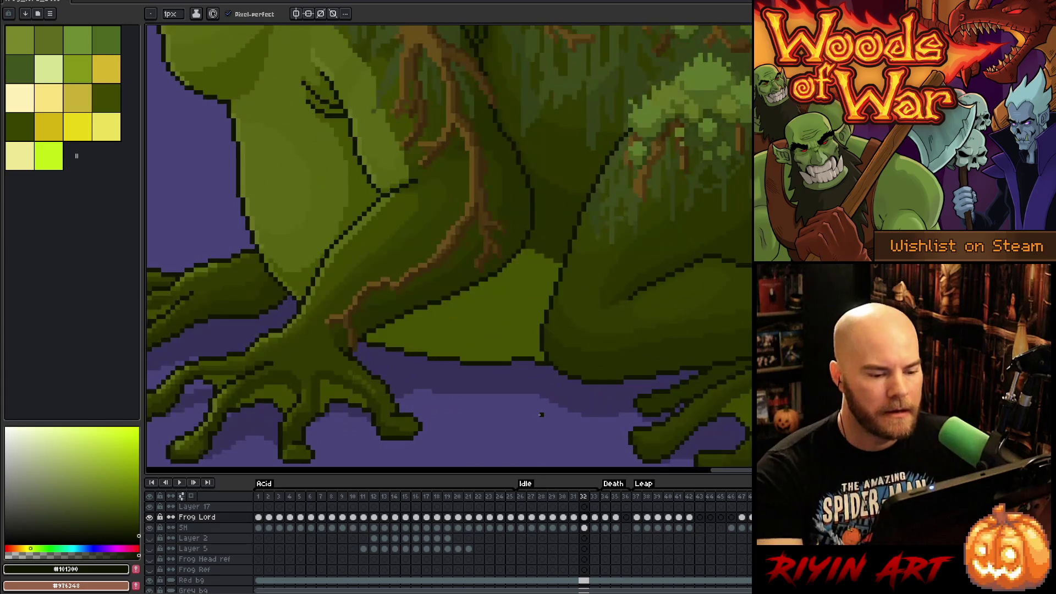
pyautogui.scroll(-3, 543, 358)
pyautogui.scroll(3, 542, 358)
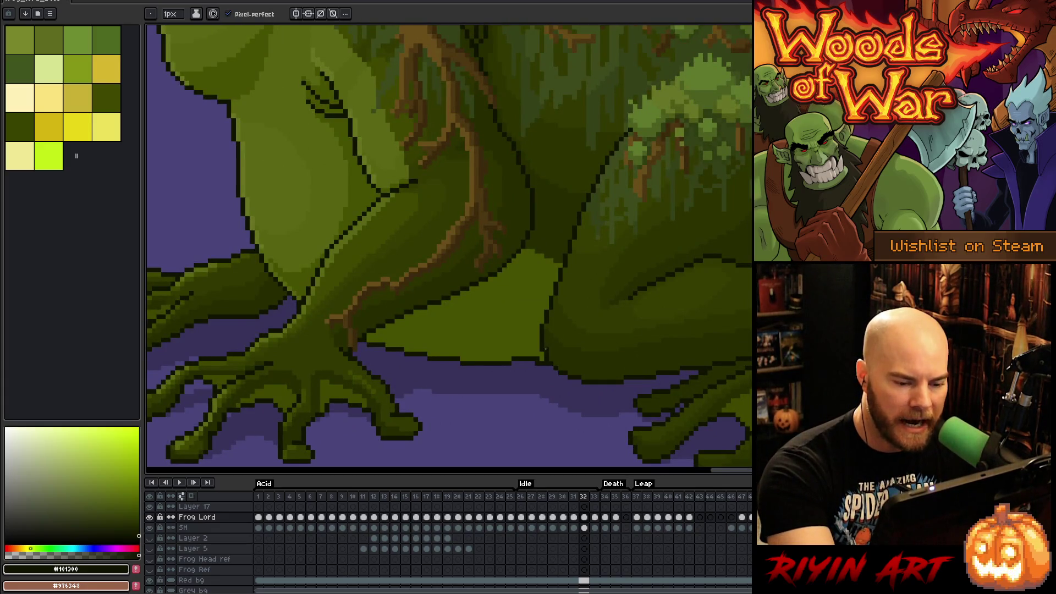
pyautogui.scroll(1, 544, 346)
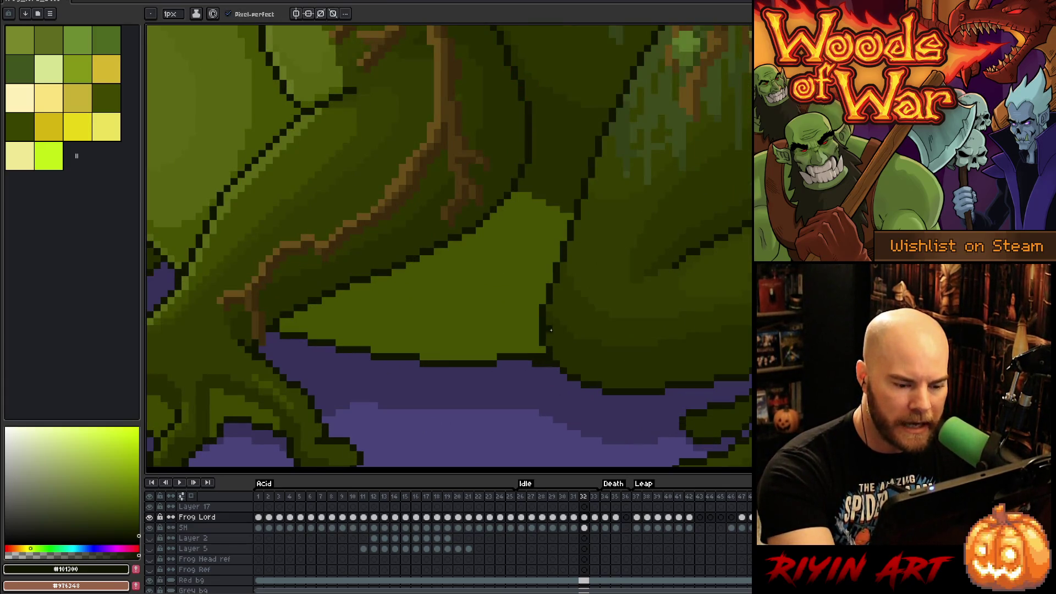
pyautogui.press('e')
pyautogui.scroll(-1, 526, 370)
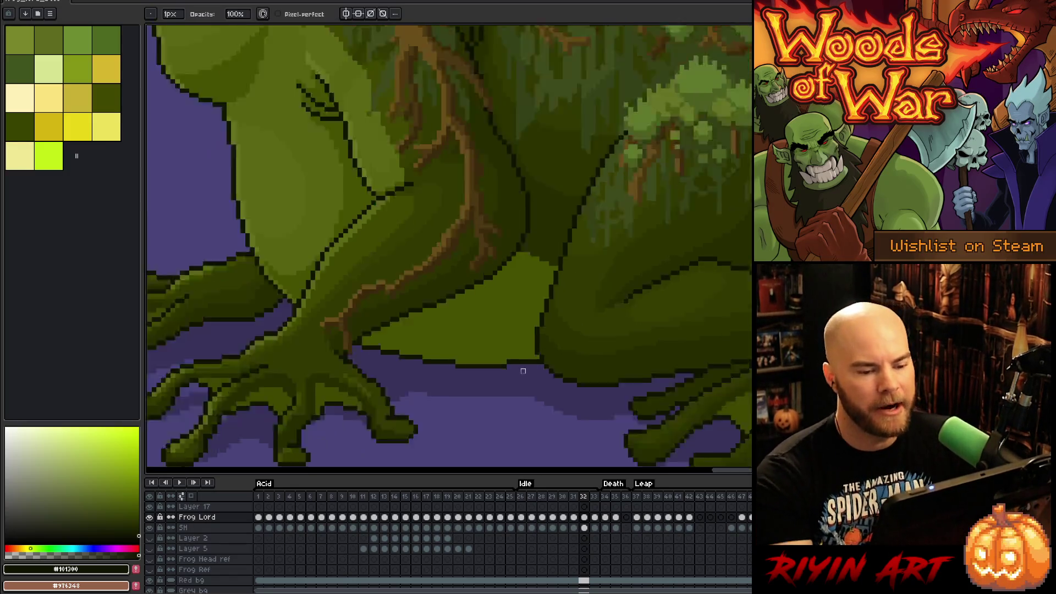
pyautogui.scroll(-3, 524, 370)
pyautogui.press('space')
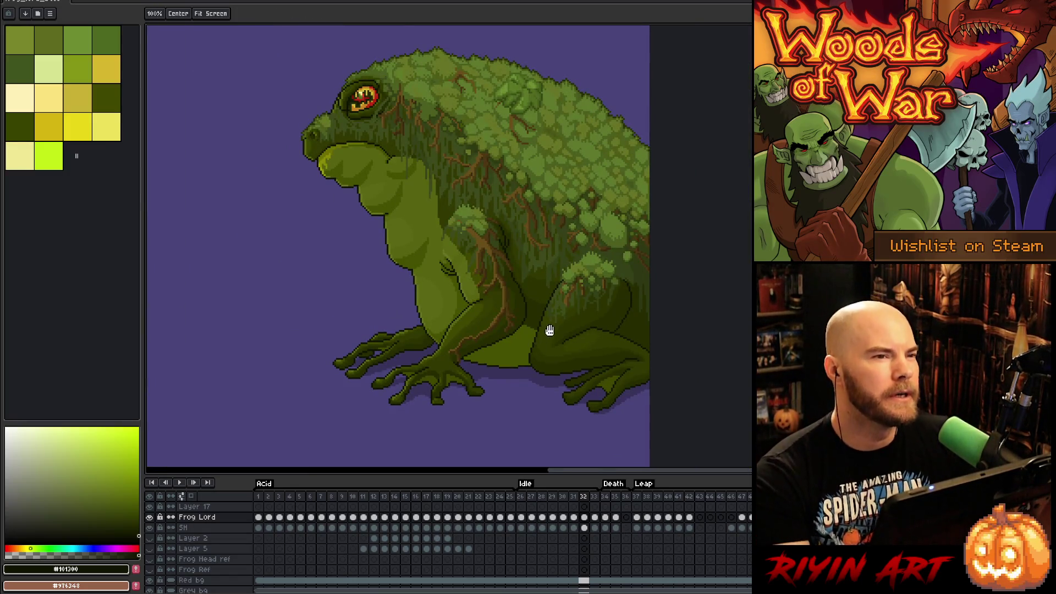
pyautogui.scroll(1, 555, 321)
pyautogui.press('space')
pyautogui.scroll(-1, 552, 318)
pyautogui.scroll(1, 556, 370)
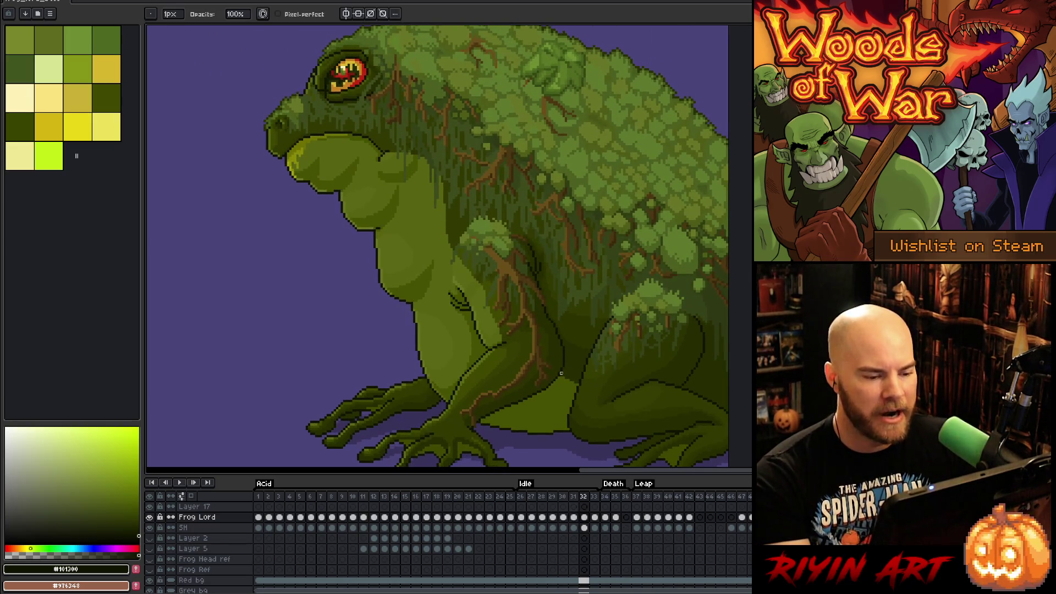
pyautogui.scroll(-1, 581, 421)
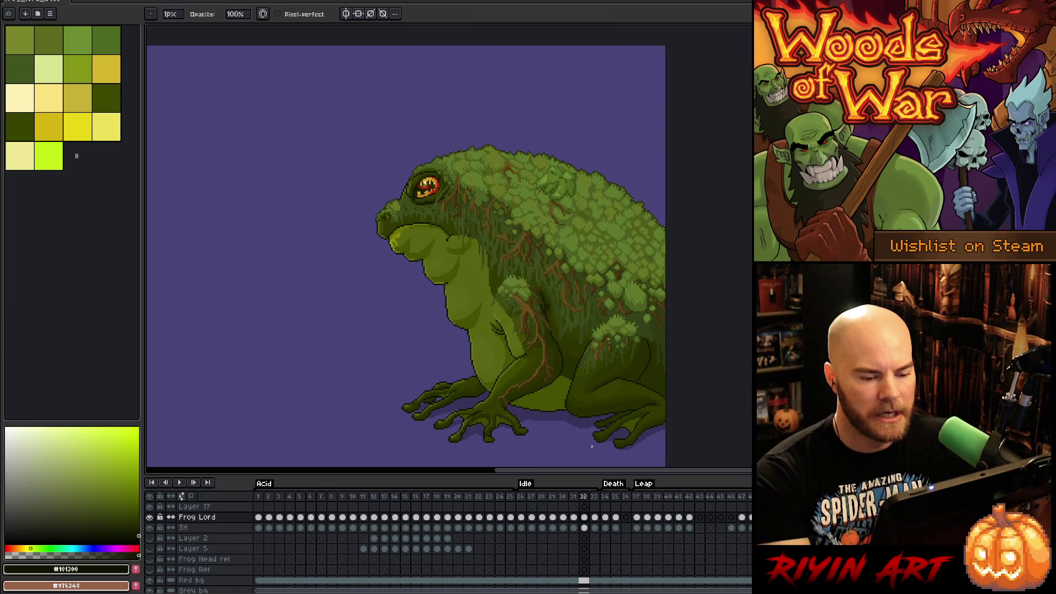
pyautogui.scroll(3, 657, 437)
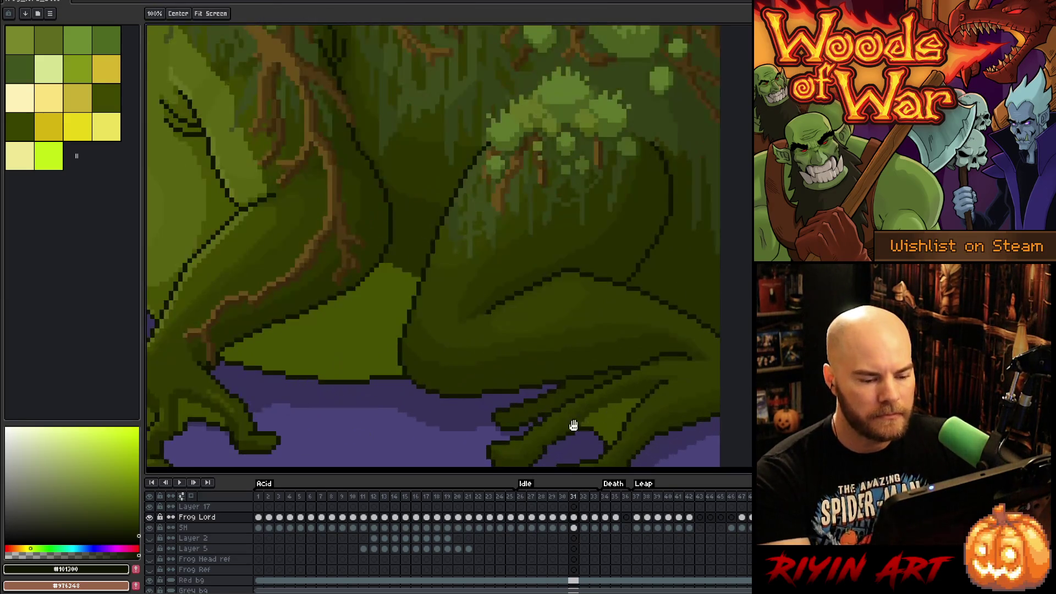
# Step: Eyedrop the foot's dark green with the Pencil, recentre the frog, and advance to frame 32
pyautogui.press('e')
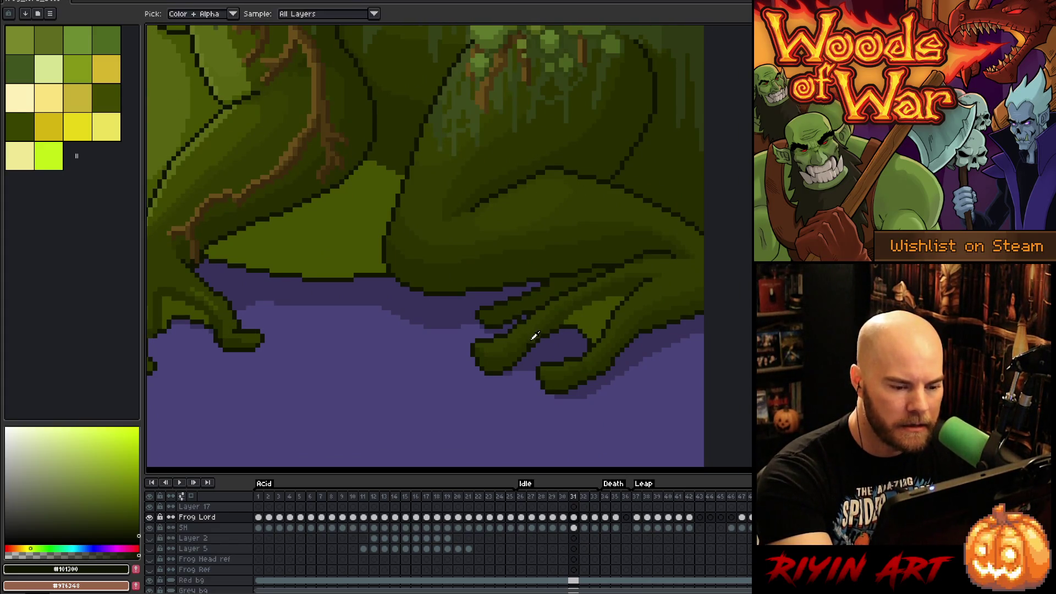
pyautogui.keyDown('alt'); pyautogui.click(537, 326); pyautogui.keyUp('alt')
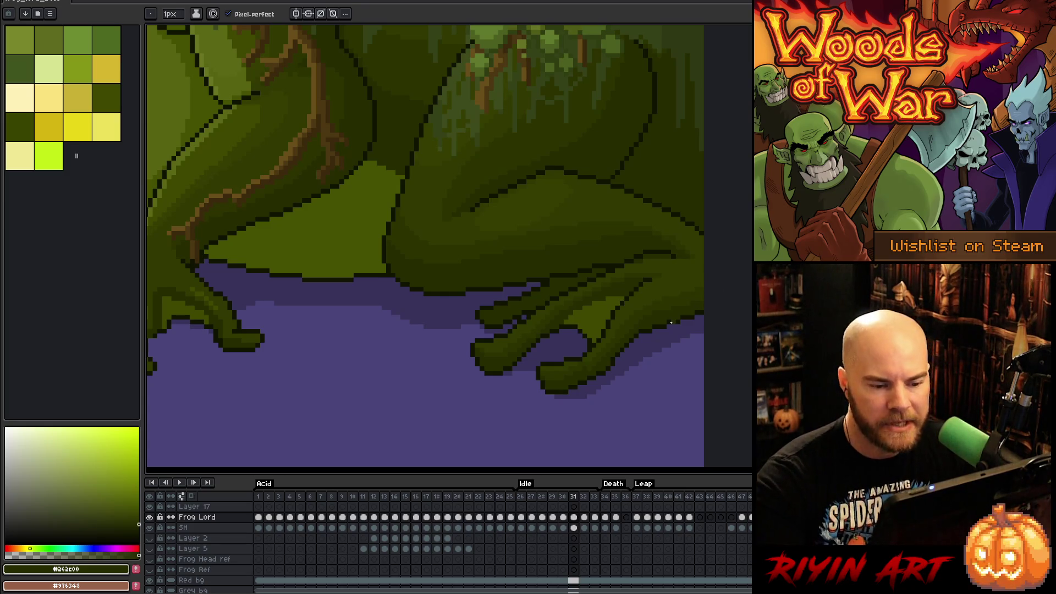
pyautogui.scroll(-4, 670, 322)
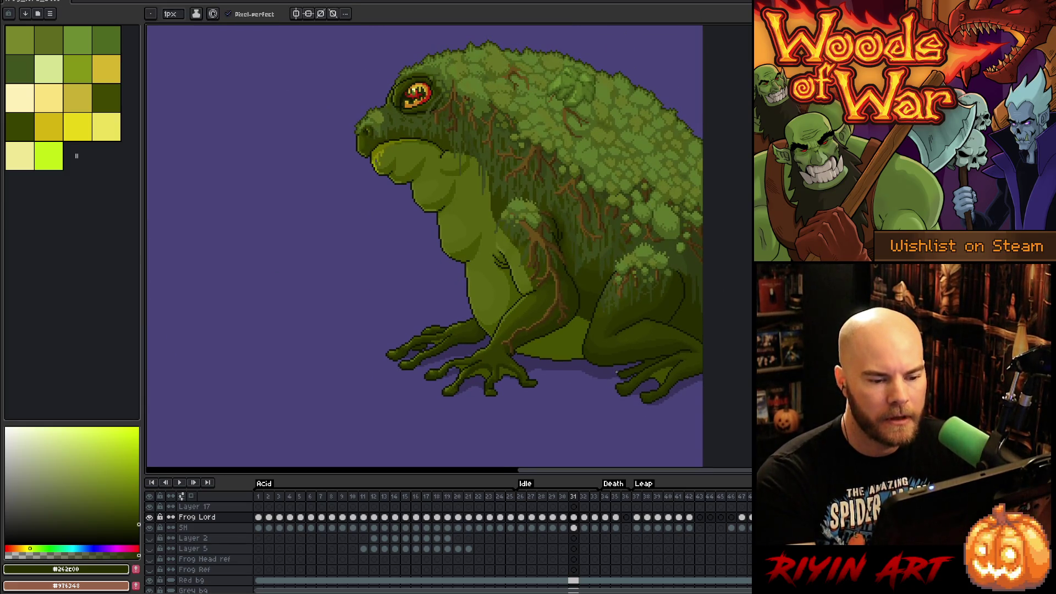
pyautogui.moveTo(589, 285); pyautogui.dragTo(573, 299)
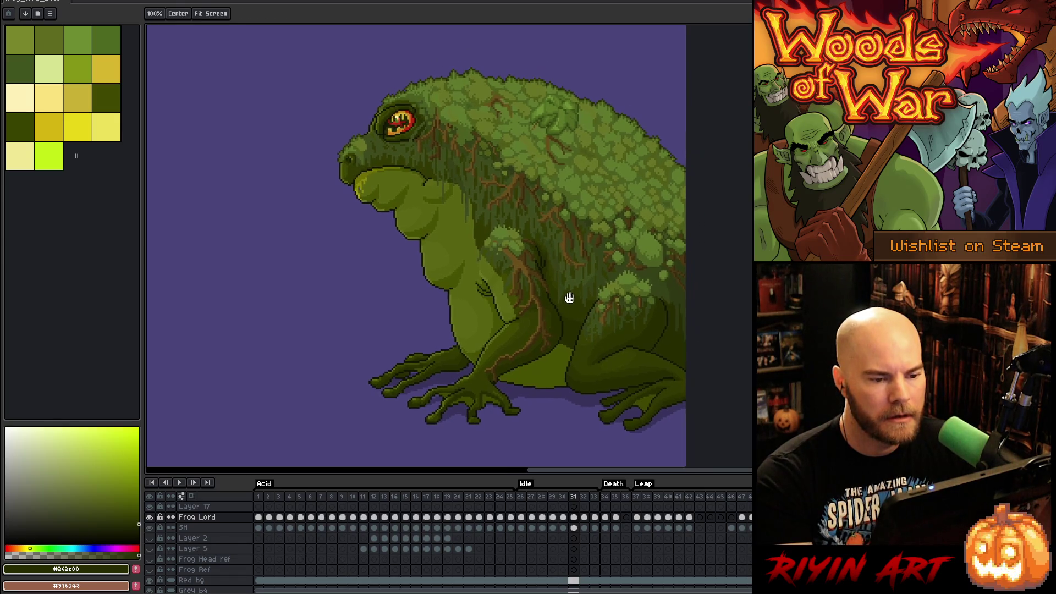
pyautogui.press('Right')
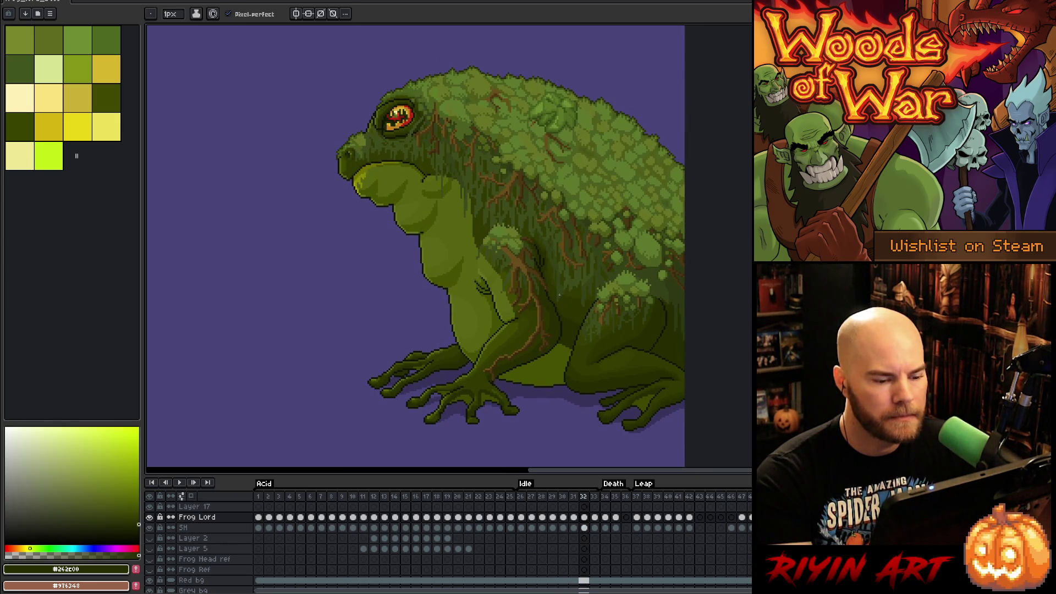
# Step: Sample the dark outline colour and step from frames 30–32 through to frame 33
pyautogui.scroll(5, 484, 404)
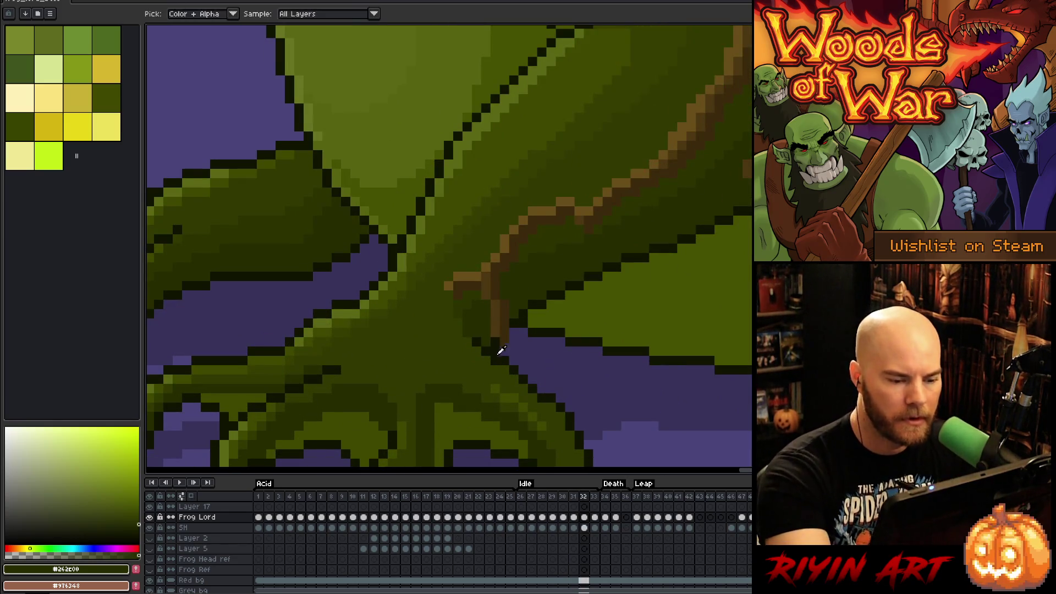
pyautogui.keyDown('alt'); pyautogui.click(502, 351); pyautogui.keyUp('alt')
pyautogui.scroll(-3, 512, 340)
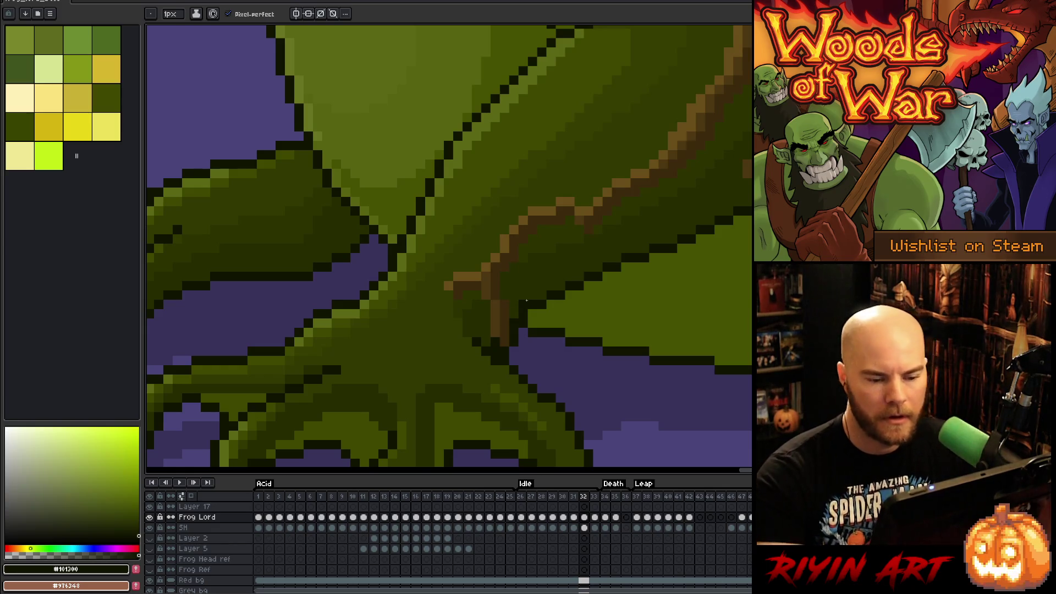
pyautogui.press('Left')
pyautogui.press('Left')
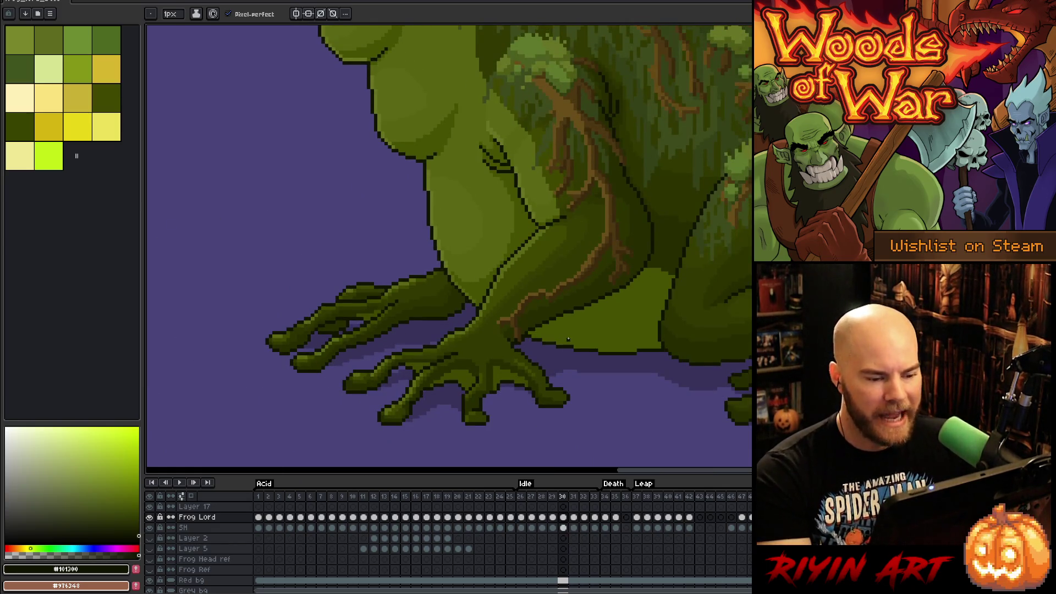
pyautogui.press('Right')
pyautogui.press('Right')
pyautogui.scroll(-2, 593, 332)
pyautogui.press('Right')
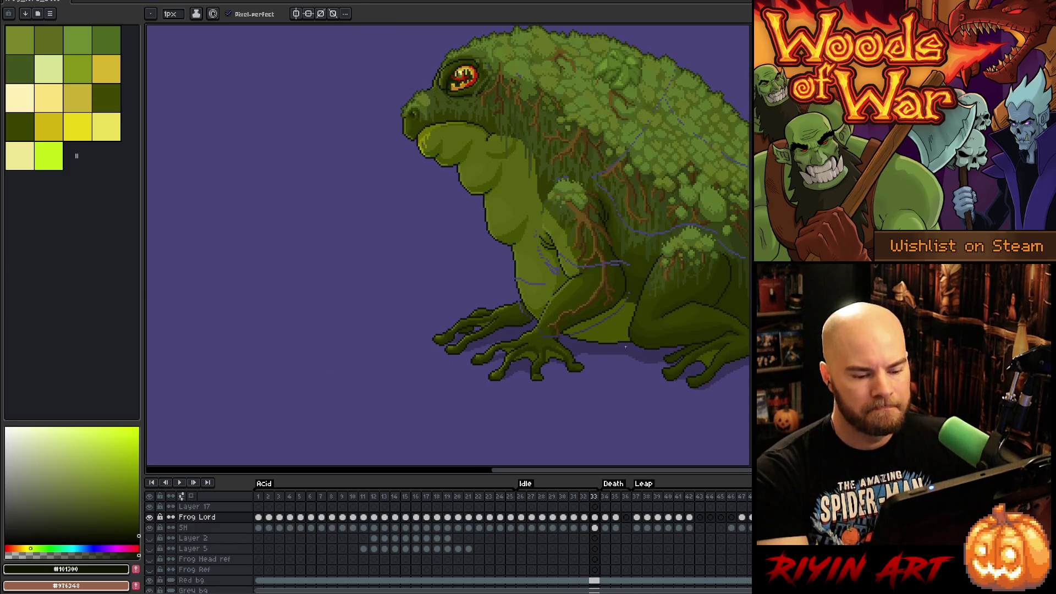
pyautogui.scroll(3, 585, 334)
pyautogui.scroll(1, 483, 334)
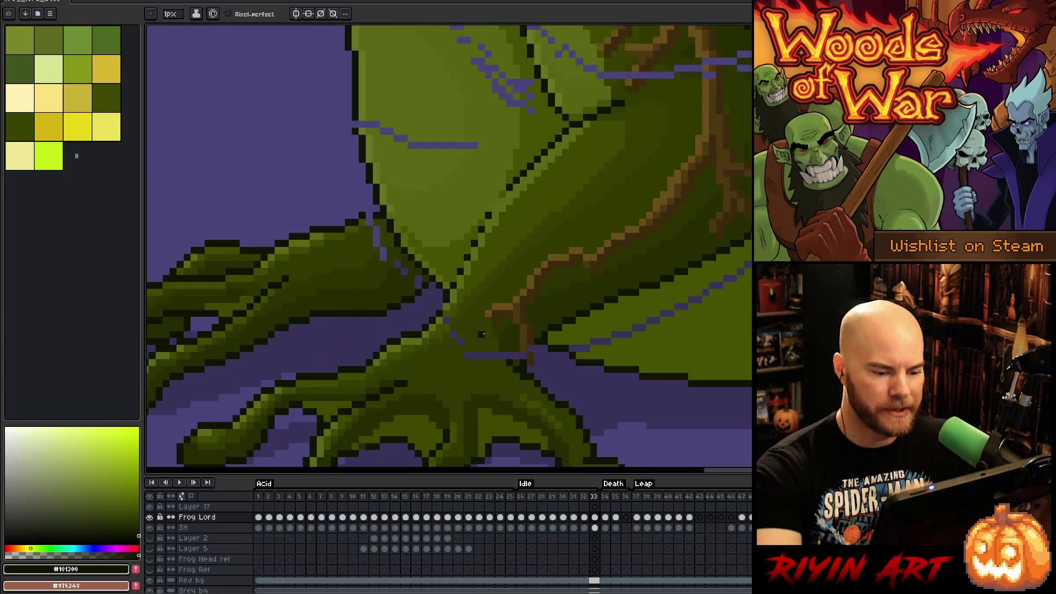
# Step: Eyedrop the leg's brown, greens and finally the dark outline colour #101300 on frame 33
pyautogui.keyDown('alt'); pyautogui.click(535, 352); pyautogui.keyUp('alt')
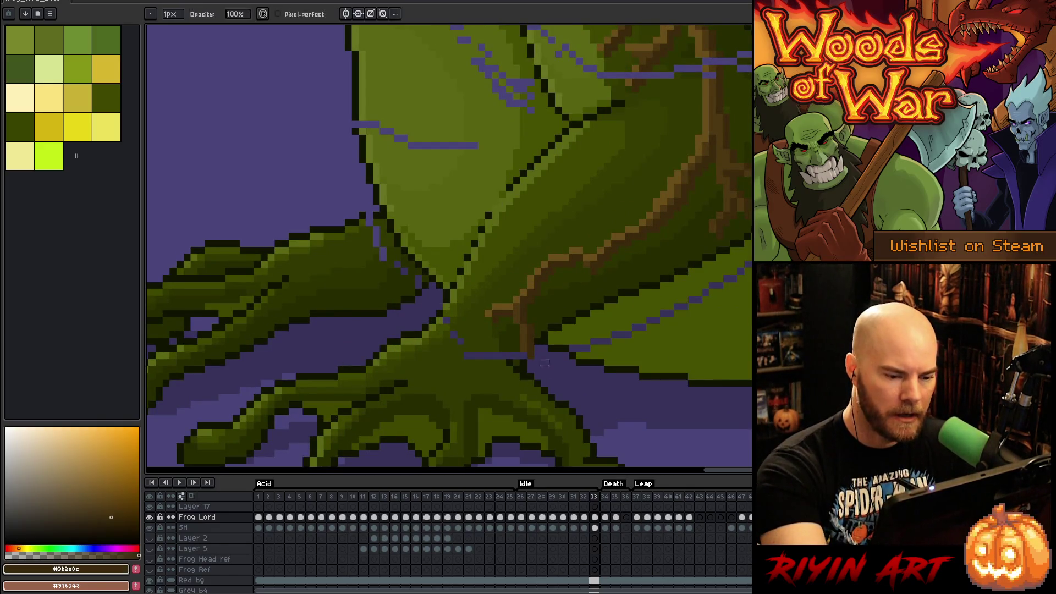
pyautogui.keyDown('alt'); pyautogui.click(538, 342); pyautogui.keyUp('alt')
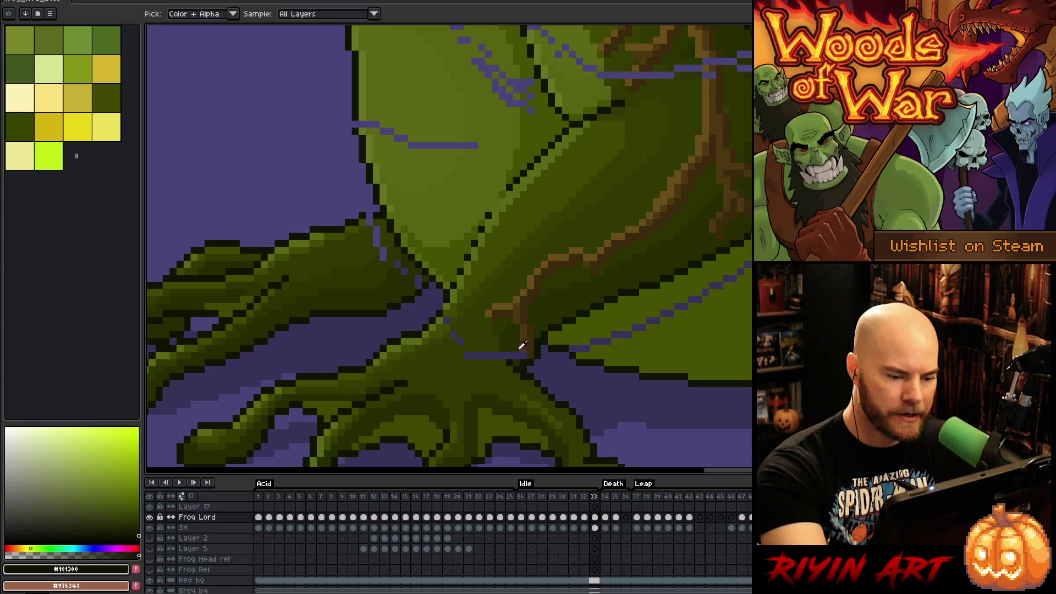
pyautogui.keyDown('alt'); pyautogui.click(521, 356); pyautogui.keyUp('alt')
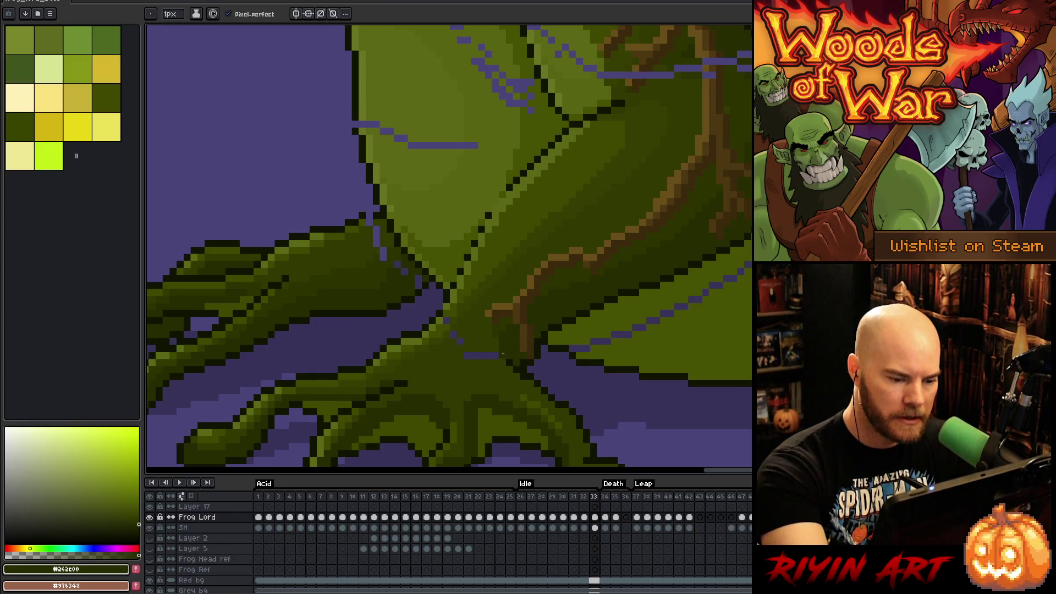
pyautogui.keyDown('alt'); pyautogui.click(502, 354); pyautogui.keyUp('alt')
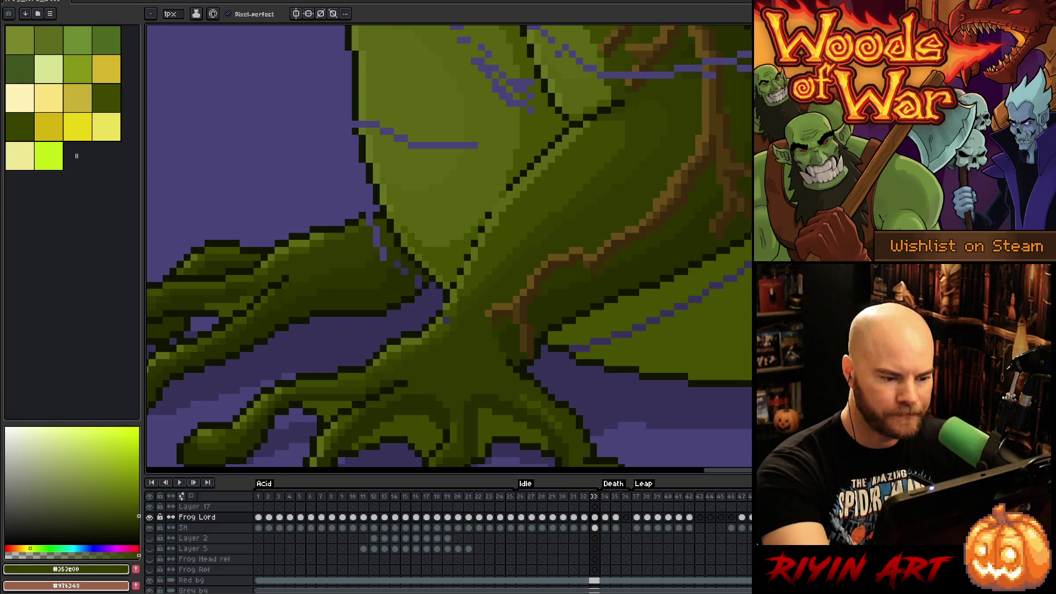
pyautogui.keyDown('alt'); pyautogui.click(461, 291); pyautogui.keyUp('alt')
pyautogui.keyDown('alt'); pyautogui.click(453, 300); pyautogui.keyUp('alt')
pyautogui.keyDown('alt'); pyautogui.click(502, 193); pyautogui.keyUp('alt')
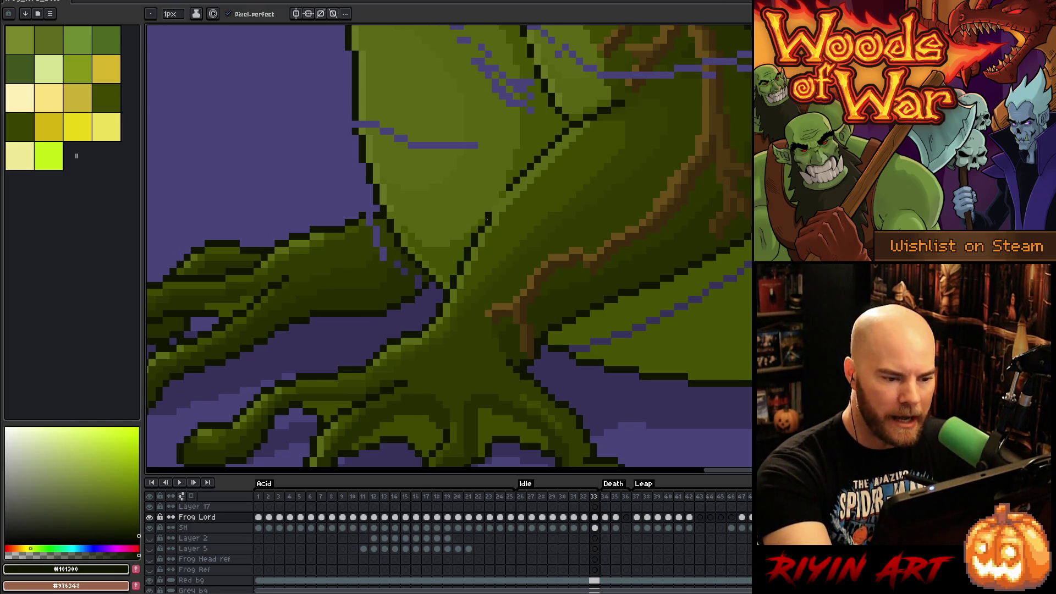
pyautogui.moveTo(496, 215); pyautogui.dragTo(527, 333)
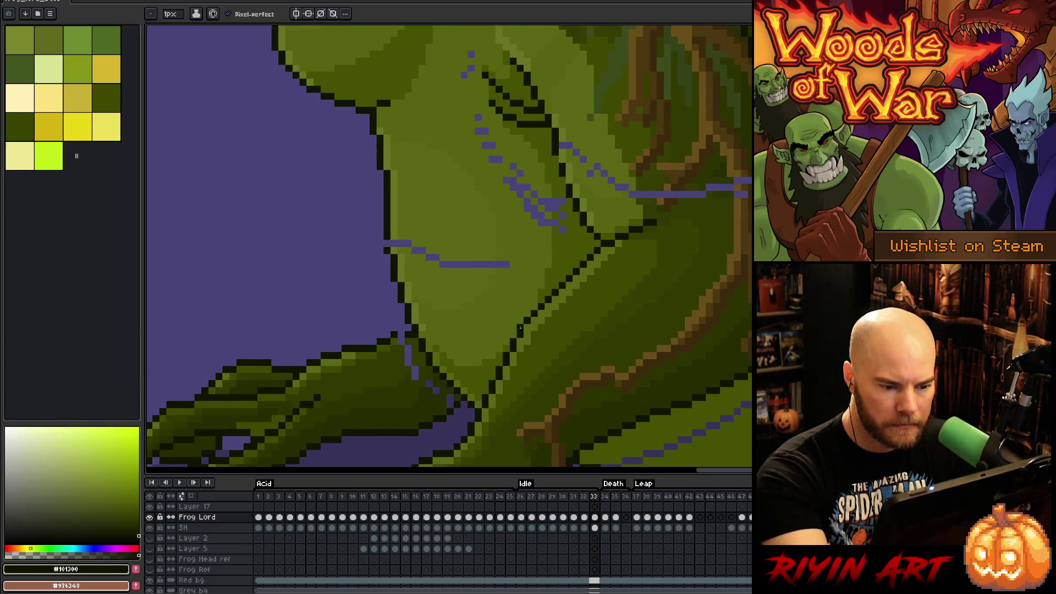
# Step: Paint over the purple pixels on the front leg with sampled foot and leg greens
pyautogui.moveTo(649, 330); pyautogui.dragTo(674, 140)
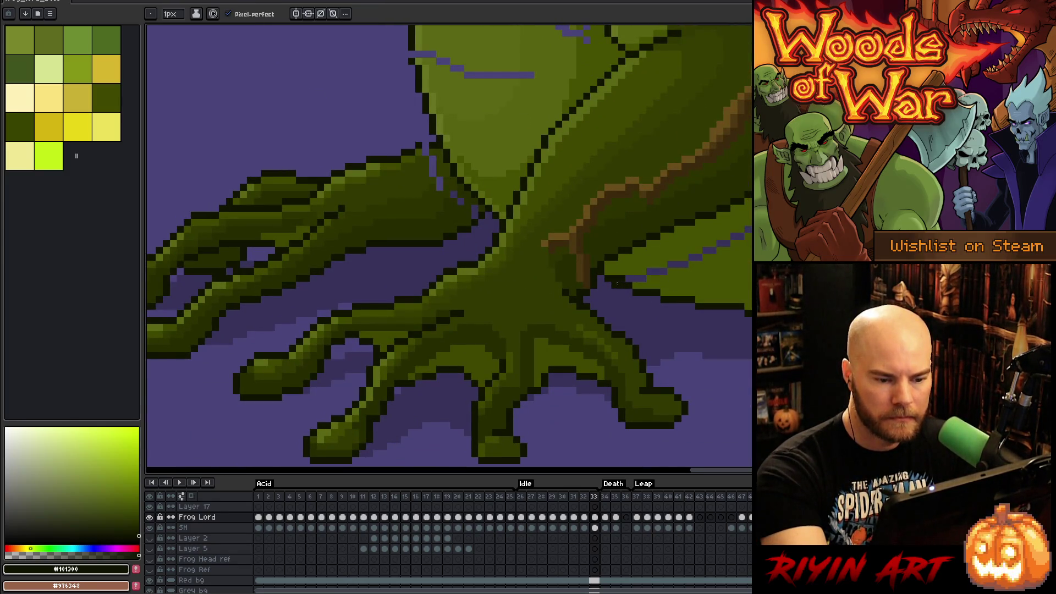
pyautogui.keyDown('alt'); pyautogui.click(619, 278); pyautogui.keyUp('alt')
pyautogui.moveTo(619, 278)
pyautogui.mouseDown()
pyautogui.moveTo(644, 278)
pyautogui.moveTo(751, 227)
pyautogui.moveTo(636, 349)
pyautogui.mouseUp()
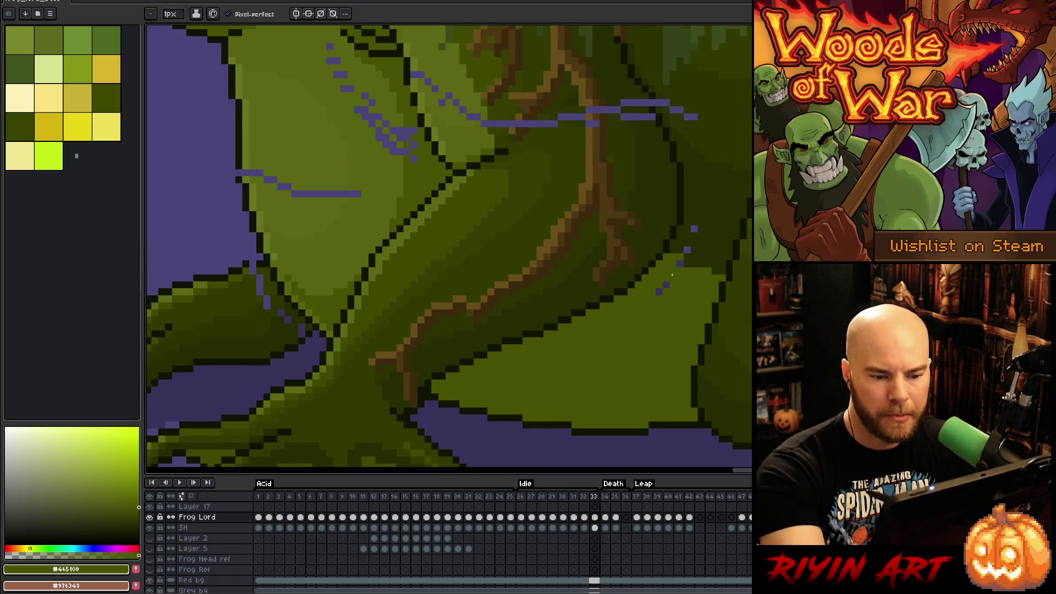
pyautogui.keyDown('alt'); pyautogui.click(697, 247); pyautogui.keyUp('alt')
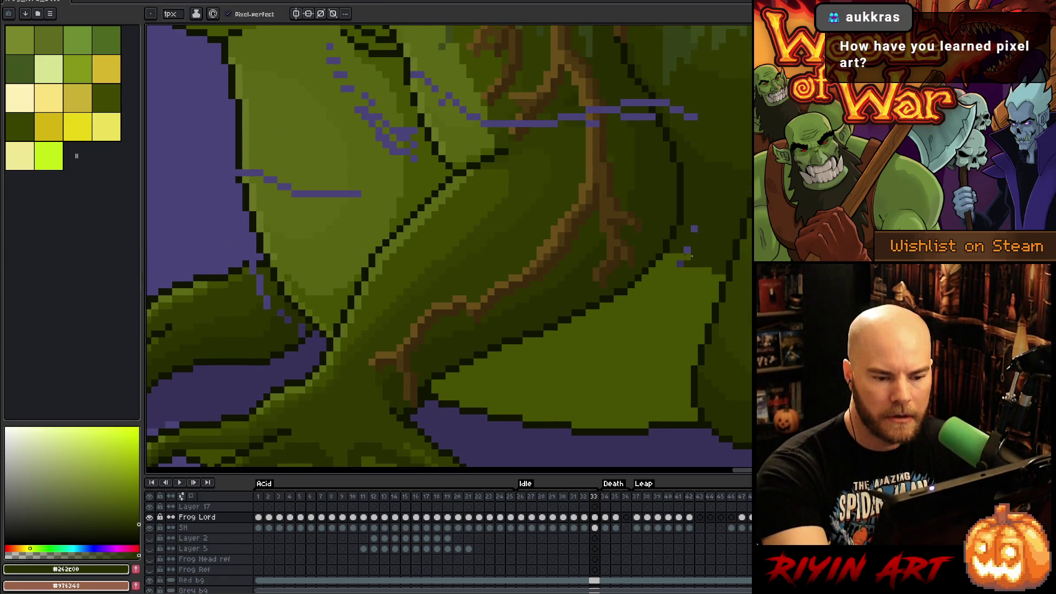
pyautogui.keyDown('alt'); pyautogui.click(678, 266); pyautogui.keyUp('alt')
pyautogui.click(681, 264)
pyautogui.keyDown('alt'); pyautogui.click(694, 248); pyautogui.keyUp('alt')
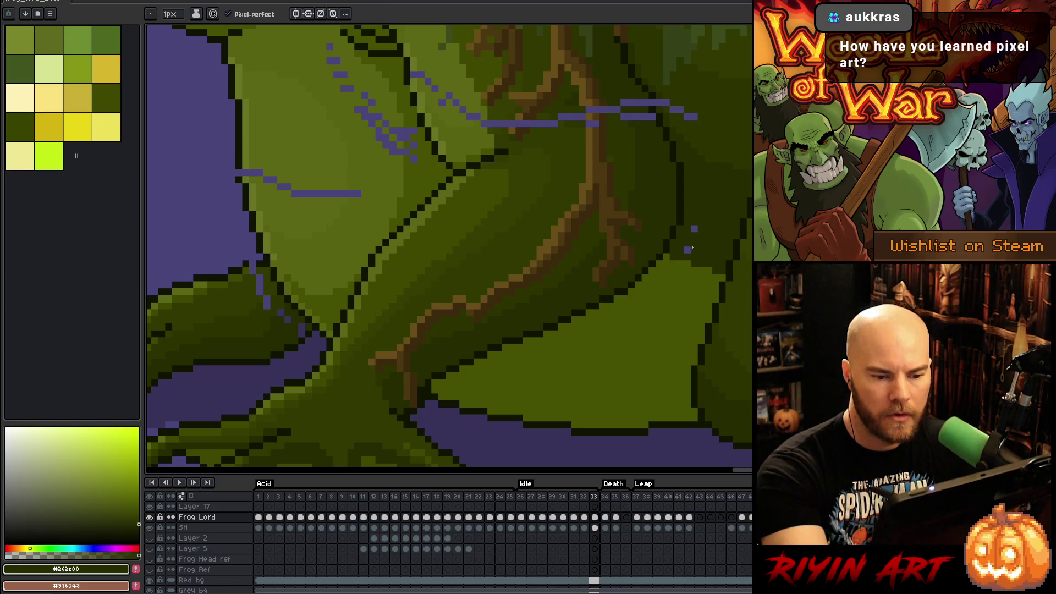
# Step: Fill the purple gap between the foot's toes with dark green
pyautogui.moveTo(627, 463)
pyautogui.mouseDown()
pyautogui.moveTo(391, 330)
pyautogui.moveTo(374, 378)
pyautogui.moveTo(705, 420)
pyautogui.moveTo(708, 437)
pyautogui.moveTo(670, 360)
pyautogui.moveTo(649, 228)
pyautogui.mouseUp()
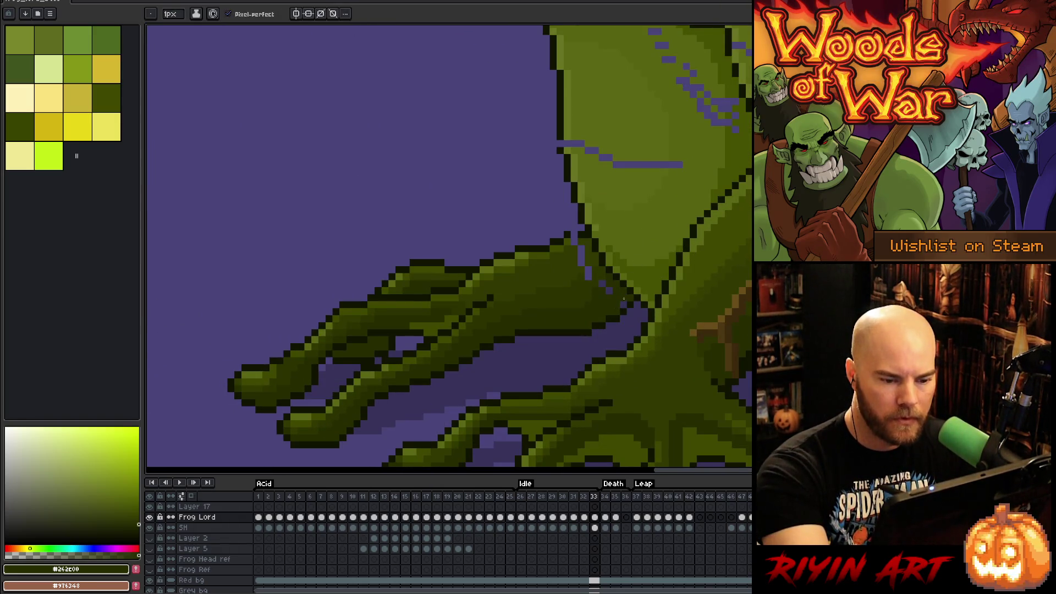
pyautogui.keyDown('alt'); pyautogui.click(599, 277); pyautogui.keyUp('alt')
pyautogui.click(587, 277)
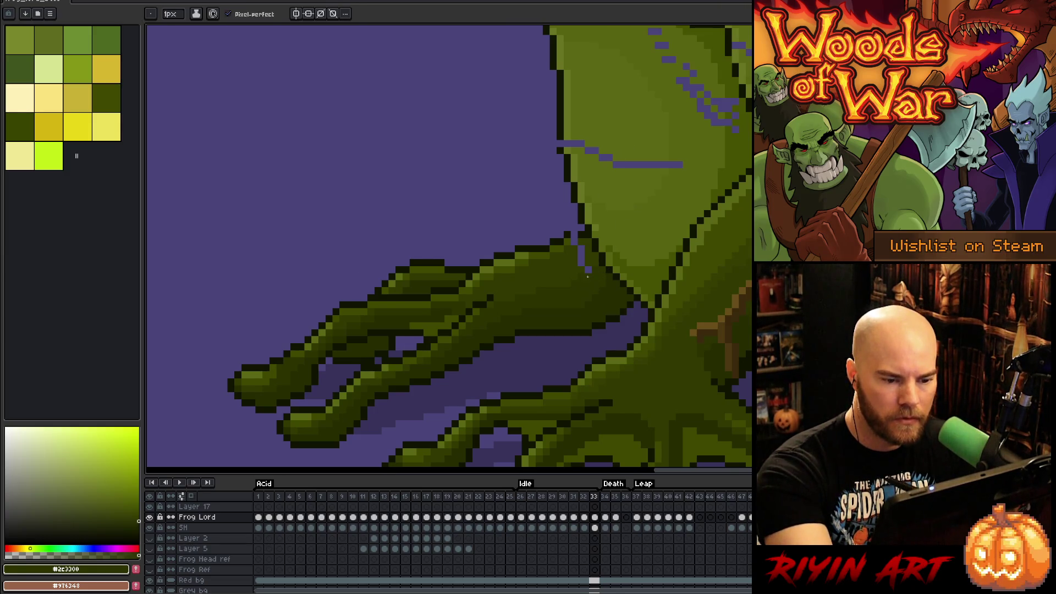
pyautogui.moveTo(582, 246); pyautogui.dragTo(582, 266)
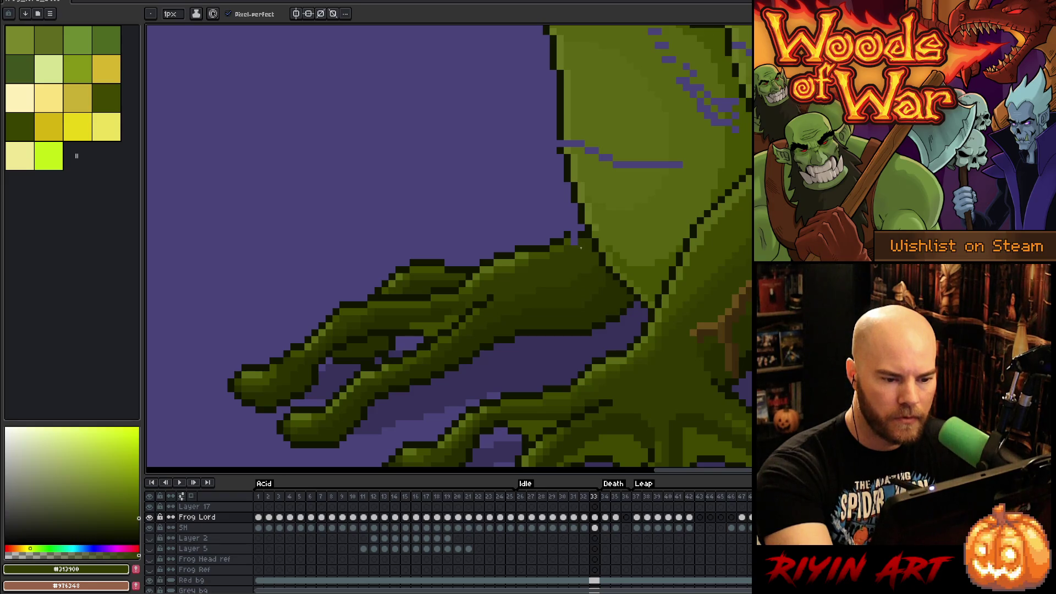
pyautogui.keyDown('alt'); pyautogui.click(572, 240); pyautogui.keyUp('alt')
pyautogui.keyDown('alt'); pyautogui.click(571, 243); pyautogui.keyUp('alt')
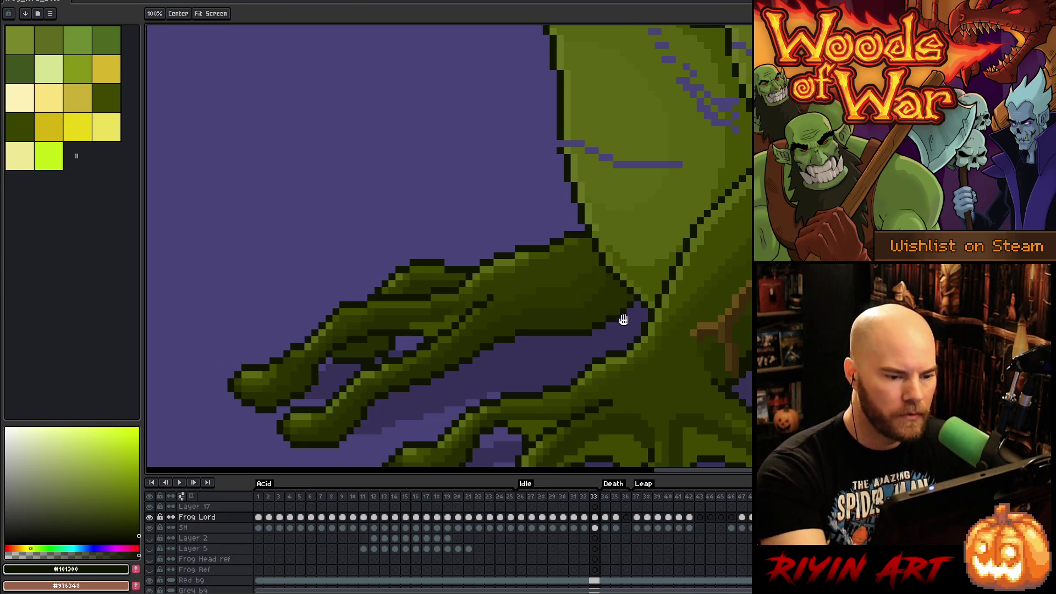
# Step: Cover the purple line, dabs and dots across the throat, chest and crease with body greens
pyautogui.moveTo(580, 136); pyautogui.dragTo(470, 244)
pyautogui.keyDown('alt'); pyautogui.click(462, 245); pyautogui.keyUp('alt')
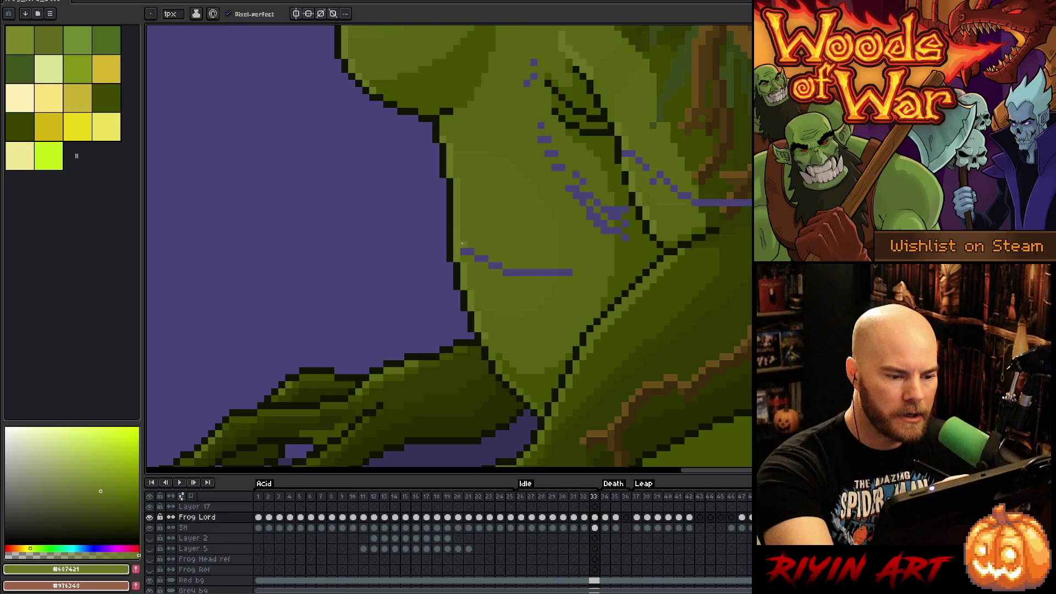
pyautogui.moveTo(503, 272); pyautogui.dragTo(545, 272)
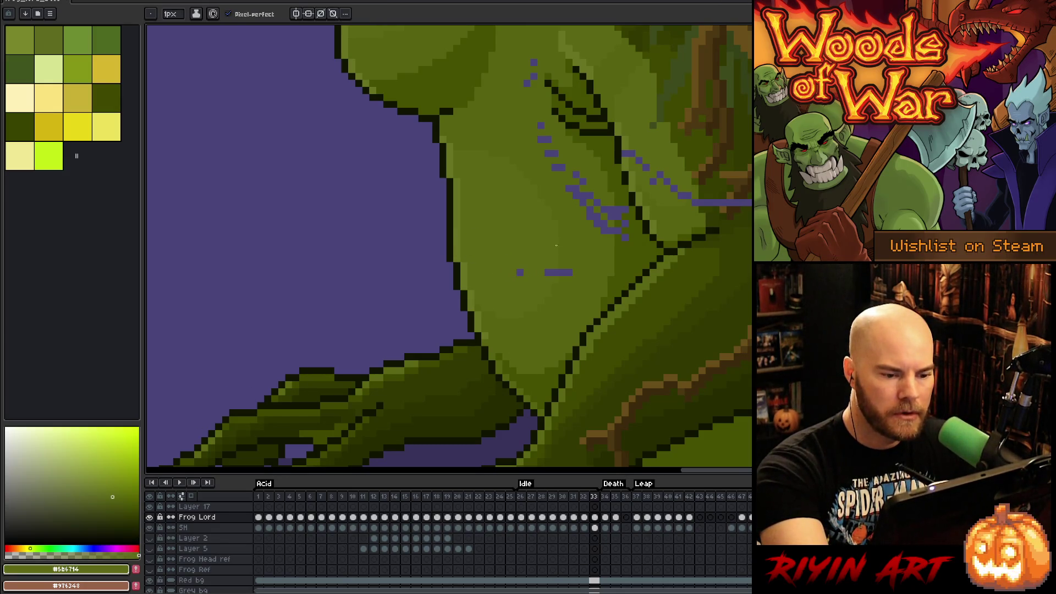
pyautogui.click(569, 273)
pyautogui.moveTo(625, 255)
pyautogui.mouseDown()
pyautogui.moveTo(546, 359)
pyautogui.moveTo(524, 313)
pyautogui.moveTo(495, 292)
pyautogui.mouseUp()
pyautogui.keyDown('alt'); pyautogui.click(542, 309); pyautogui.keyUp('alt')
pyautogui.keyDown('alt'); pyautogui.click(536, 336); pyautogui.keyUp('alt')
pyautogui.moveTo(466, 240); pyautogui.dragTo(462, 230)
pyautogui.moveTo(455, 167); pyautogui.dragTo(448, 188)
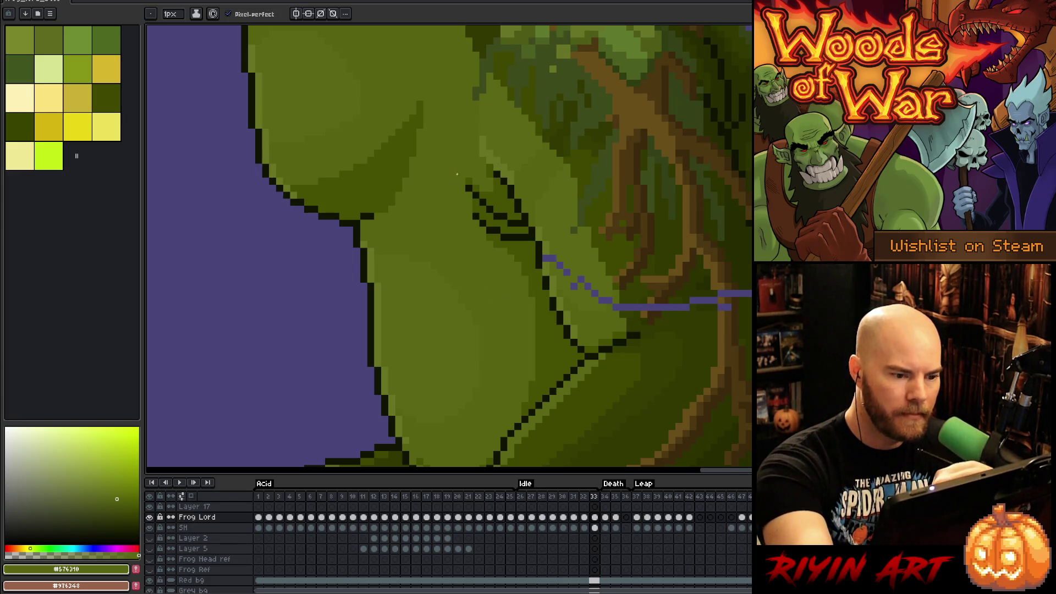
# Step: Paint over the purple diagonal pixels near the leg with body green, undoing one stray stroke
pyautogui.moveTo(547, 244); pyautogui.dragTo(455, 227)
pyautogui.keyDown('alt'); pyautogui.click(445, 255); pyautogui.keyUp('alt')
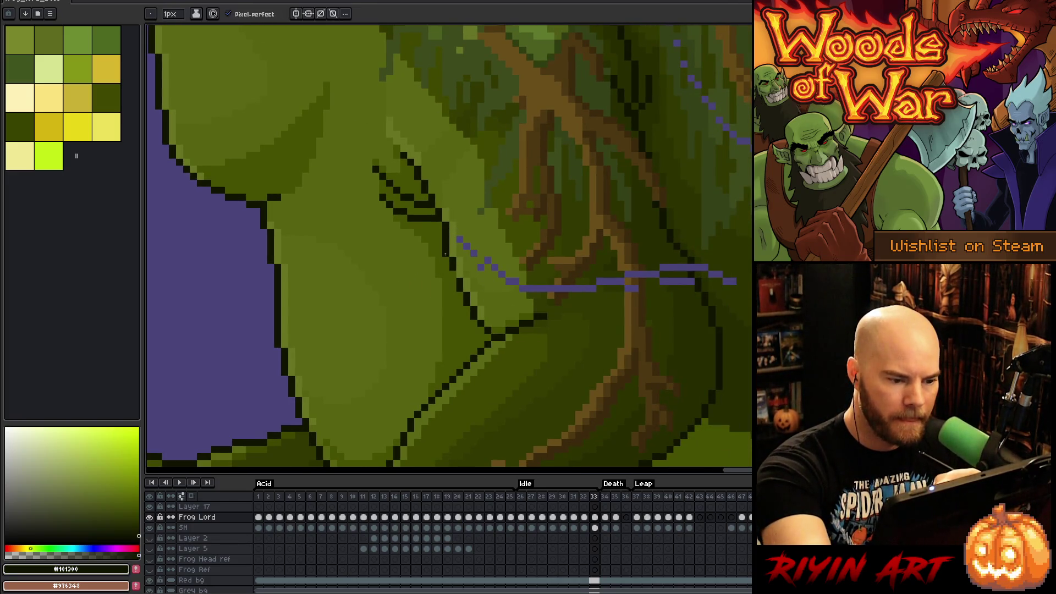
pyautogui.keyDown('alt'); pyautogui.click(483, 285); pyautogui.keyUp('alt')
pyautogui.moveTo(458, 240); pyautogui.dragTo(466, 247)
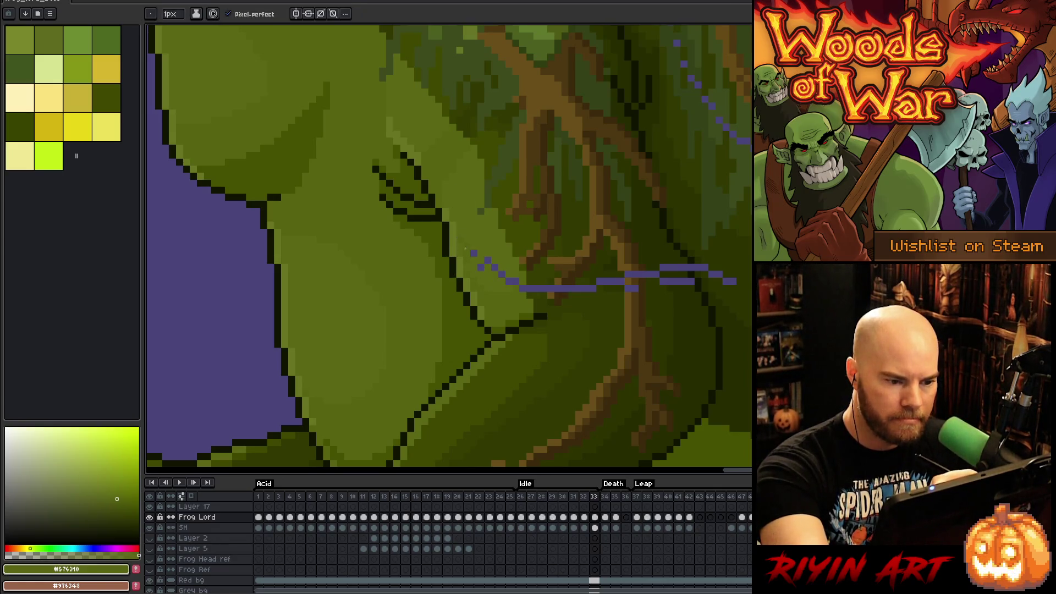
pyautogui.hotkey('ctrl', 'z')
pyautogui.keyDown('alt'); pyautogui.click(464, 231); pyautogui.keyUp('alt')
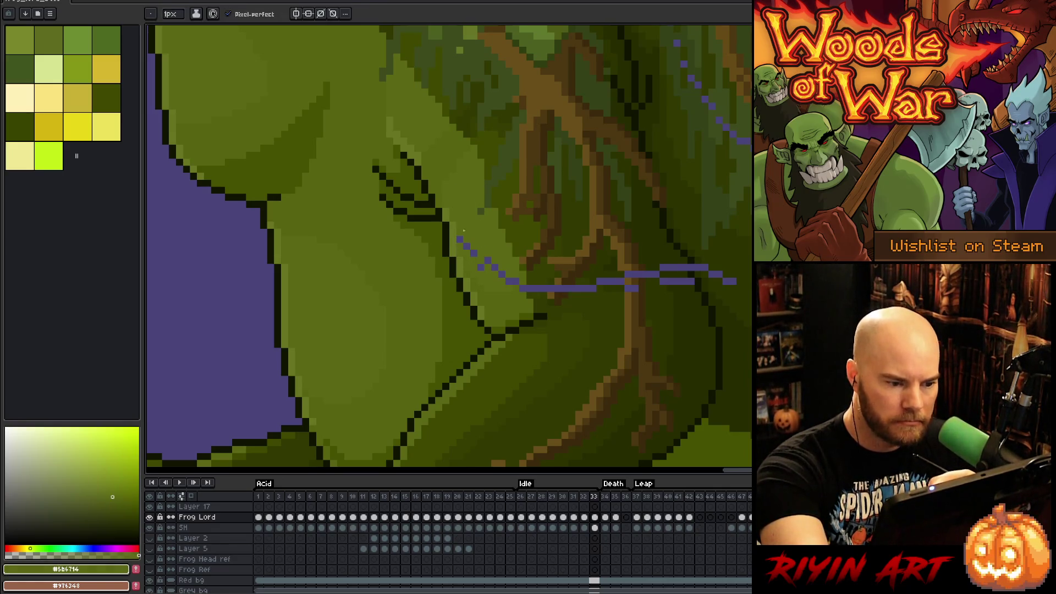
pyautogui.moveTo(487, 259); pyautogui.dragTo(502, 276)
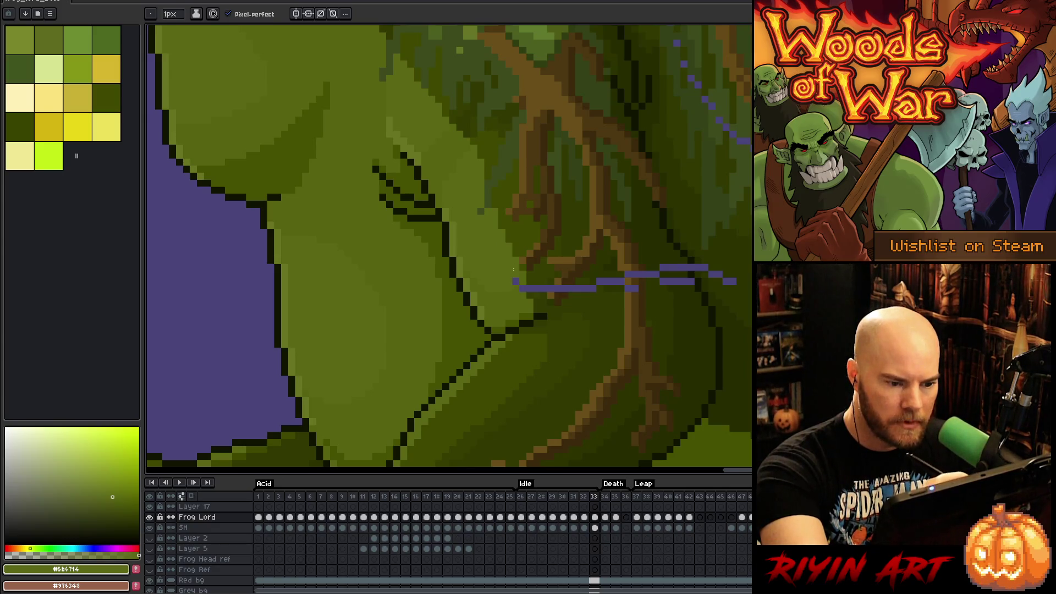
# Step: Cover the purple line's left end with dark moss green and root brown
pyautogui.keyDown('alt'); pyautogui.click(544, 271); pyautogui.keyUp('alt')
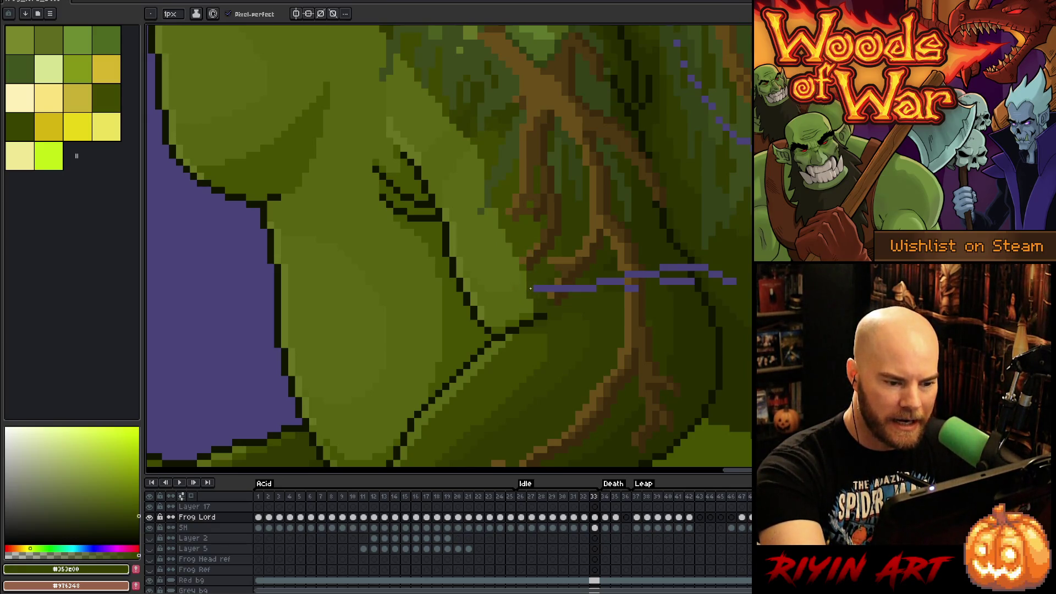
pyautogui.moveTo(536, 288); pyautogui.dragTo(544, 285)
pyautogui.click(543, 287)
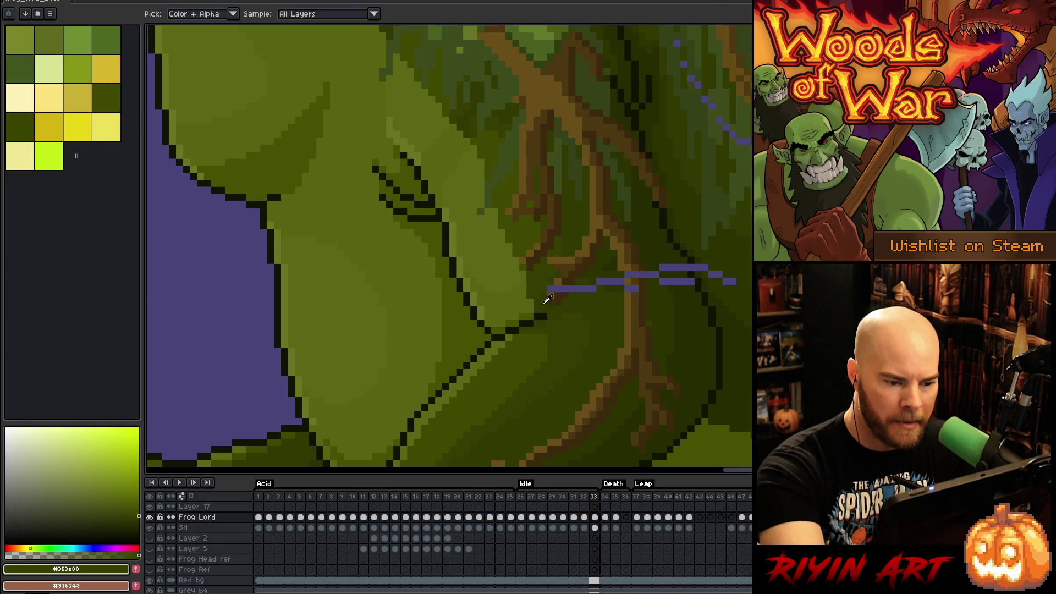
pyautogui.keyDown('alt'); pyautogui.click(552, 290); pyautogui.keyUp('alt')
pyautogui.keyDown('alt'); pyautogui.click(567, 289); pyautogui.keyUp('alt')
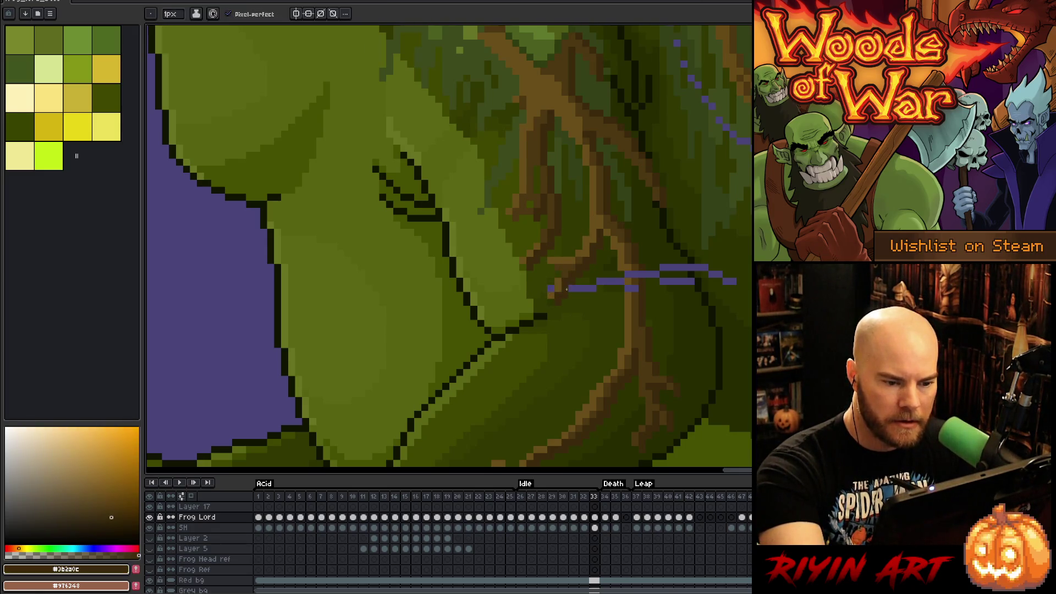
pyautogui.keyDown('alt'); pyautogui.click(554, 285); pyautogui.keyUp('alt')
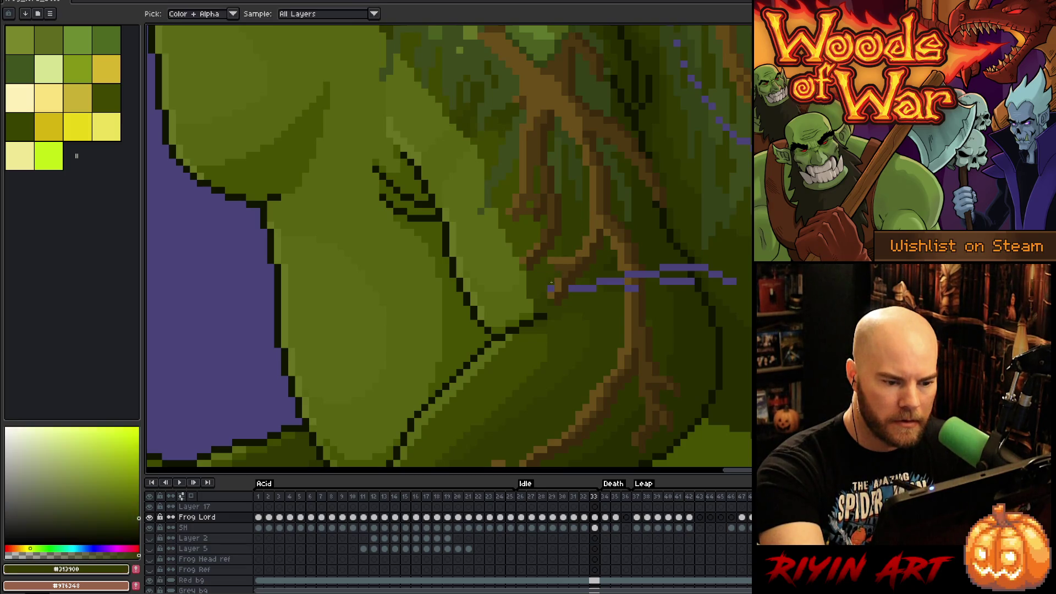
pyautogui.click(572, 288)
pyautogui.click(588, 288)
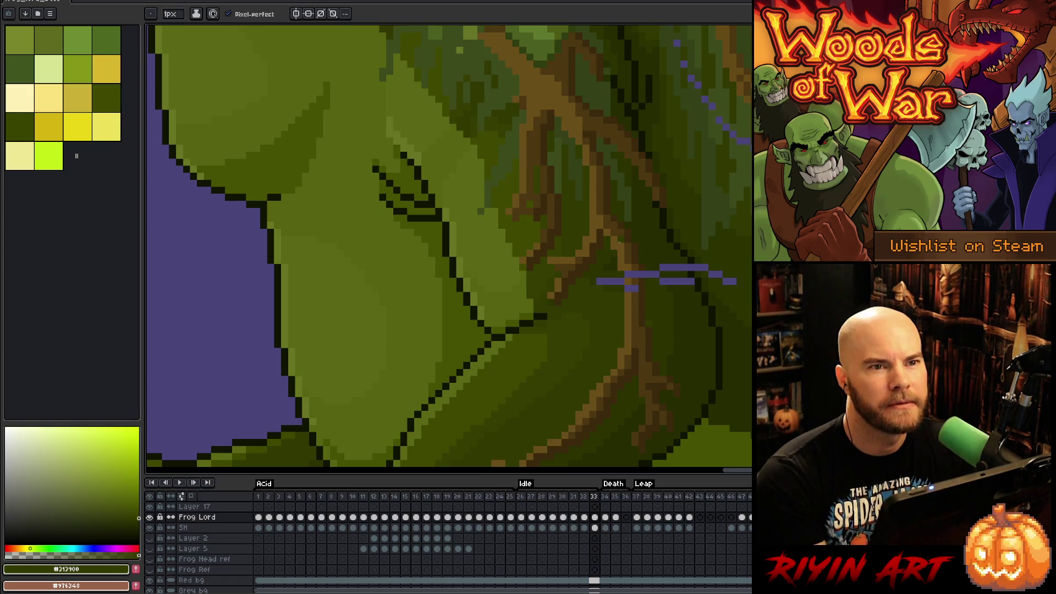
# Step: Blend the remaining purple pixels over the root into brown and dark olive green
pyautogui.moveTo(614, 302); pyautogui.dragTo(491, 332)
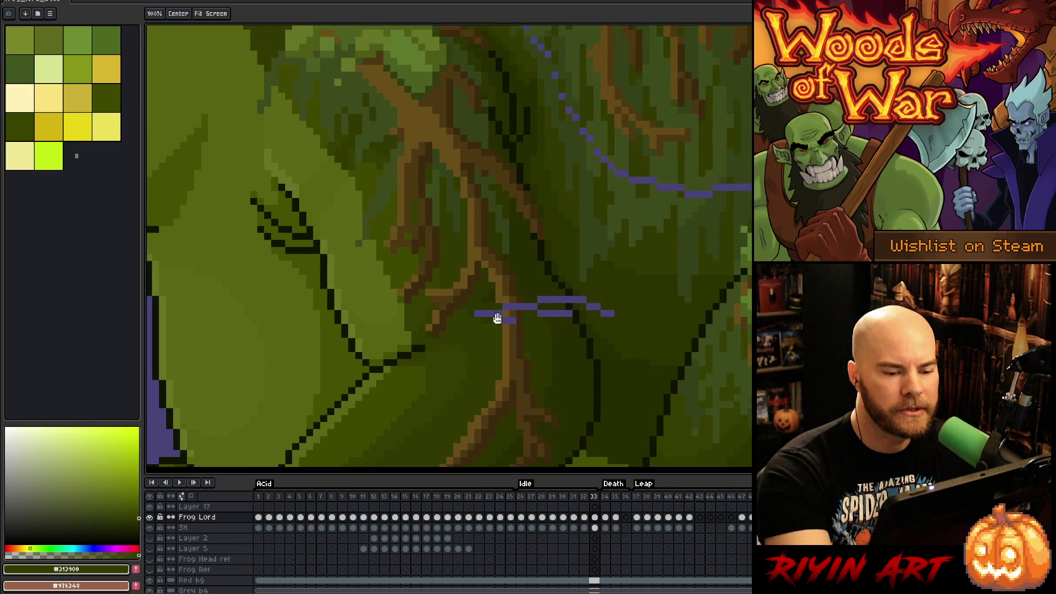
pyautogui.keyDown('alt'); pyautogui.click(507, 301); pyautogui.keyUp('alt')
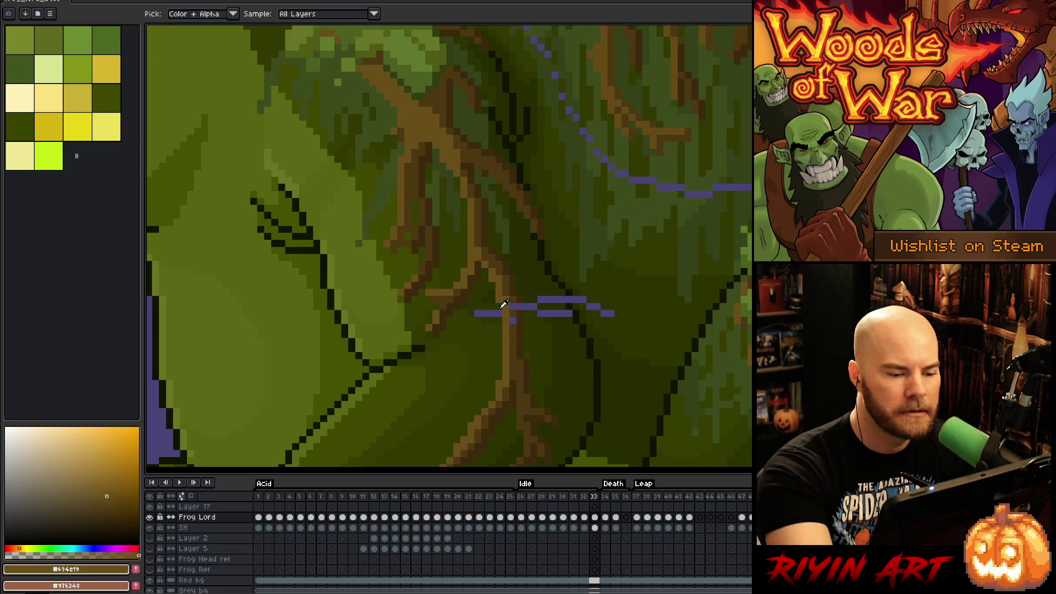
pyautogui.keyDown('alt'); pyautogui.click(499, 312); pyautogui.keyUp('alt')
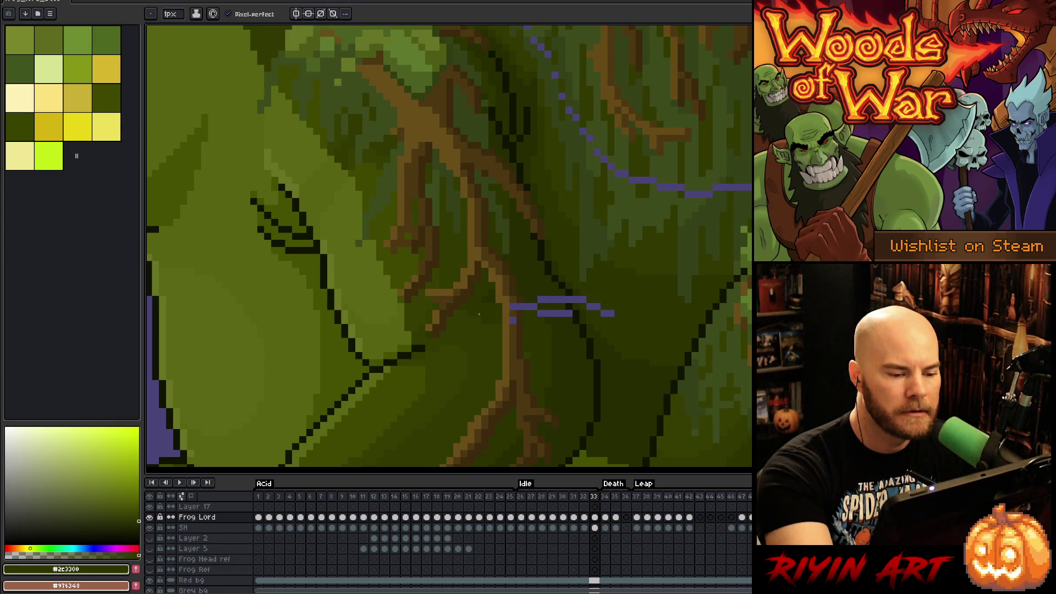
pyautogui.keyDown('alt'); pyautogui.click(523, 331); pyautogui.keyUp('alt')
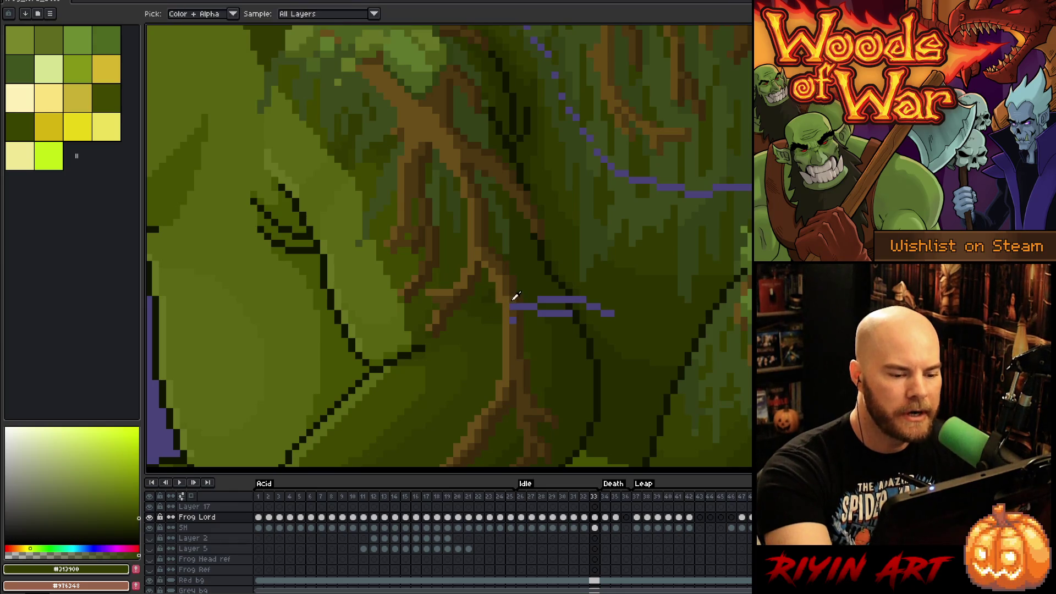
pyautogui.keyDown('alt'); pyautogui.click(508, 302); pyautogui.keyUp('alt')
pyautogui.moveTo(513, 305); pyautogui.dragTo(513, 322)
pyautogui.click(520, 307)
pyautogui.keyDown('alt'); pyautogui.click(527, 301); pyautogui.keyUp('alt')
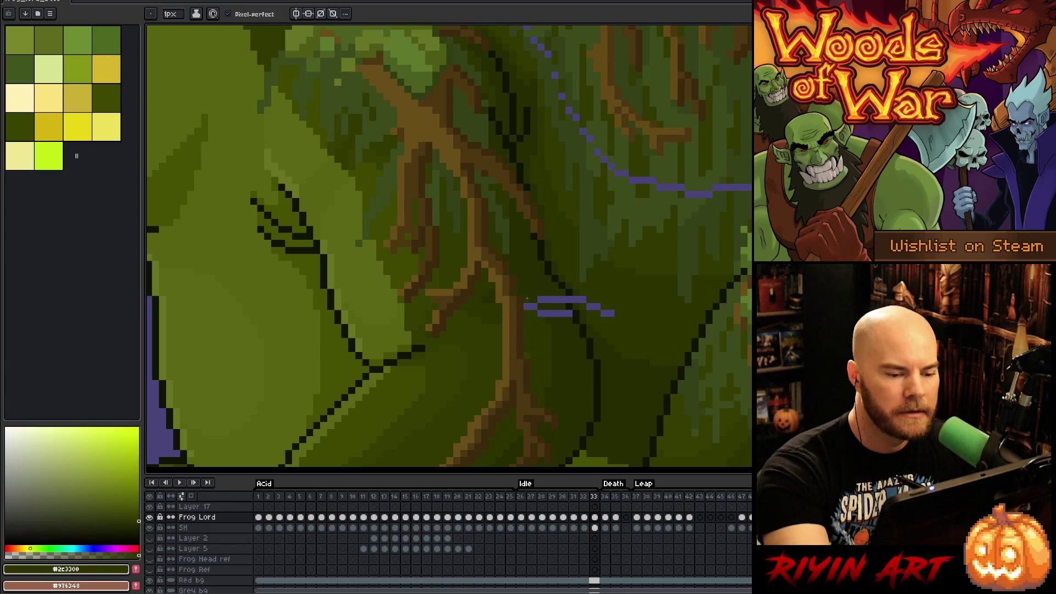
pyautogui.keyDown('alt'); pyautogui.click(537, 283); pyautogui.keyUp('alt')
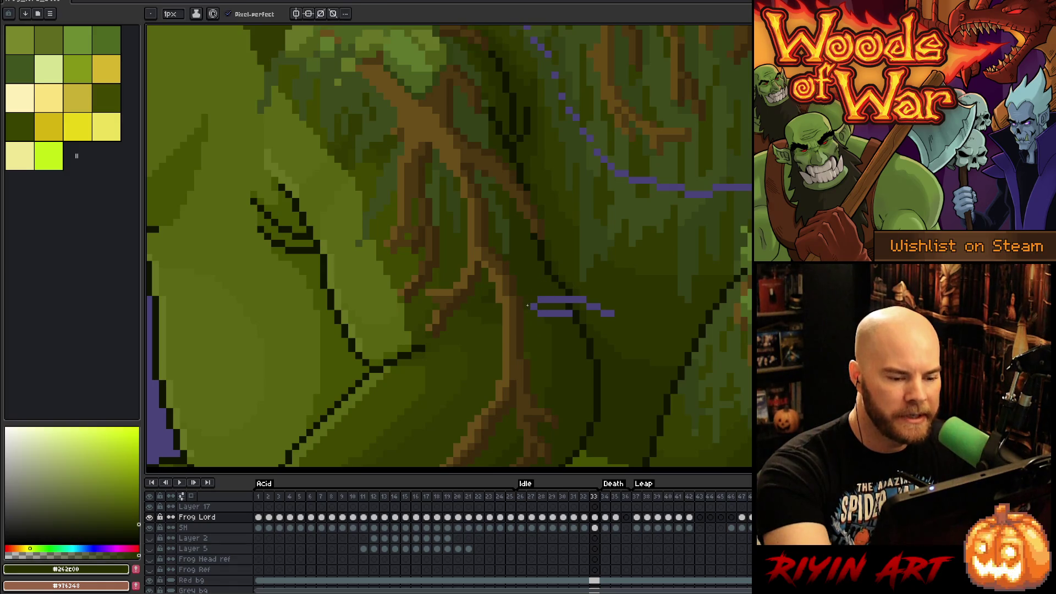
pyautogui.moveTo(547, 306); pyautogui.dragTo(425, 301)
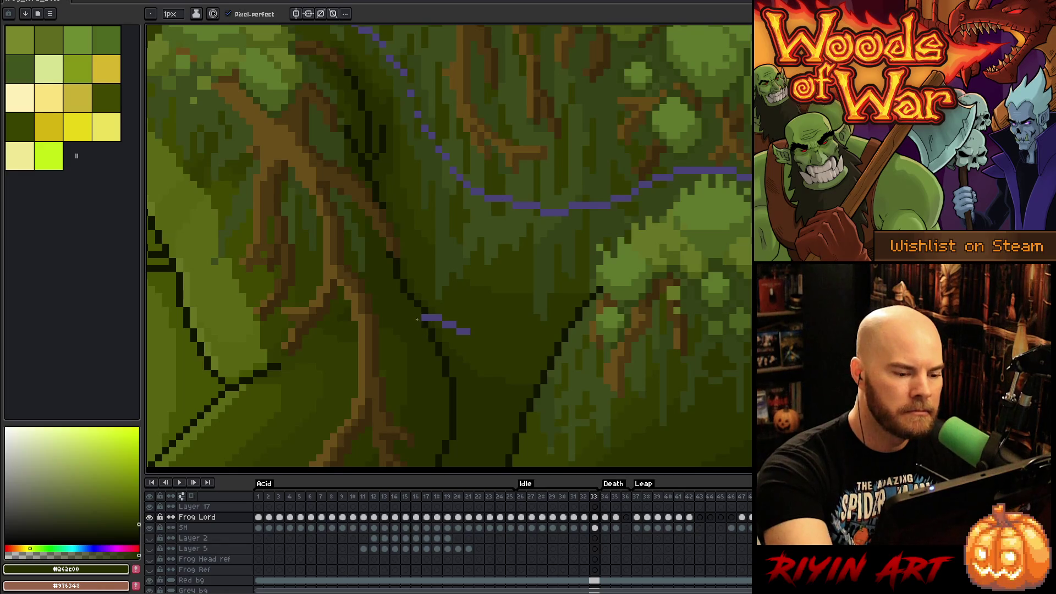
pyautogui.keyDown('alt'); pyautogui.click(419, 311); pyautogui.keyUp('alt')
# Step: Paint the lower stroke and the purple diagonal over with dark olive and moss greens
pyautogui.keyDown('alt'); pyautogui.click(429, 311); pyautogui.keyUp('alt')
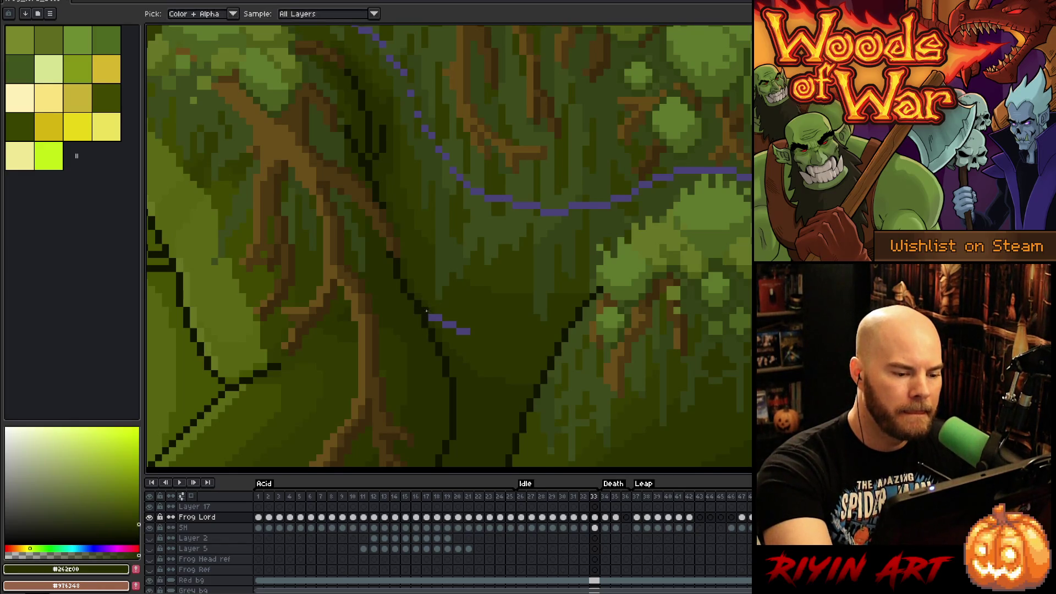
pyautogui.moveTo(431, 318); pyautogui.dragTo(467, 332)
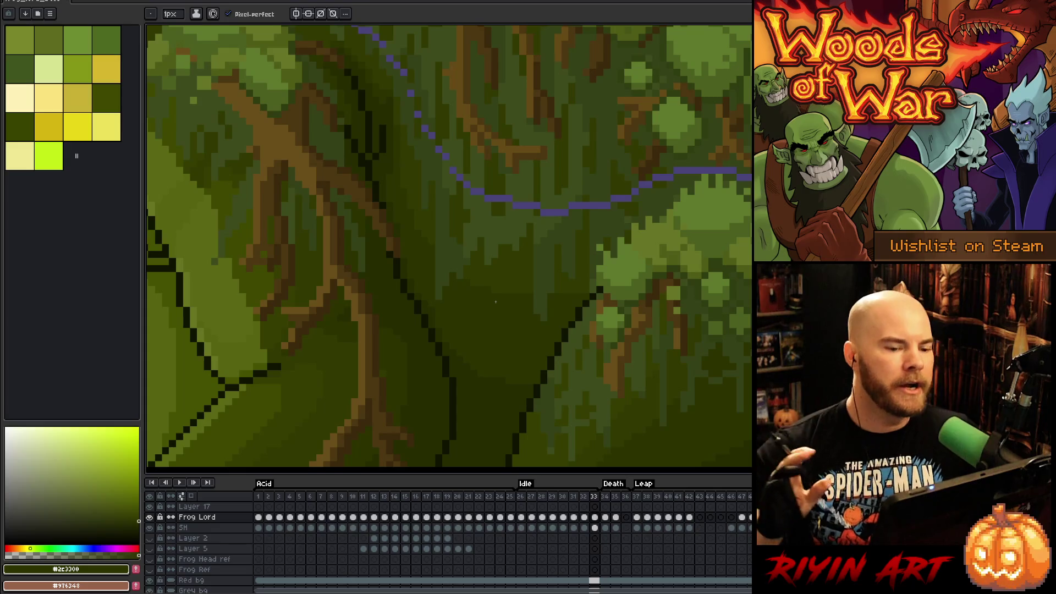
pyautogui.hscroll(5, 578, 378)
pyautogui.keyDown('alt'); pyautogui.click(626, 270); pyautogui.keyUp('alt')
pyautogui.moveTo(603, 259); pyautogui.dragTo(575, 232)
pyautogui.keyDown('alt'); pyautogui.click(646, 273); pyautogui.keyUp('alt')
pyautogui.moveTo(638, 281); pyautogui.dragTo(685, 304)
# Step: Cover the purple line's right end with moss green, undoing one stray stroke
pyautogui.scroll(4, 677, 267)
pyautogui.keyDown('alt'); pyautogui.click(667, 292); pyautogui.keyUp('alt')
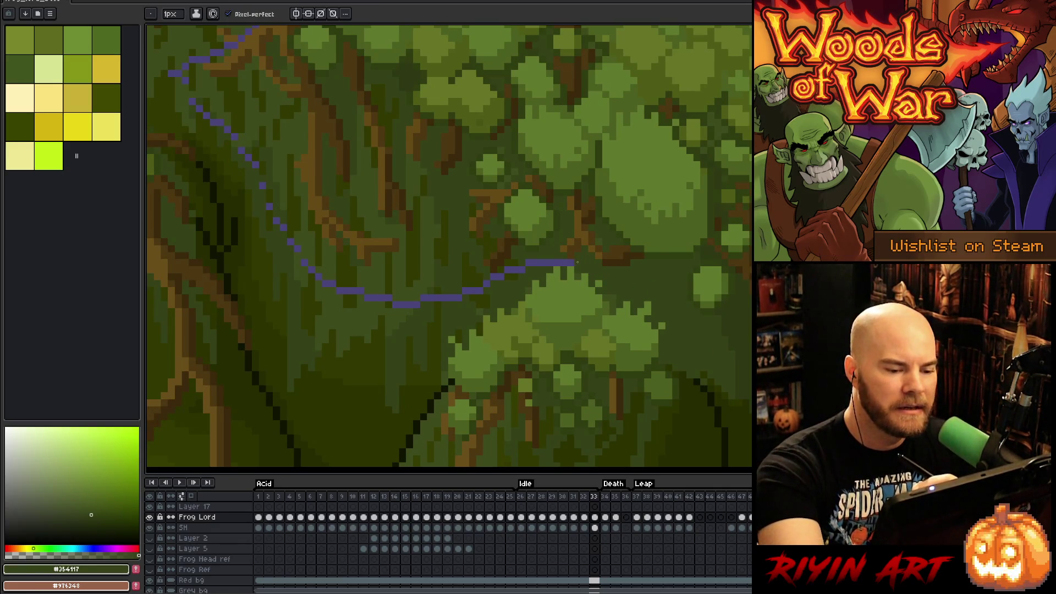
pyautogui.moveTo(564, 262)
pyautogui.mouseDown()
pyautogui.moveTo(525, 264)
pyautogui.moveTo(627, 276)
pyautogui.mouseUp()
pyautogui.keyDown('alt'); pyautogui.click(626, 275); pyautogui.keyUp('alt')
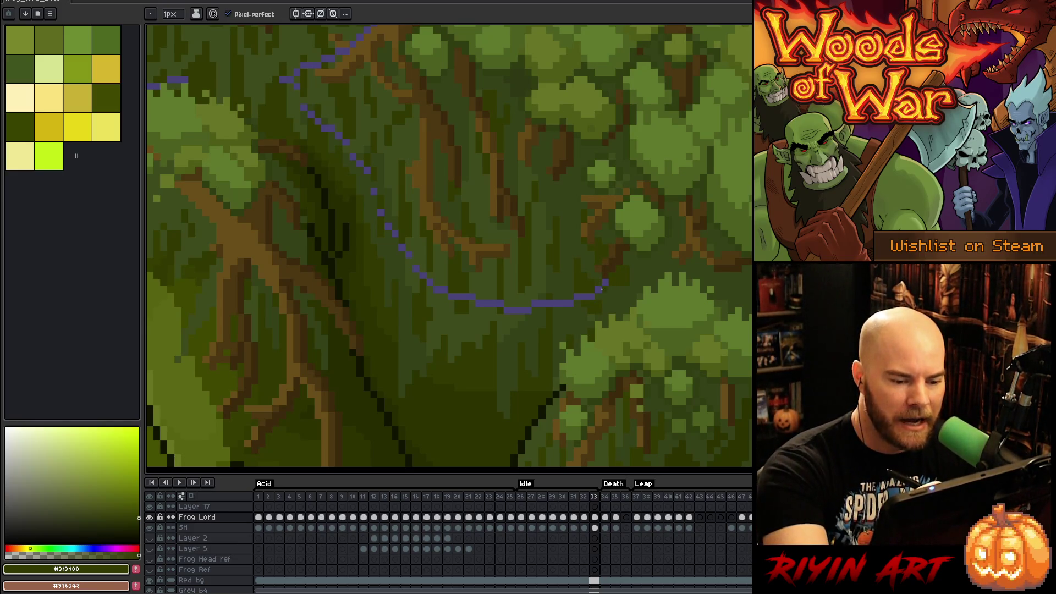
pyautogui.hotkey('ctrl', 'z')
pyautogui.keyDown('alt'); pyautogui.click(601, 285); pyautogui.keyUp('alt')
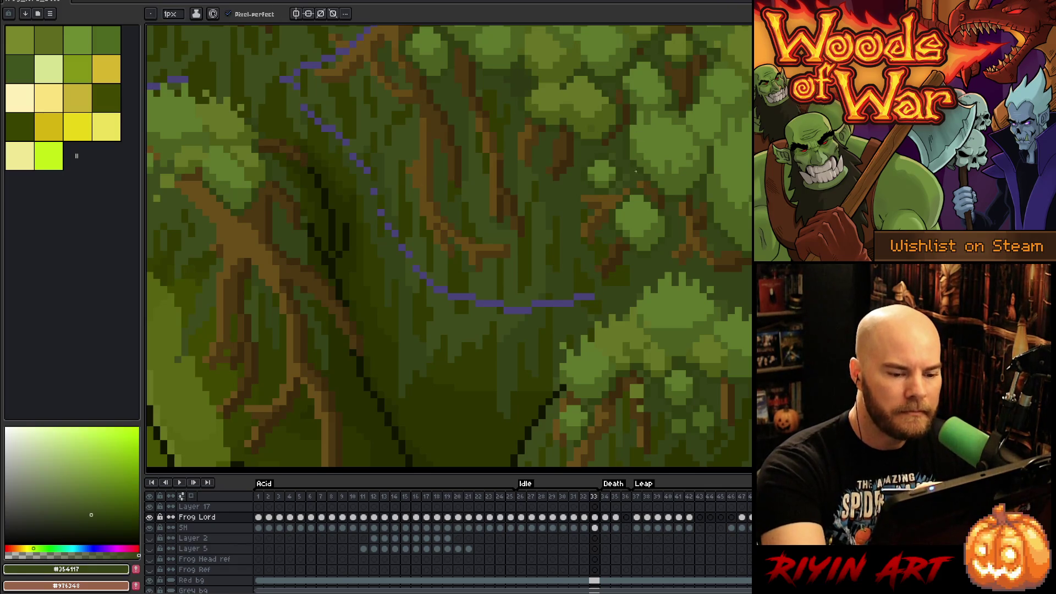
# Step: Paint the purple line's end pixels in dark green, moss green and lighter olive green
pyautogui.keyDown('alt'); pyautogui.click(589, 291); pyautogui.keyUp('alt')
pyautogui.click(584, 296)
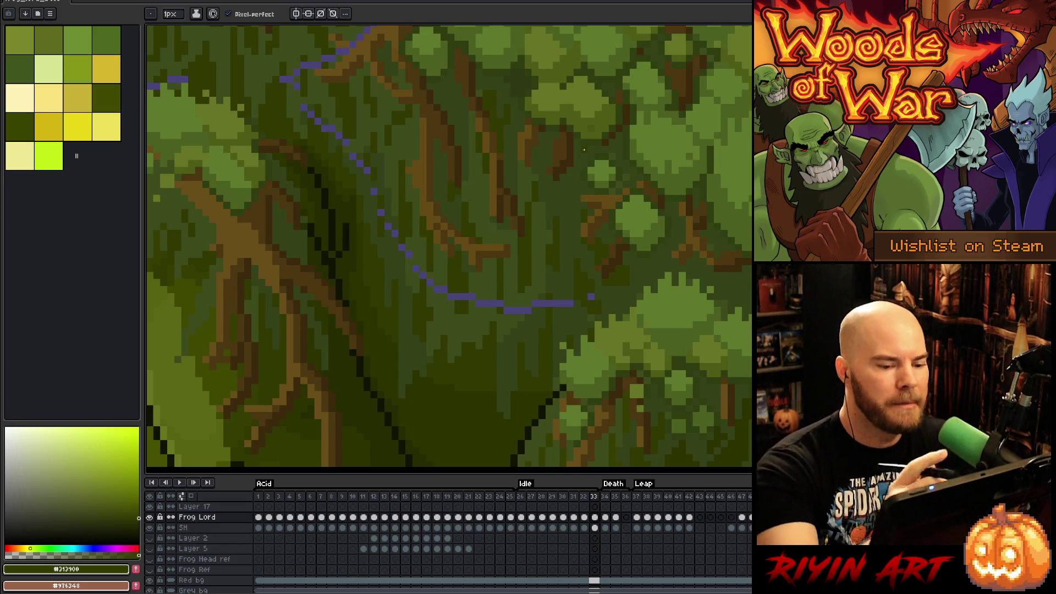
pyautogui.keyDown('alt'); pyautogui.click(590, 288); pyautogui.keyUp('alt')
pyautogui.click(570, 300)
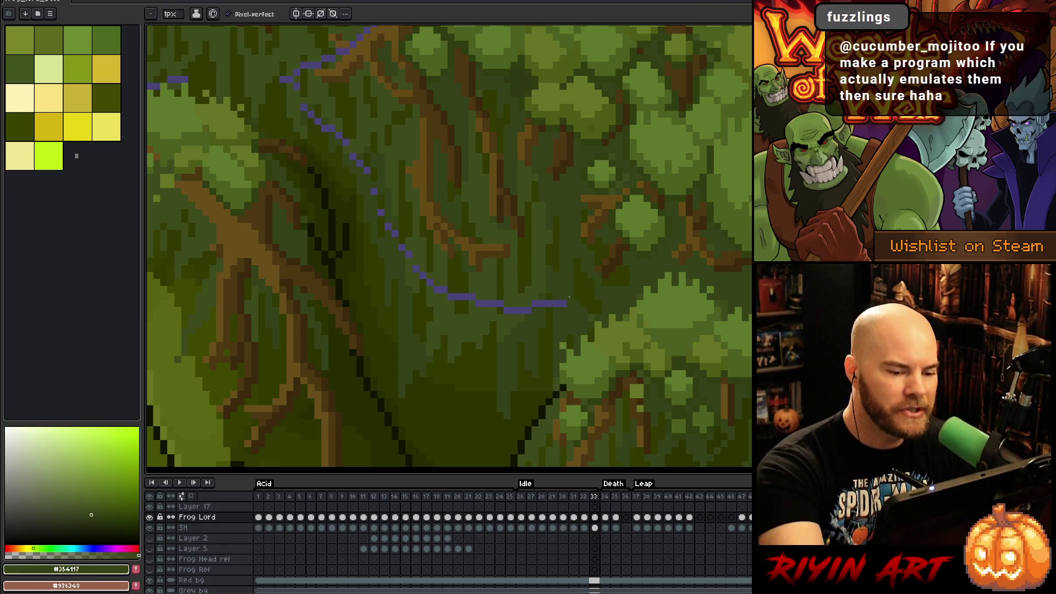
pyautogui.keyDown('alt'); pyautogui.click(547, 295); pyautogui.keyUp('alt')
pyautogui.click(546, 303)
pyautogui.keyDown('alt'); pyautogui.click(536, 302); pyautogui.keyUp('alt')
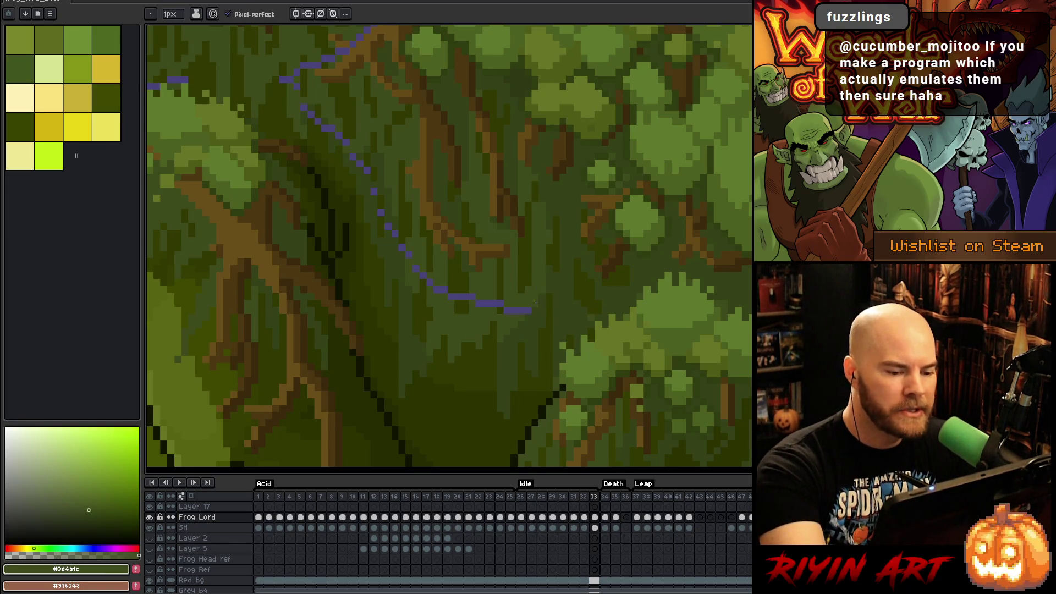
pyautogui.click(508, 312)
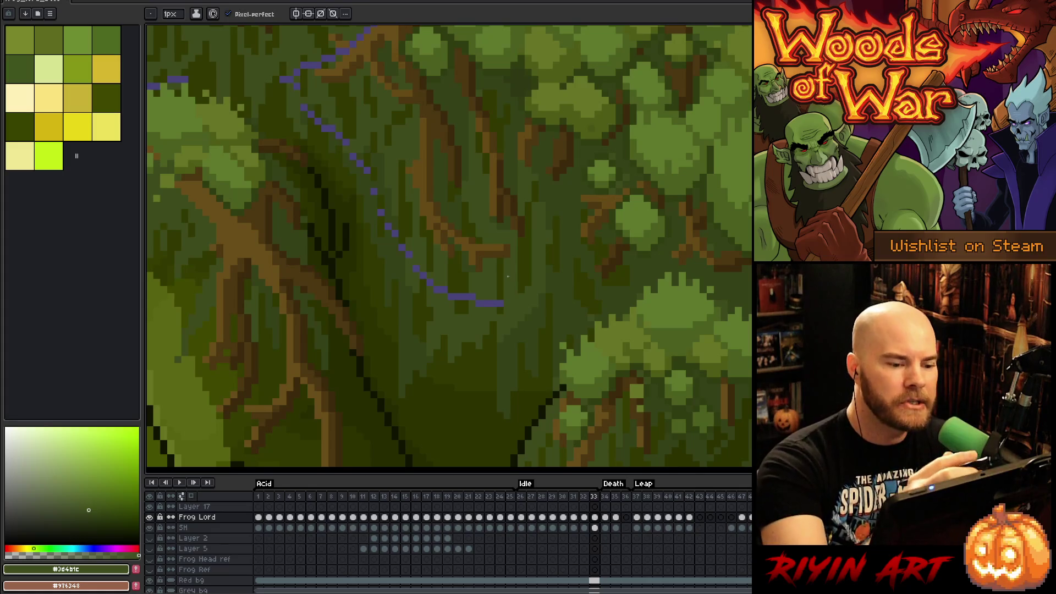
# Step: Cover the diagonal's next end pixels with dark and lighter olive greens
pyautogui.keyDown('alt'); pyautogui.click(499, 301); pyautogui.keyUp('alt')
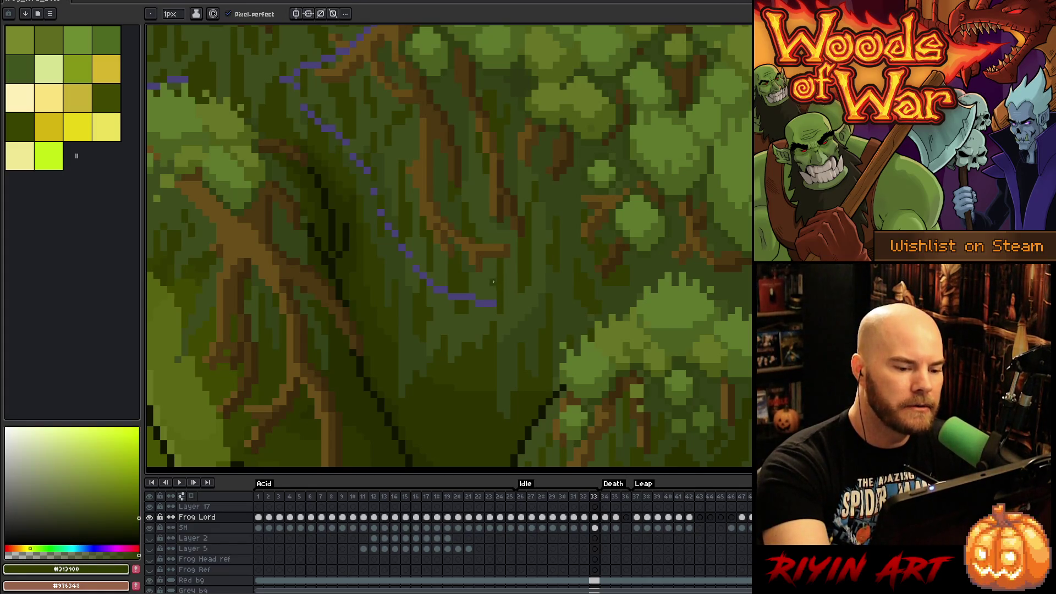
pyautogui.keyDown('alt'); pyautogui.click(492, 310); pyautogui.keyUp('alt')
pyautogui.keyDown('alt'); pyautogui.click(461, 287); pyautogui.keyUp('alt')
pyautogui.click(466, 297)
pyautogui.keyDown('alt'); pyautogui.click(456, 305); pyautogui.keyUp('alt')
pyautogui.click(451, 296)
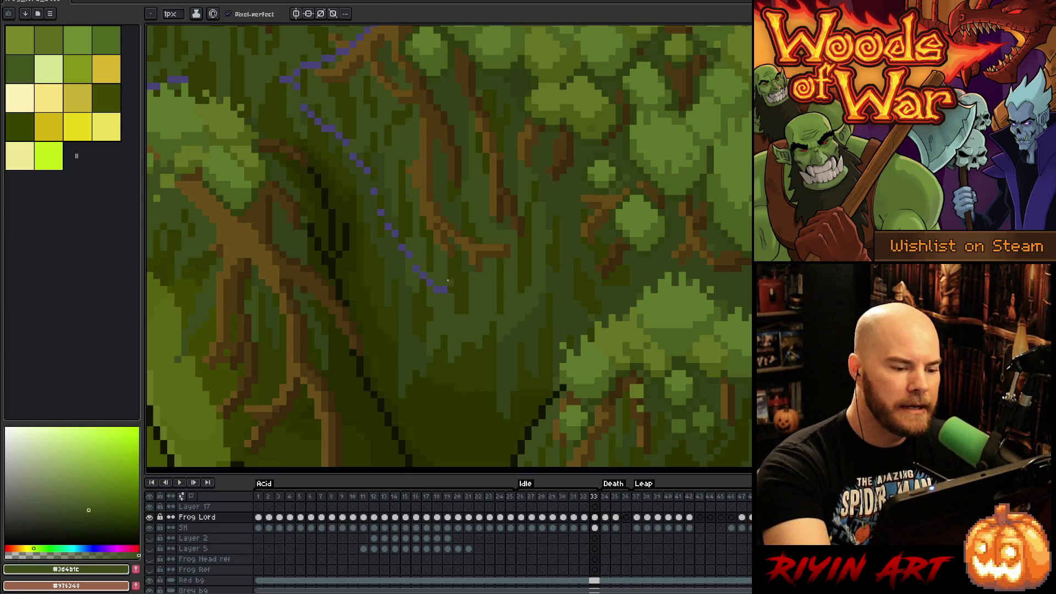
pyautogui.moveTo(443, 290); pyautogui.dragTo(437, 287)
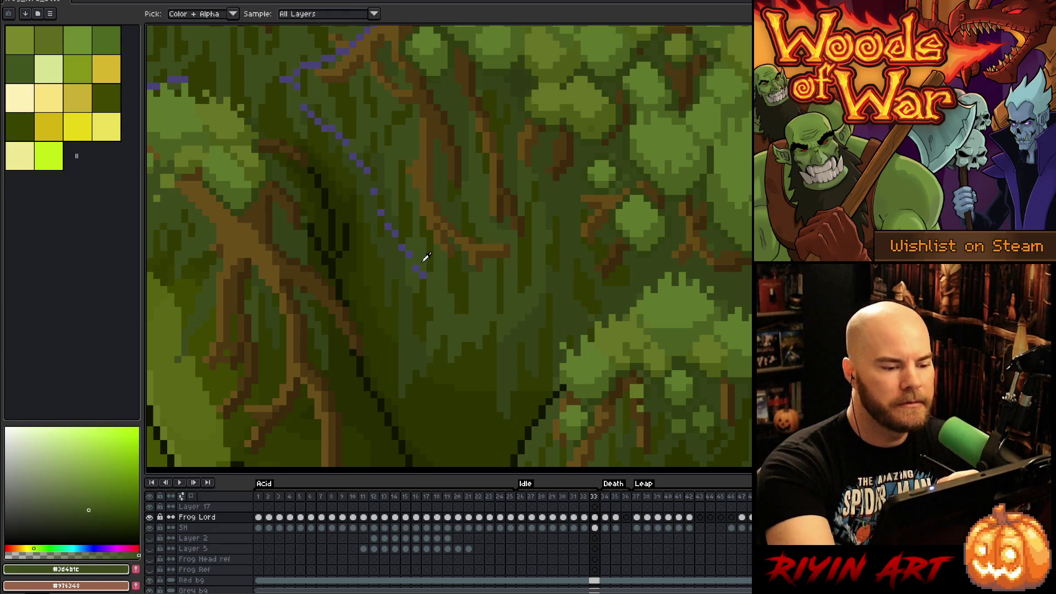
pyautogui.keyDown('alt'); pyautogui.click(427, 281); pyautogui.keyUp('alt')
pyautogui.click(421, 275)
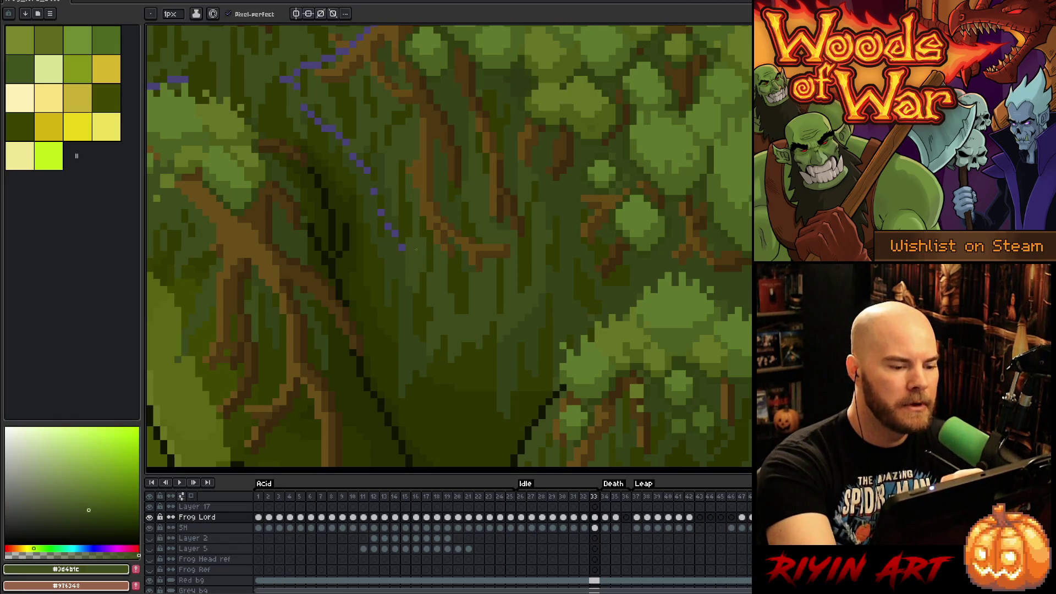
# Step: Paint over the last purple pixels and leftover dots of the diagonal in dark green
pyautogui.moveTo(456, 289); pyautogui.dragTo(532, 371)
pyautogui.moveTo(488, 336); pyautogui.dragTo(471, 317)
pyautogui.click(466, 293)
pyautogui.click(459, 272)
pyautogui.keyDown('alt'); pyautogui.click(455, 255); pyautogui.keyUp('alt')
pyautogui.click(450, 264)
# Step: Eyedrop the mid, darker and darkest moss greens from the upper moss
pyautogui.press('alt')
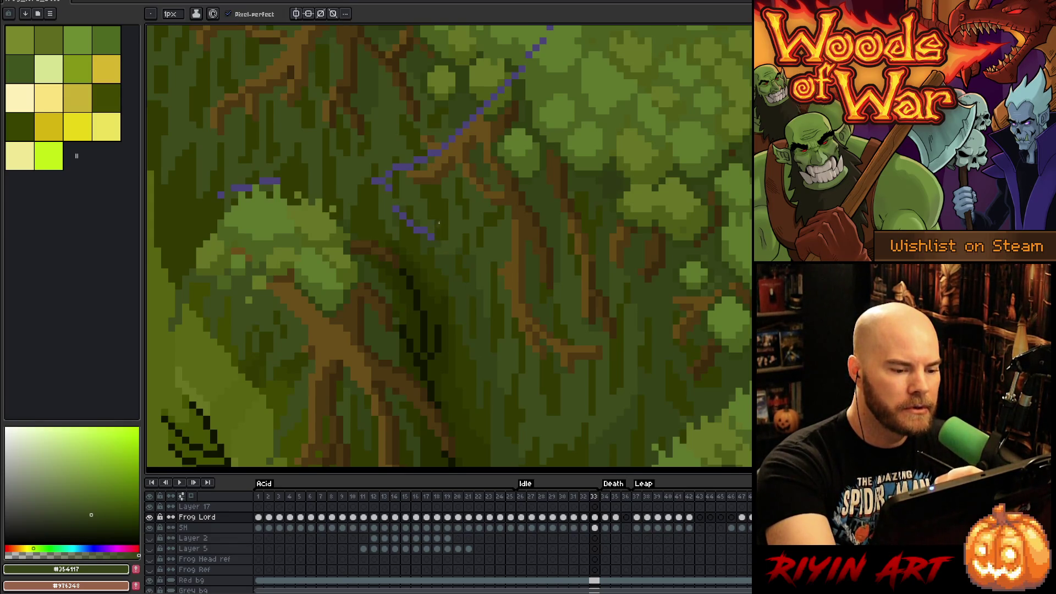
pyautogui.keyDown('alt'); pyautogui.click(430, 234); pyautogui.keyUp('alt')
pyautogui.keyDown('alt'); pyautogui.click(424, 229); pyautogui.keyUp('alt')
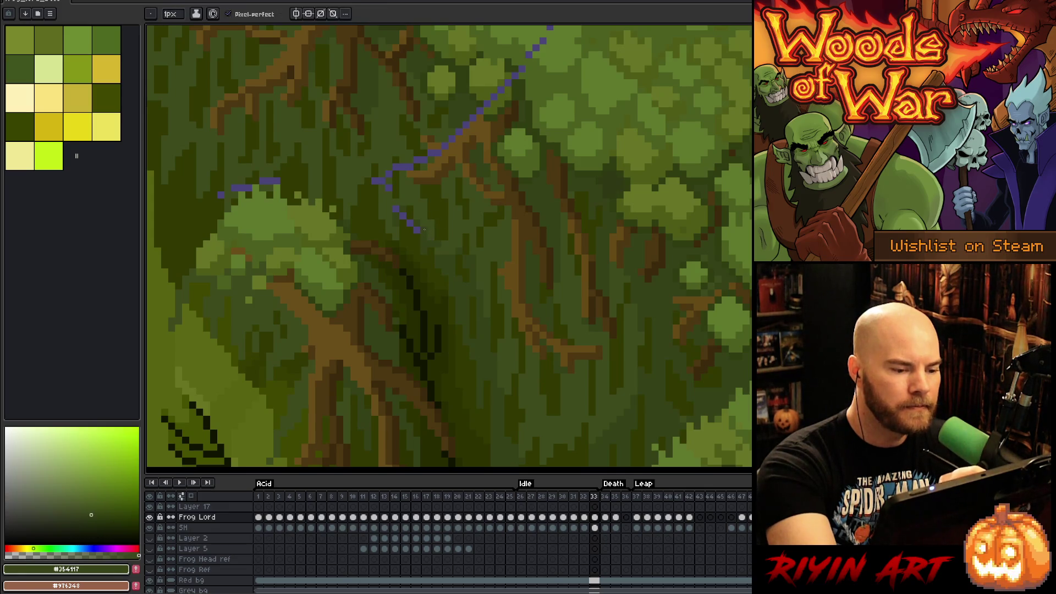
pyautogui.keyDown('alt'); pyautogui.click(416, 220); pyautogui.keyUp('alt')
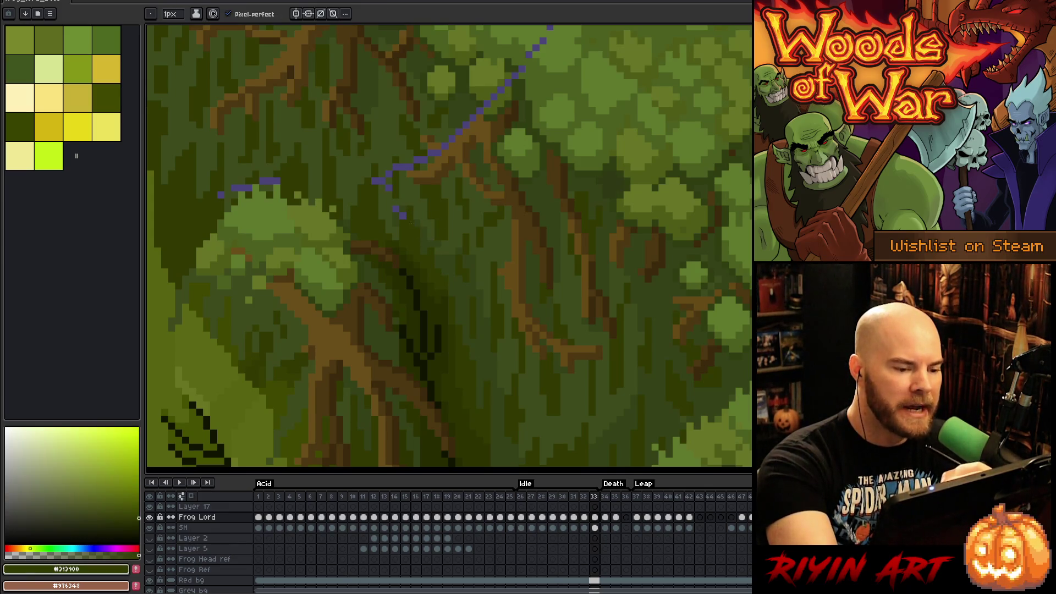
pyautogui.keyDown('alt'); pyautogui.click(397, 208); pyautogui.keyUp('alt')
pyautogui.keyDown('alt'); pyautogui.click(389, 187); pyautogui.keyUp('alt')
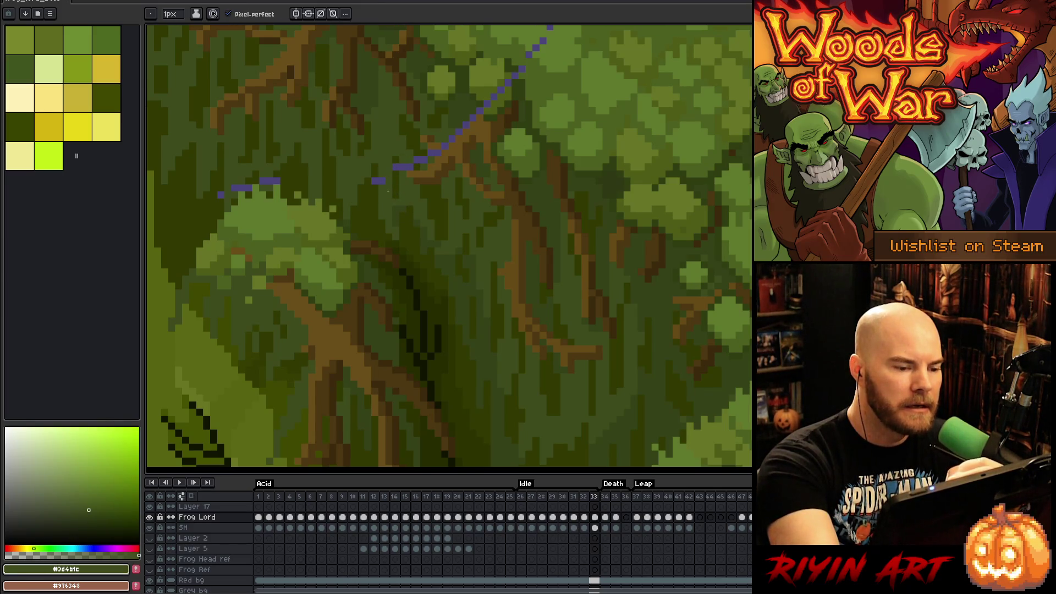
pyautogui.keyDown('alt'); pyautogui.click(377, 193); pyautogui.keyUp('alt')
# Step: Cover the lower end of the diagonal line with mid moss green
pyautogui.scroll(1, 440, 215)
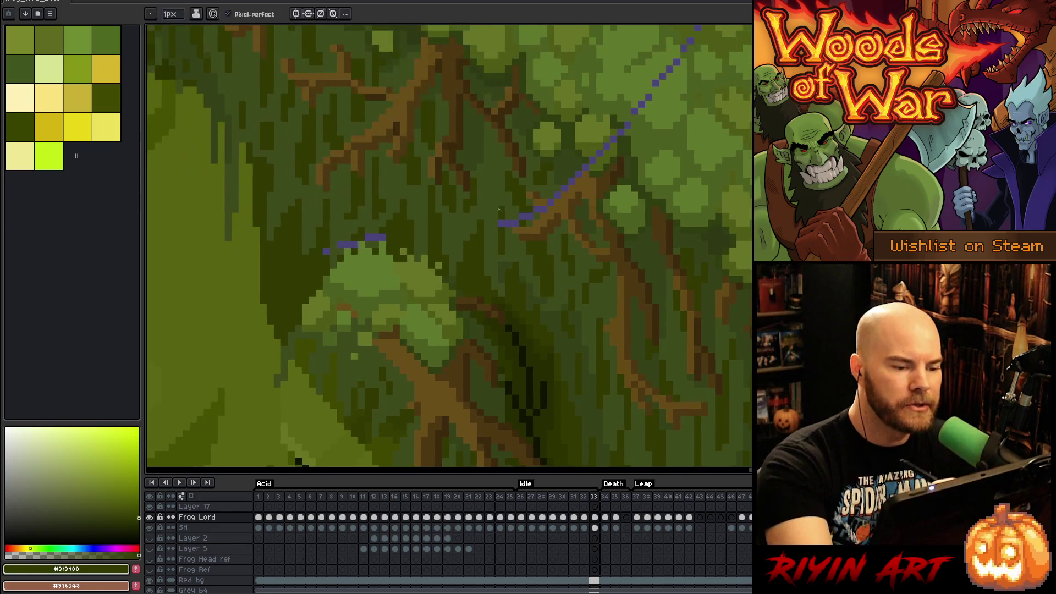
pyautogui.keyDown('alt'); pyautogui.click(515, 207); pyautogui.keyUp('alt')
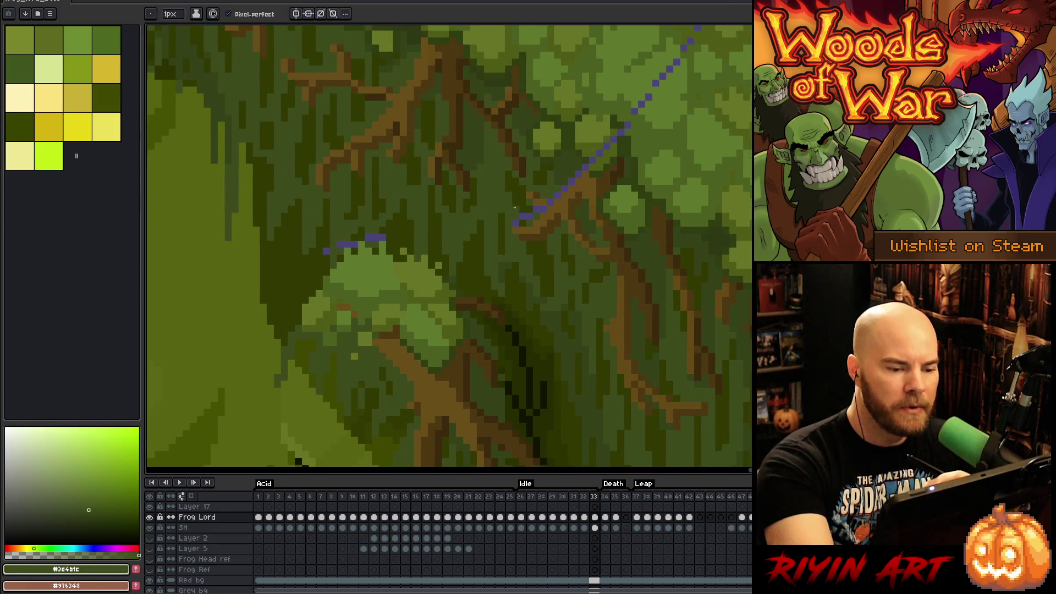
pyautogui.keyDown('alt'); pyautogui.click(528, 215); pyautogui.keyUp('alt')
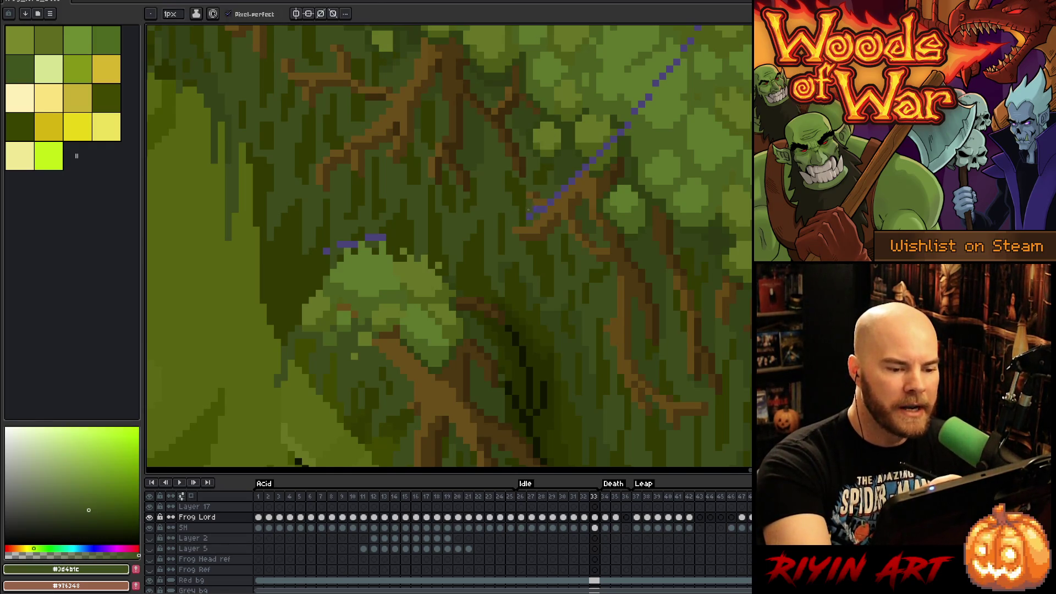
pyautogui.keyDown('alt'); pyautogui.click(544, 207); pyautogui.keyUp('alt')
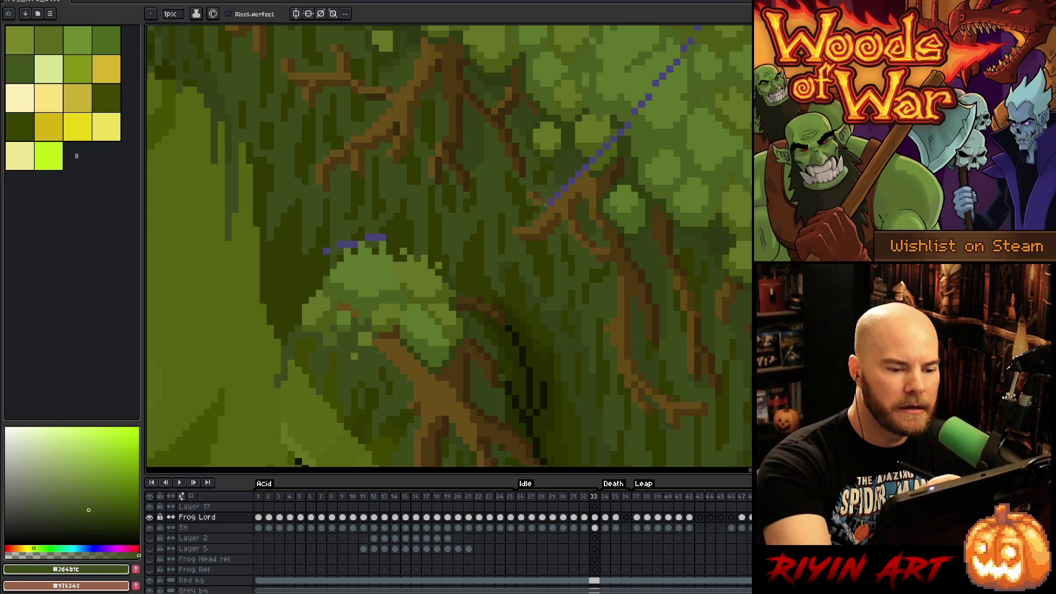
pyautogui.moveTo(552, 205); pyautogui.dragTo(557, 190)
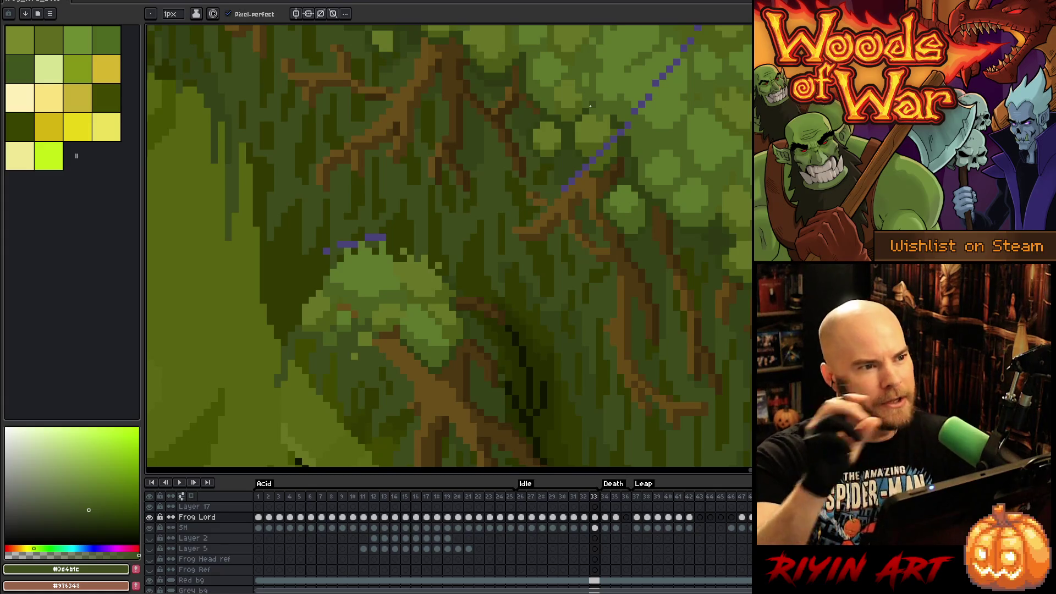
pyautogui.keyDown('alt'); pyautogui.click(562, 186); pyautogui.keyUp('alt')
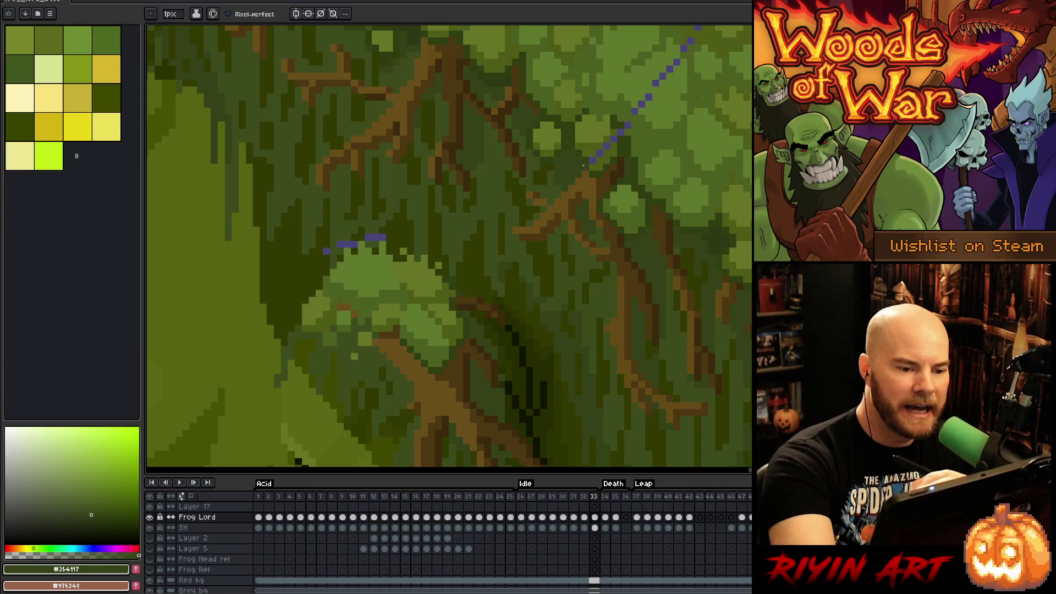
pyautogui.keyDown('alt'); pyautogui.click(599, 152); pyautogui.keyUp('alt')
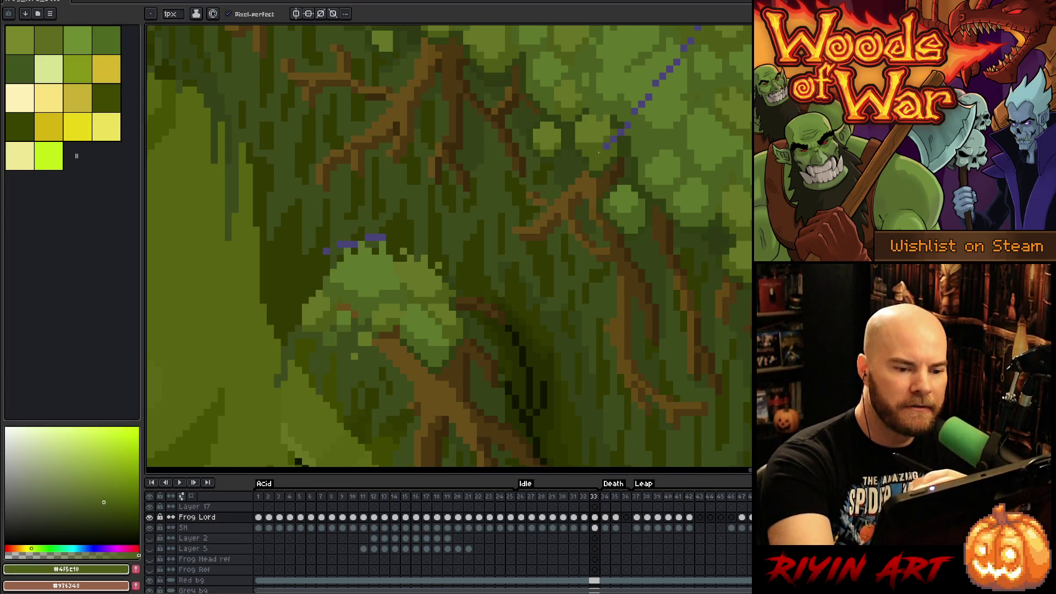
pyautogui.moveTo(380, 231); pyautogui.dragTo(564, 212)
# Step: Fill the purple holes in the moss beside the belly with mid and darkest greens
pyautogui.keyDown('alt'); pyautogui.click(560, 210); pyautogui.keyUp('alt')
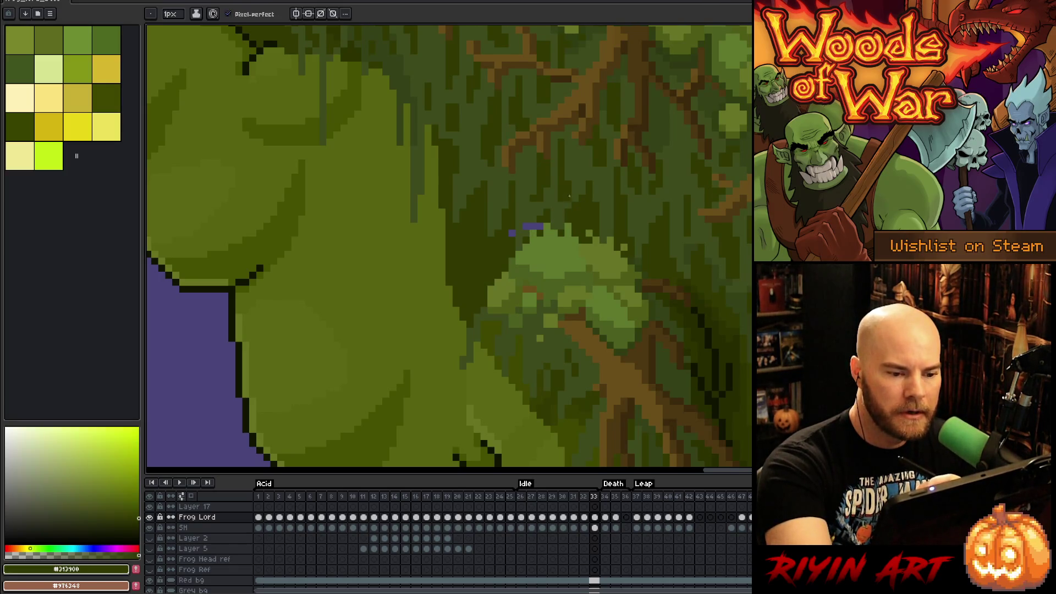
pyautogui.moveTo(567, 219); pyautogui.dragTo(533, 224)
pyautogui.keyDown('alt'); pyautogui.click(518, 207); pyautogui.keyUp('alt')
pyautogui.click(511, 233)
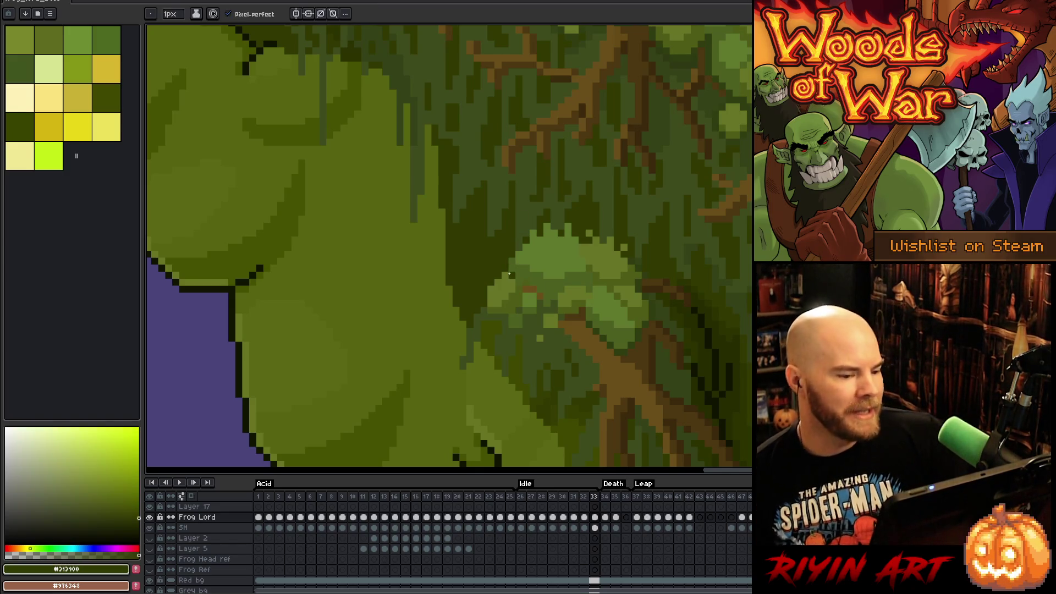
pyautogui.keyDown('ctrl'); pyautogui.rightClick(530, 259); pyautogui.keyUp('ctrl')
pyautogui.press('Escape')
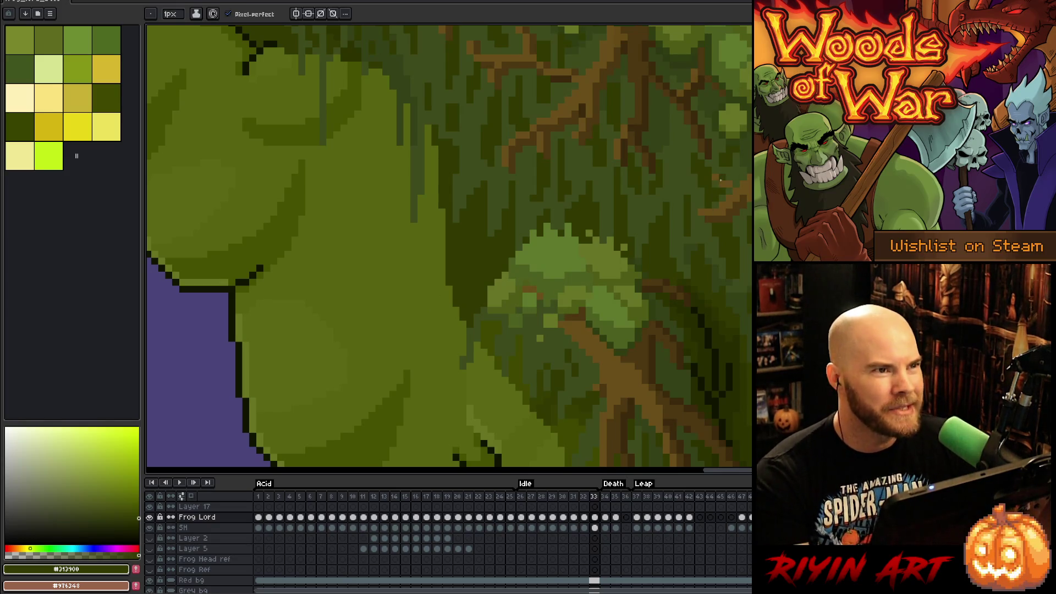
# Step: Zoom out to see the whole frog and pan along its outline
pyautogui.scroll(-4, 723, 180)
pyautogui.moveTo(709, 195); pyautogui.dragTo(503, 203)
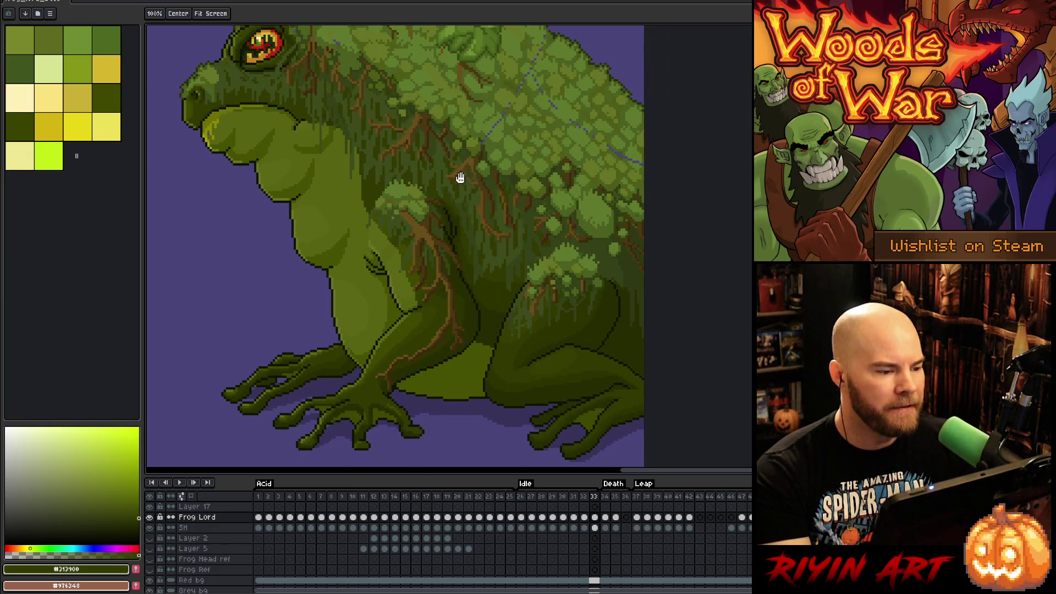
pyautogui.scroll(4, 270, 210)
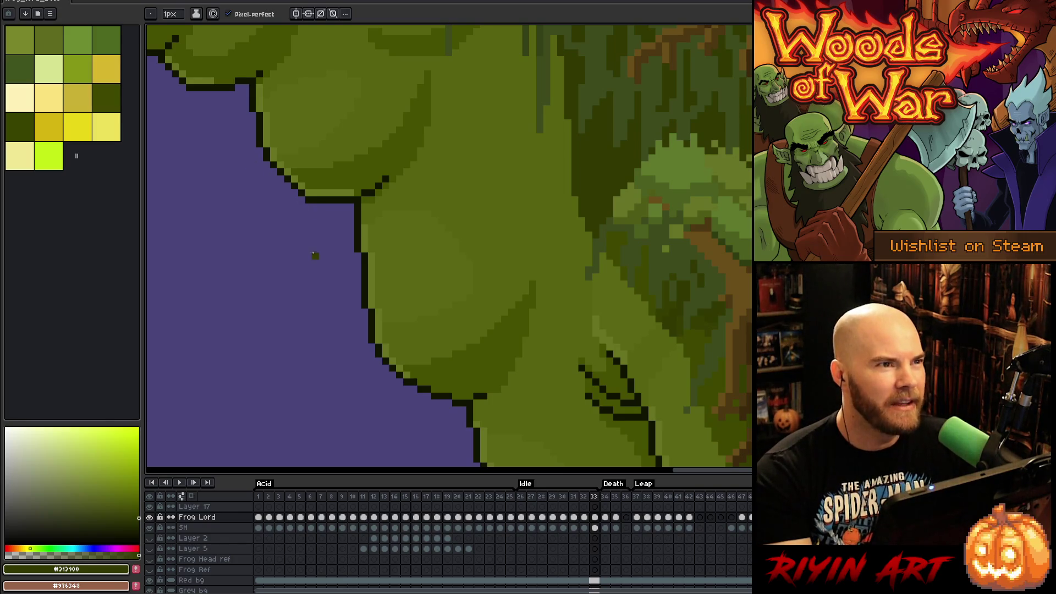
pyautogui.press('space')
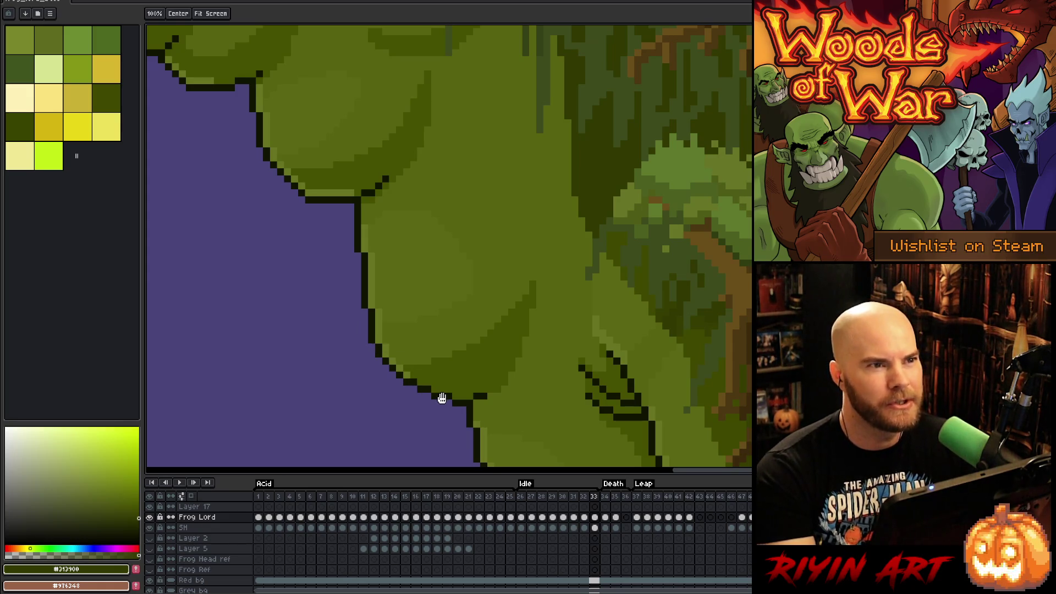
pyautogui.moveTo(537, 391)
pyautogui.mouseDown()
pyautogui.moveTo(358, 377)
pyautogui.moveTo(453, 297)
pyautogui.moveTo(636, 243)
pyautogui.moveTo(525, 281)
pyautogui.mouseUp()
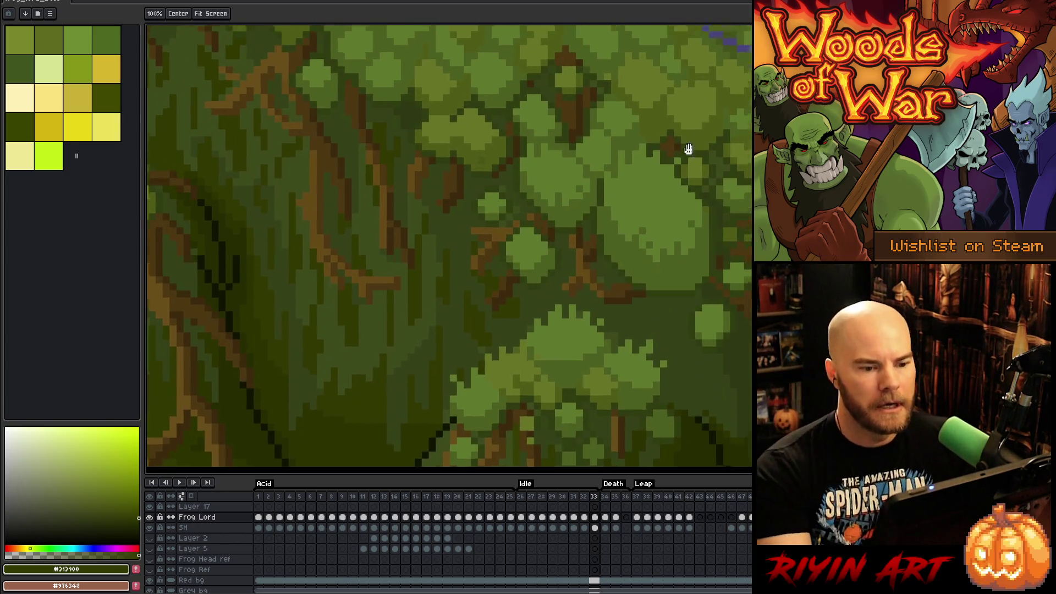
# Step: Cover a stretch of the canopy's purple diagonal with light moss green
pyautogui.moveTo(699, 142); pyautogui.dragTo(552, 256)
pyautogui.scroll(3, 571, 233)
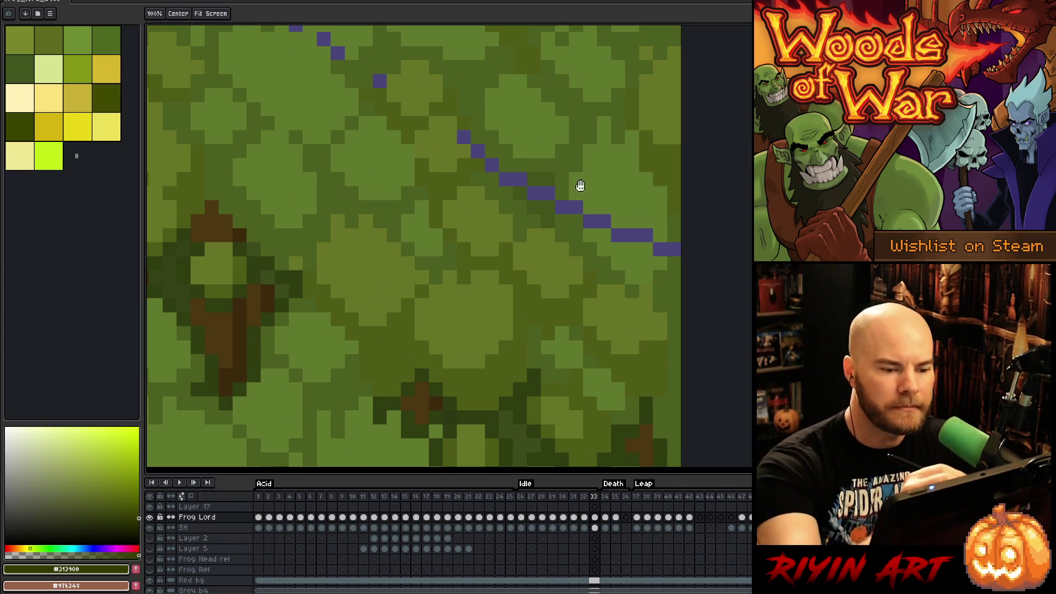
pyautogui.keyDown('alt'); pyautogui.click(578, 203); pyautogui.keyUp('alt')
pyautogui.moveTo(585, 221); pyautogui.dragTo(660, 248)
pyautogui.keyDown('alt'); pyautogui.click(660, 249); pyautogui.keyUp('alt')
pyautogui.moveTo(658, 405)
pyautogui.mouseDown()
pyautogui.moveTo(620, 391)
pyautogui.moveTo(698, 210)
pyautogui.mouseUp()
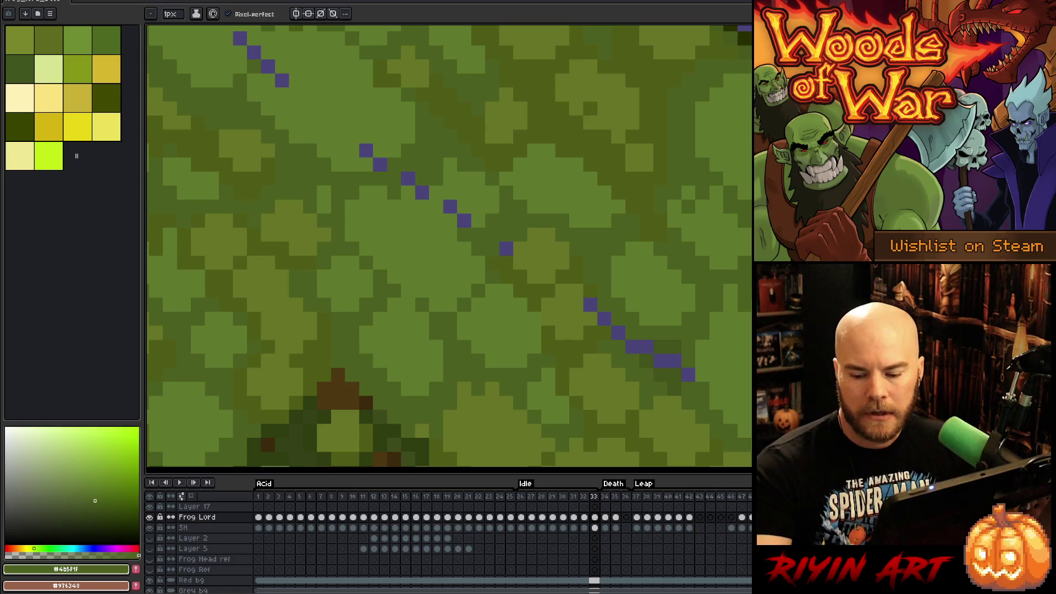
# Step: Cover the first run of purple pixels with alternating light, dark and mid greens
pyautogui.click(591, 304)
pyautogui.keyDown('alt'); pyautogui.click(584, 319); pyautogui.keyUp('alt')
pyautogui.keyDown('alt'); pyautogui.click(605, 304); pyautogui.keyUp('alt')
pyautogui.moveTo(604, 318); pyautogui.dragTo(619, 332)
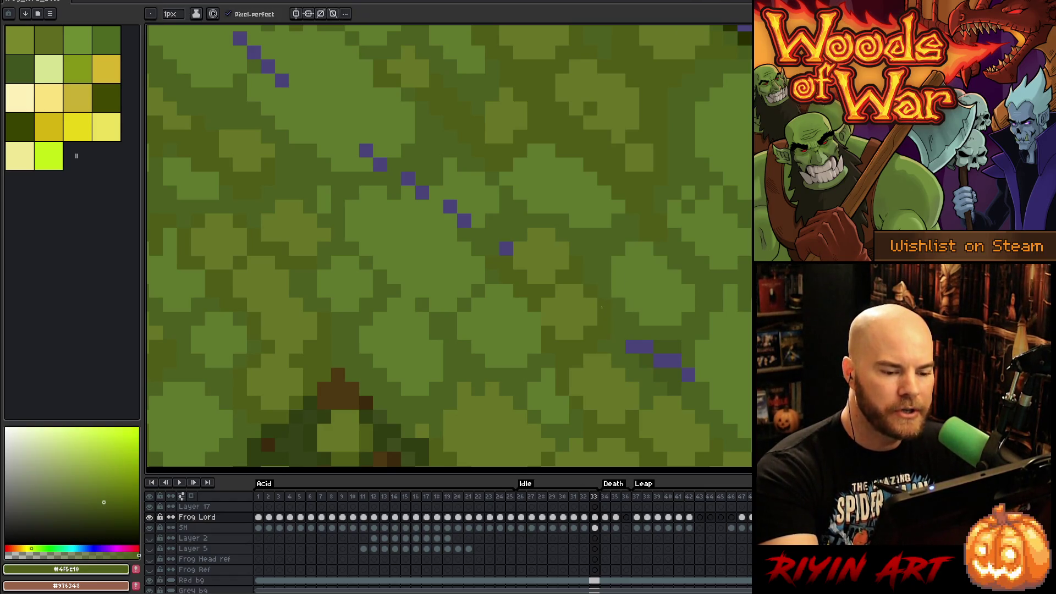
pyautogui.keyDown('alt'); pyautogui.click(632, 325); pyautogui.keyUp('alt')
pyautogui.click(633, 347)
pyautogui.keyDown('alt'); pyautogui.click(658, 325); pyautogui.keyUp('alt')
pyautogui.click(648, 348)
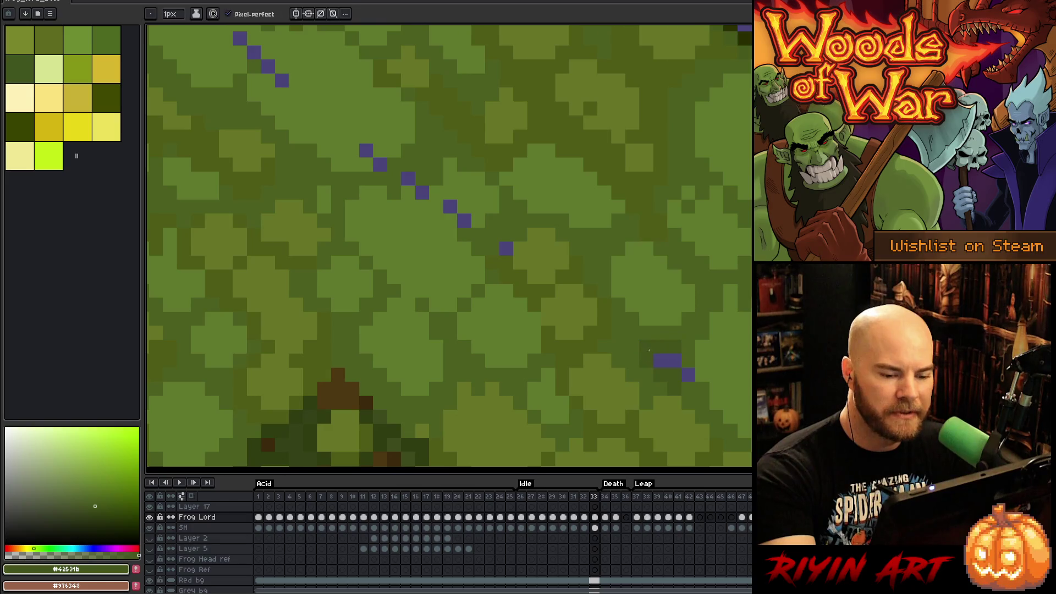
pyautogui.keyDown('alt'); pyautogui.click(682, 360); pyautogui.keyUp('alt')
pyautogui.click(688, 374)
# Step: Cover the purple dots further up the line with light and mid moss greens
pyautogui.moveTo(732, 377)
pyautogui.mouseDown()
pyautogui.moveTo(703, 196)
pyautogui.moveTo(714, 406)
pyautogui.mouseUp()
pyautogui.moveTo(640, 289); pyautogui.dragTo(753, 396)
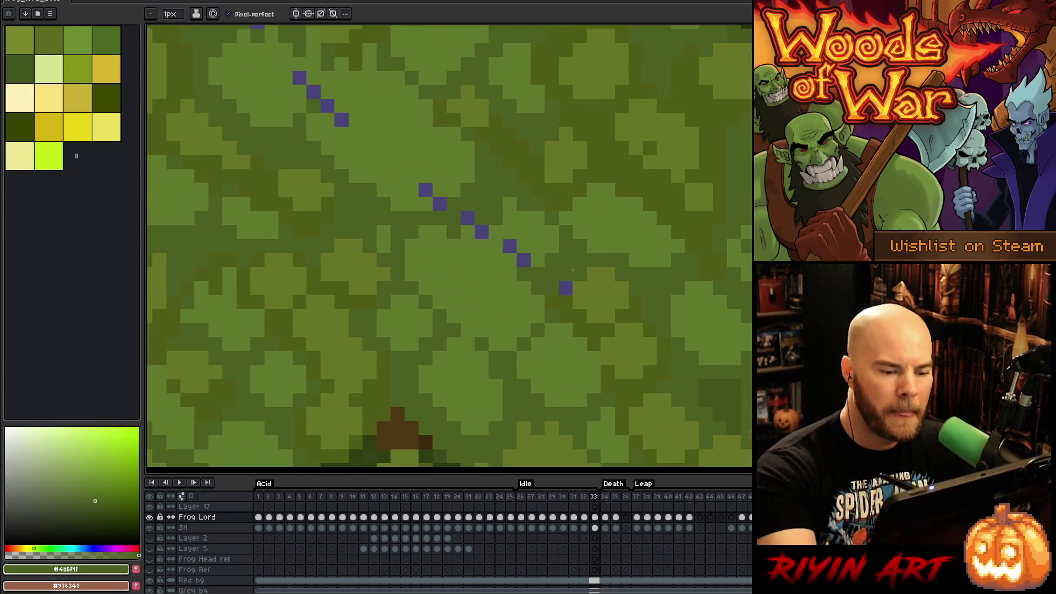
pyautogui.click(566, 288)
pyautogui.keyDown('alt'); pyautogui.click(536, 237); pyautogui.keyUp('alt')
pyautogui.click(523, 260)
pyautogui.click(509, 246)
pyautogui.keyDown('alt'); pyautogui.click(468, 233); pyautogui.keyUp('alt')
pyautogui.click(481, 232)
pyautogui.click(468, 218)
# Step: Paint five more purple diagonal pixels in light moss green
pyautogui.moveTo(557, 302); pyautogui.dragTo(644, 356)
pyautogui.click(526, 259)
pyautogui.keyDown('alt'); pyautogui.click(513, 231); pyautogui.keyUp('alt')
pyautogui.moveTo(455, 174)
pyautogui.mouseDown()
pyautogui.moveTo(551, 267)
pyautogui.moveTo(640, 387)
pyautogui.mouseUp()
pyautogui.click(524, 267)
pyautogui.click(509, 253)
pyautogui.click(496, 239)
pyautogui.click(482, 225)
# Step: Cover the next eight purple pixels along the diagonal with green
pyautogui.click(564, 293)
pyautogui.click(550, 279)
pyautogui.click(537, 252)
pyautogui.click(522, 223)
pyautogui.click(509, 195)
pyautogui.click(480, 181)
pyautogui.click(466, 195)
pyautogui.click(494, 153)
# Step: Patch the remaining lower purple pixels with lighter, dark and mid moss greens
pyautogui.click(452, 223)
pyautogui.click(438, 251)
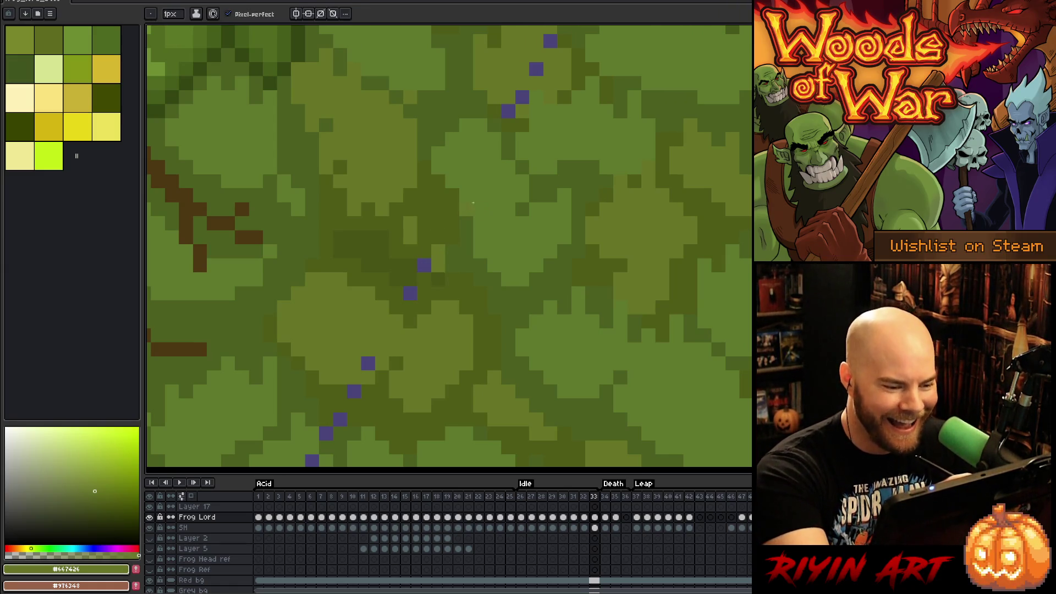
pyautogui.keyDown('alt'); pyautogui.click(440, 272); pyautogui.keyUp('alt')
pyautogui.click(424, 266)
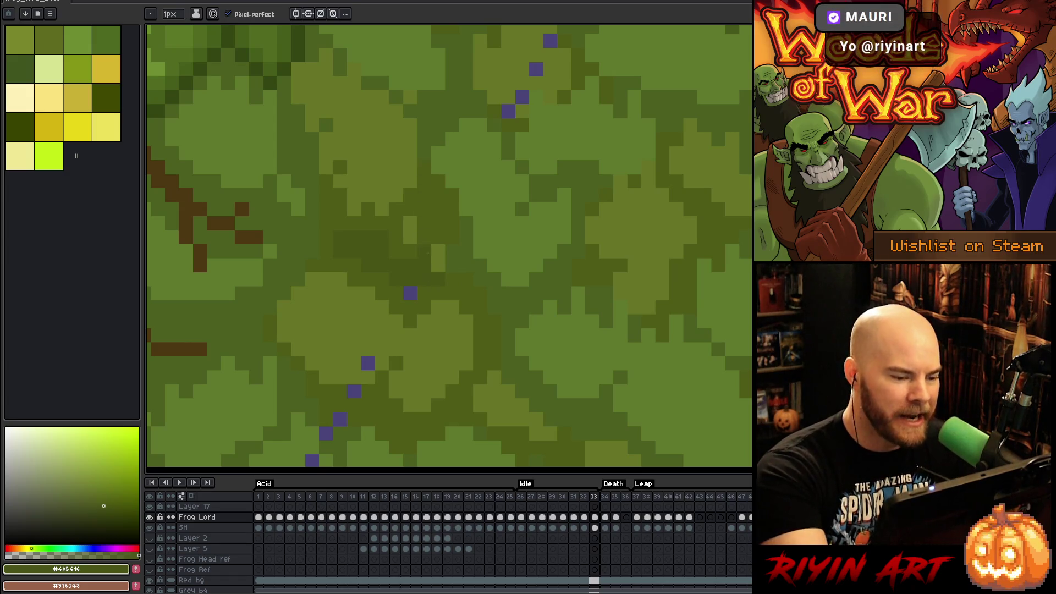
pyautogui.keyDown('alt'); pyautogui.click(424, 292); pyautogui.keyUp('alt')
pyautogui.click(410, 293)
pyautogui.moveTo(420, 277); pyautogui.dragTo(541, 227)
# Step: Cover the upper purple pixels of the line with light moss green
pyautogui.click(489, 314)
pyautogui.click(475, 342)
pyautogui.click(462, 371)
pyautogui.moveTo(546, 314); pyautogui.dragTo(643, 243)
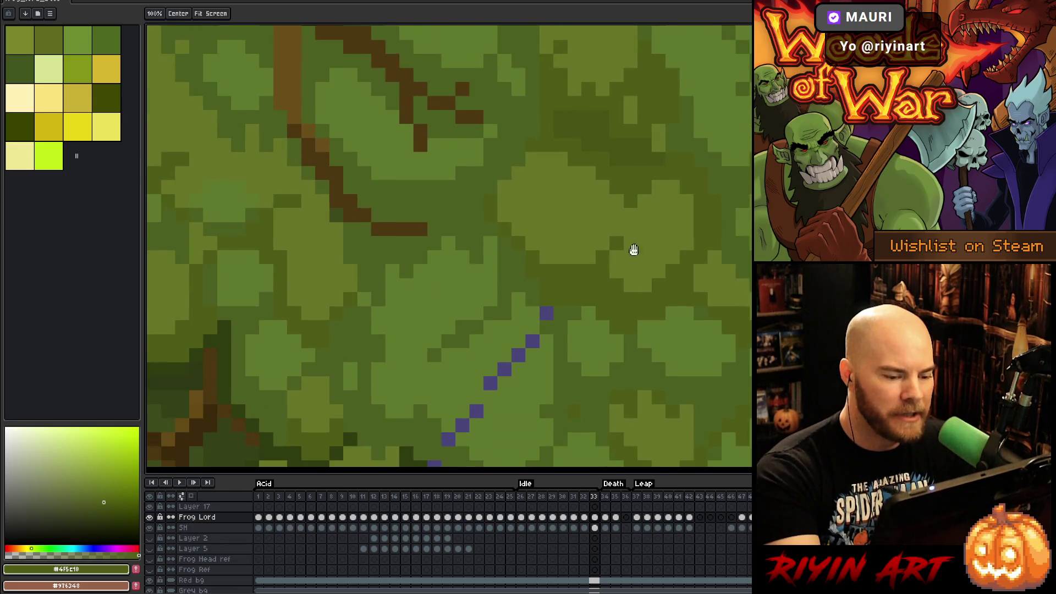
pyautogui.keyDown('alt'); pyautogui.click(550, 311); pyautogui.keyUp('alt')
pyautogui.click(561, 313)
pyautogui.click(533, 327)
pyautogui.keyDown('alt'); pyautogui.click(556, 313); pyautogui.keyUp('alt')
pyautogui.moveTo(560, 313); pyautogui.dragTo(547, 314)
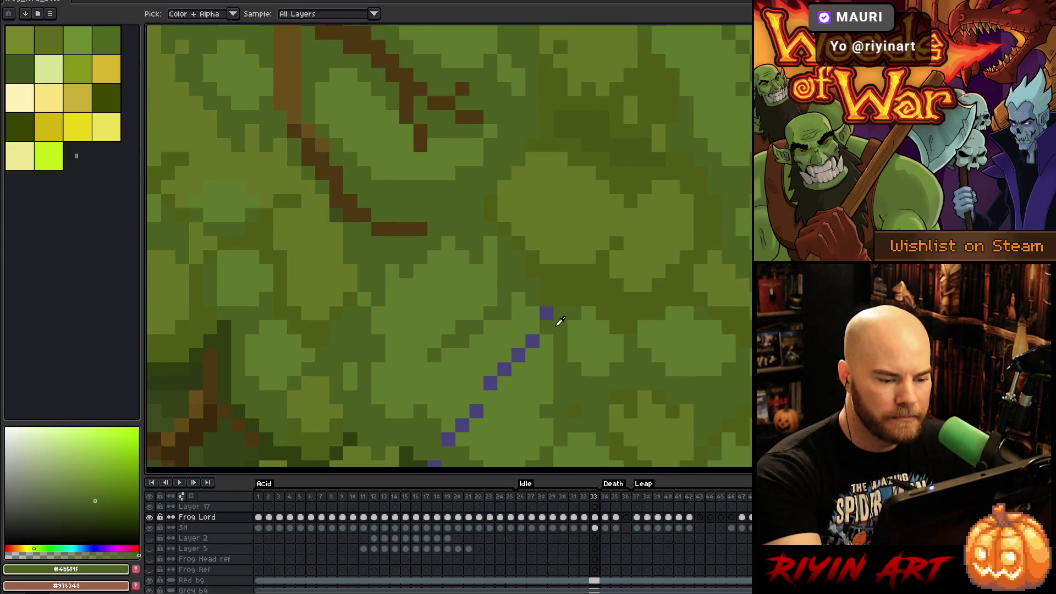
pyautogui.click(533, 336)
pyautogui.moveTo(525, 355); pyautogui.dragTo(490, 384)
# Step: Paint over the remaining diagonal purple trail with darker and lighter moss greens
pyautogui.moveTo(528, 331); pyautogui.dragTo(554, 242)
pyautogui.click(488, 337)
pyautogui.click(502, 324)
pyautogui.keyDown('alt'); pyautogui.click(481, 363); pyautogui.keyUp('alt')
pyautogui.click(474, 350)
pyautogui.click(460, 378)
pyautogui.keyDown('alt'); pyautogui.click(449, 381); pyautogui.keyUp('alt')
pyautogui.moveTo(572, 350)
pyautogui.mouseDown()
pyautogui.moveTo(476, 402)
pyautogui.moveTo(602, 343)
pyautogui.moveTo(632, 300)
pyautogui.moveTo(695, 344)
pyautogui.moveTo(537, 306)
pyautogui.moveTo(625, 265)
pyautogui.mouseUp()
pyautogui.keyDown('alt'); pyautogui.click(477, 281); pyautogui.keyUp('alt')
pyautogui.moveTo(484, 282); pyautogui.dragTo(529, 178)
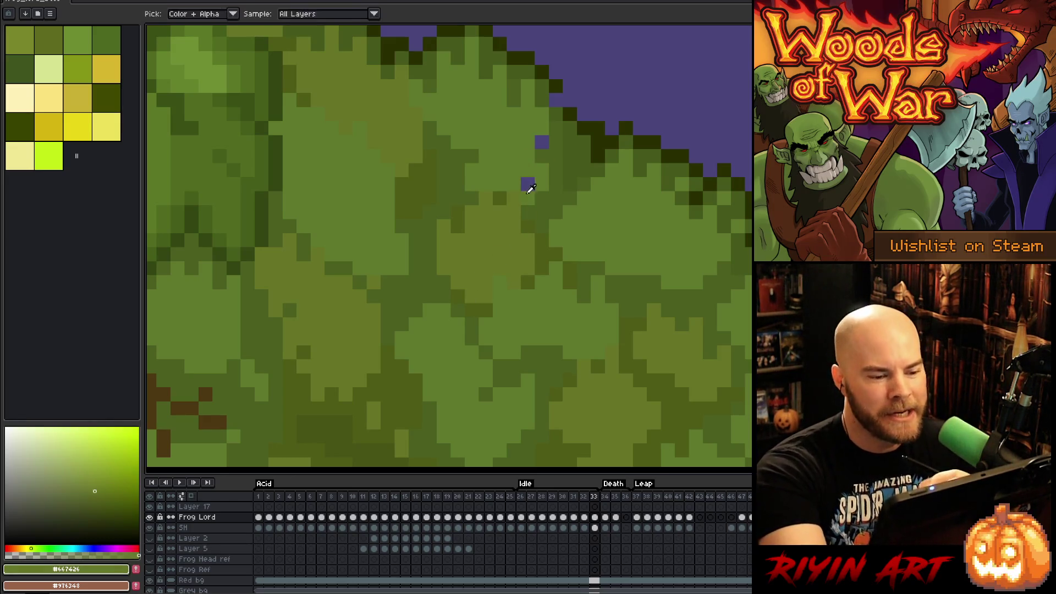
# Step: Pan across the mossy back and eyedrop mid and darker moss greens near the eye
pyautogui.moveTo(584, 71); pyautogui.dragTo(584, 17)
pyautogui.moveTo(551, 247)
pyautogui.mouseDown()
pyautogui.moveTo(550, 231)
pyautogui.moveTo(556, 369)
pyautogui.mouseUp()
pyautogui.keyDown('alt'); pyautogui.click(564, 162); pyautogui.keyUp('alt')
pyautogui.moveTo(573, 149)
pyautogui.mouseDown()
pyautogui.moveTo(436, 306)
pyautogui.moveTo(567, 237)
pyautogui.mouseUp()
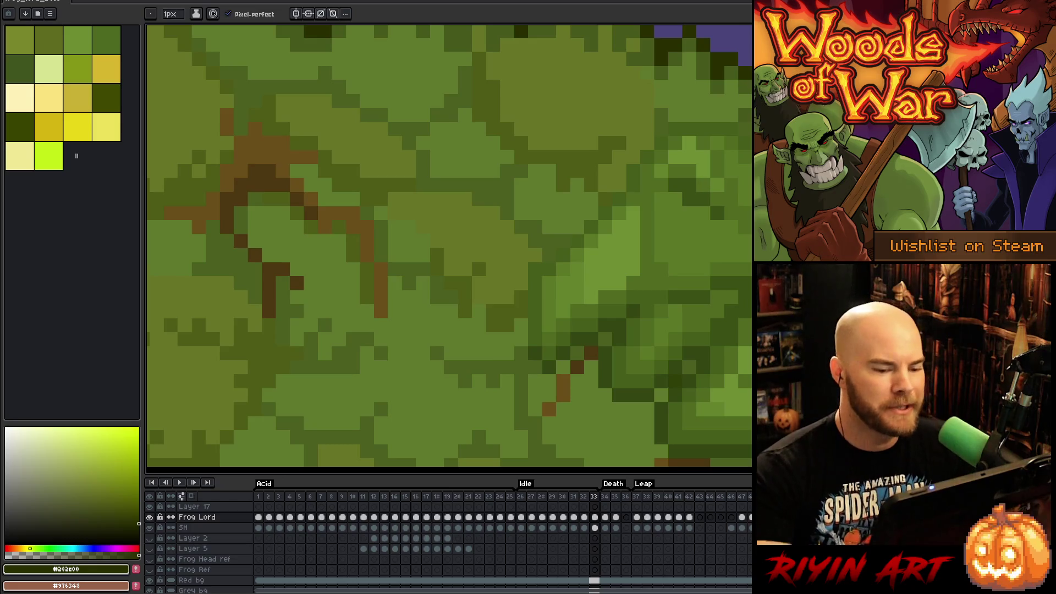
pyautogui.scroll(-4, 450, 248)
pyautogui.scroll(3, 469, 325)
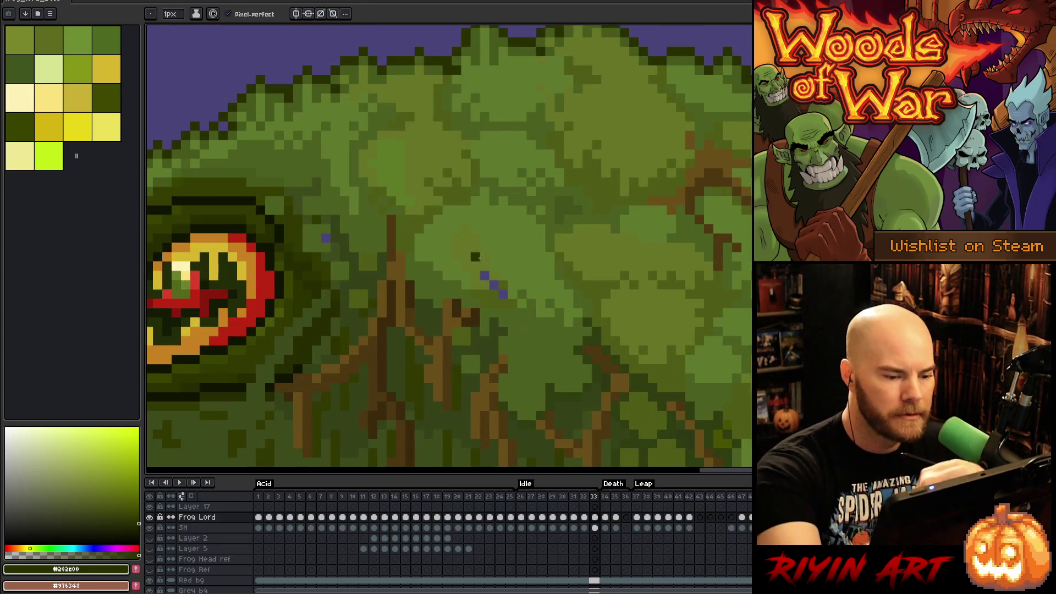
pyautogui.keyDown('alt'); pyautogui.click(484, 270); pyautogui.keyUp('alt')
pyautogui.keyDown('alt'); pyautogui.click(505, 296); pyautogui.keyUp('alt')
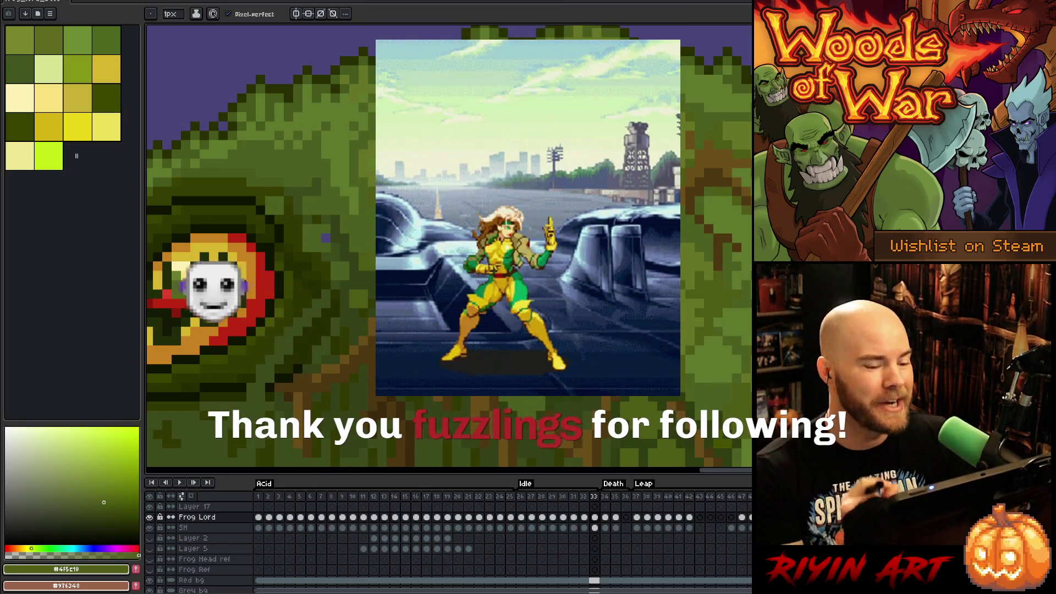
pyautogui.keyDown('alt'); pyautogui.click(323, 223); pyautogui.keyUp('alt')
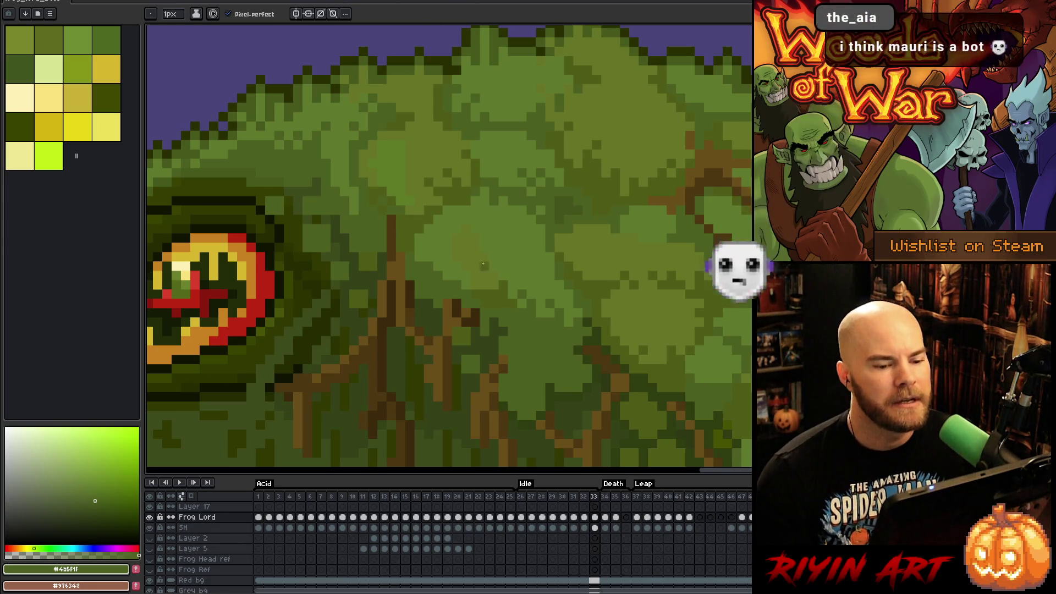
# Step: Center the view on the frog's front foot and play the idle animation to check the motion
pyautogui.scroll(-3, 485, 258)
pyautogui.scroll(2, 435, 286)
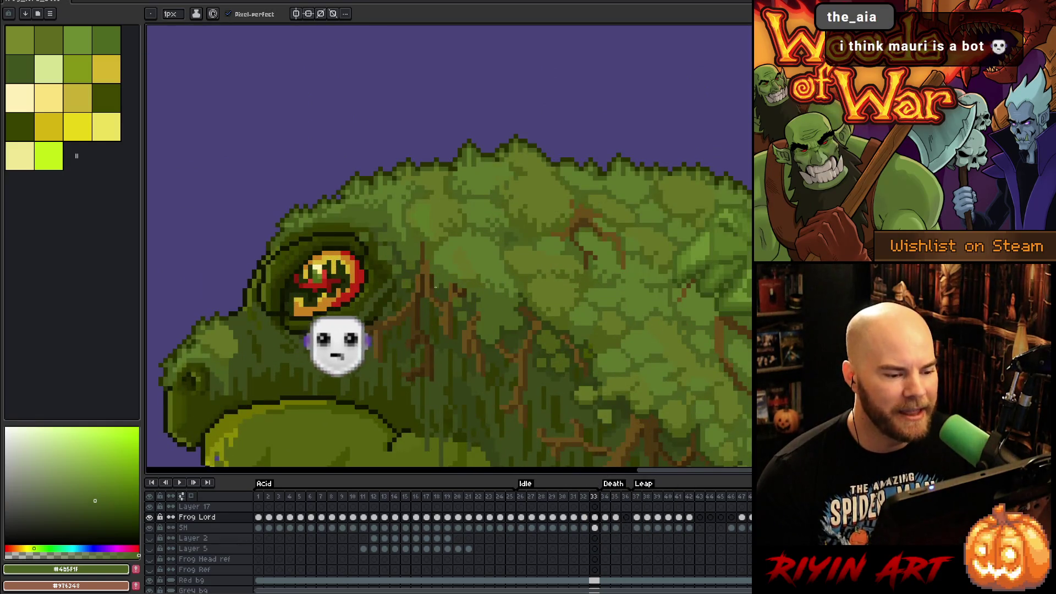
pyautogui.scroll(-3, 435, 287)
pyautogui.scroll(2, 566, 378)
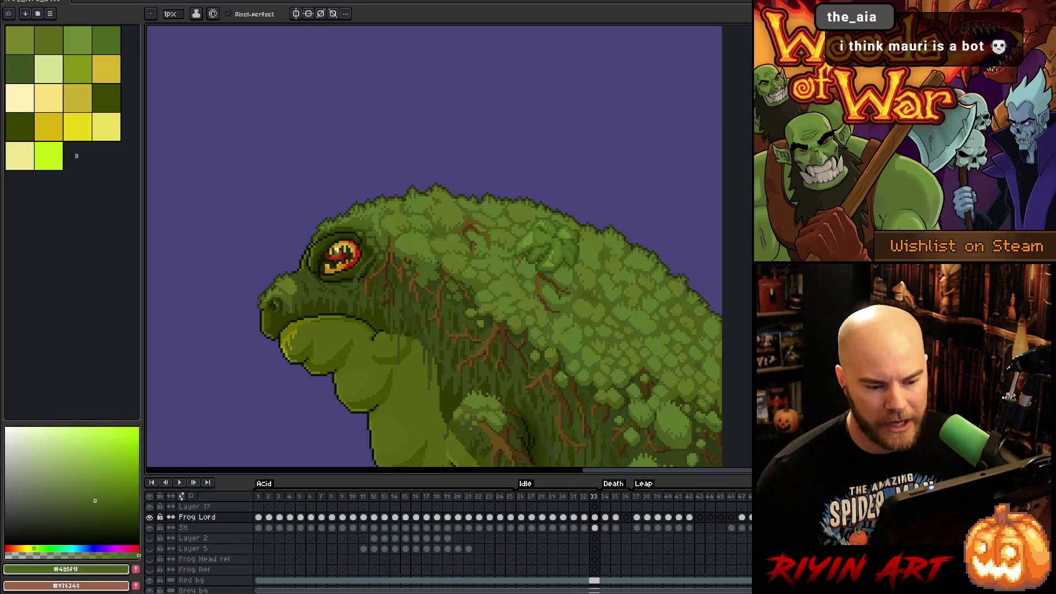
pyautogui.scroll(1, 566, 377)
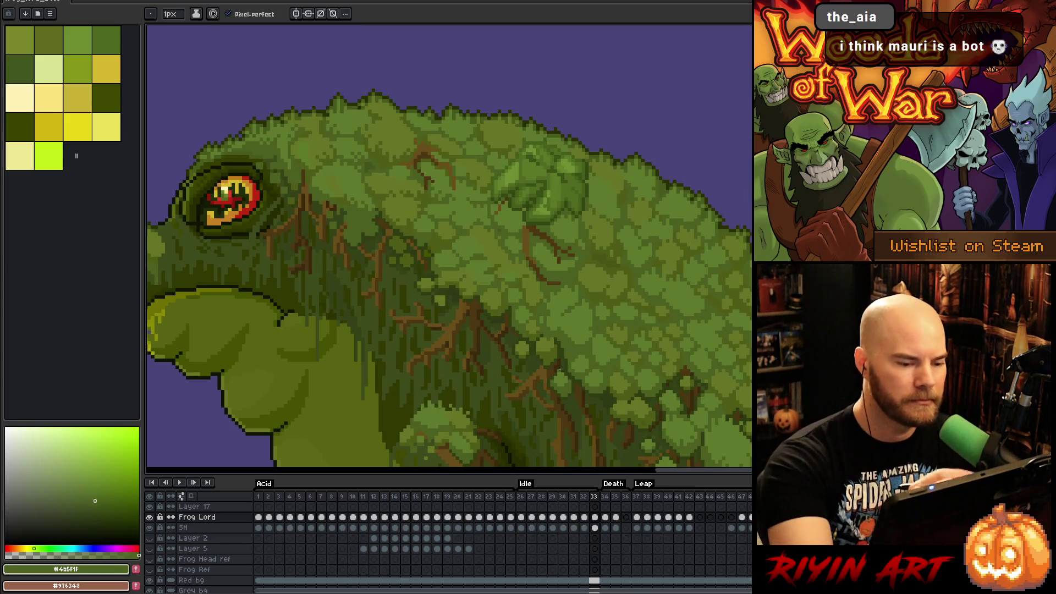
pyautogui.moveTo(538, 326)
pyautogui.mouseDown()
pyautogui.moveTo(571, 211)
pyautogui.moveTo(672, 294)
pyautogui.moveTo(782, 179)
pyautogui.mouseUp()
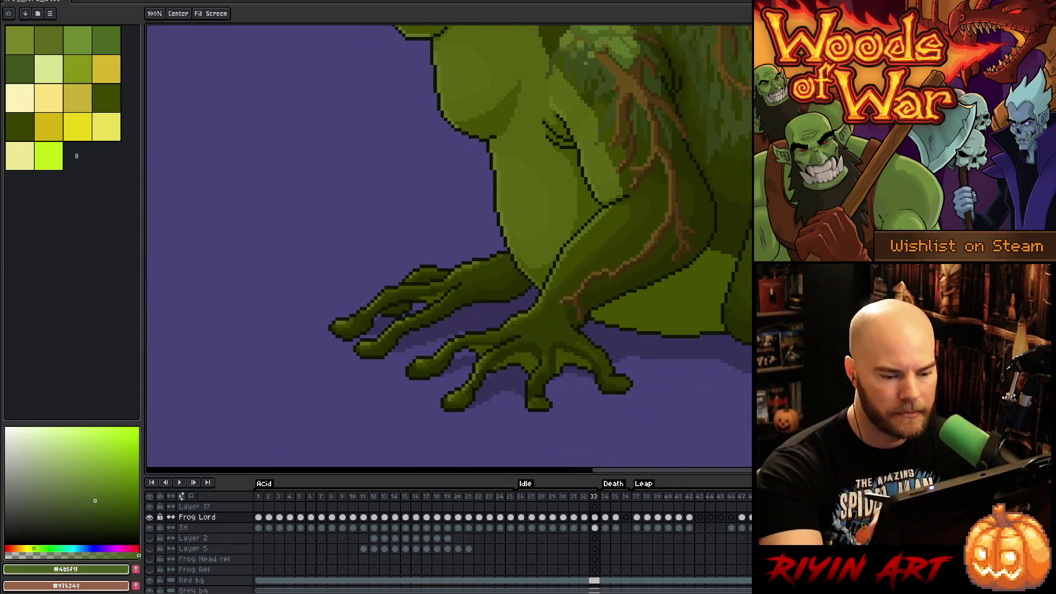
pyautogui.moveTo(715, 330)
pyautogui.mouseDown()
pyautogui.moveTo(663, 349)
pyautogui.moveTo(536, 272)
pyautogui.mouseUp()
pyautogui.moveTo(738, 347)
pyautogui.mouseDown()
pyautogui.moveTo(342, 361)
pyautogui.moveTo(616, 317)
pyautogui.mouseUp()
pyautogui.moveTo(552, 337)
pyautogui.mouseDown()
pyautogui.moveTo(583, 316)
pyautogui.moveTo(655, 297)
pyautogui.mouseUp()
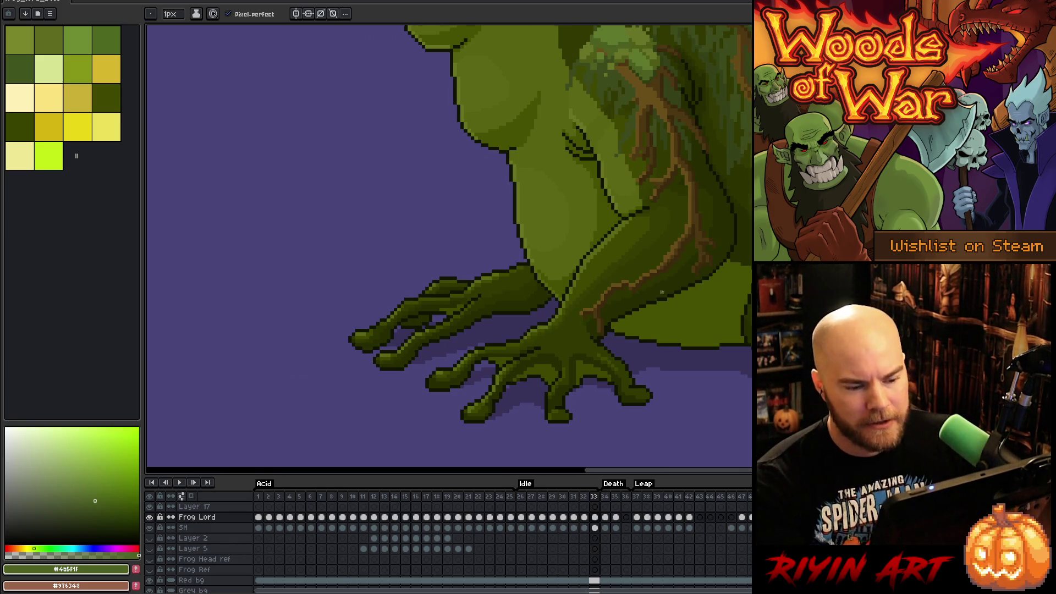
pyautogui.scroll(-3, 662, 292)
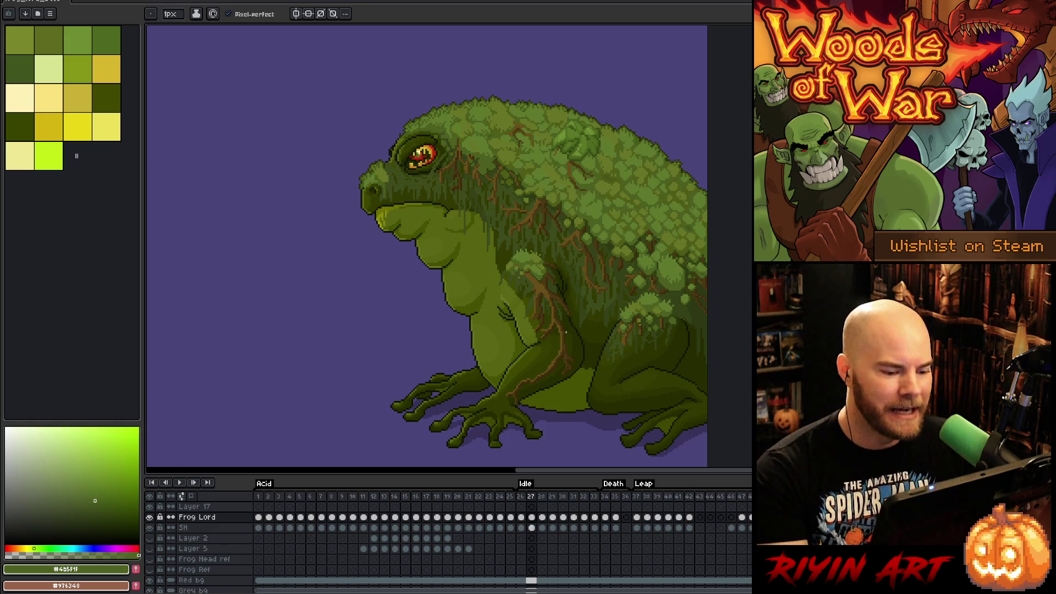
pyautogui.press('Return')
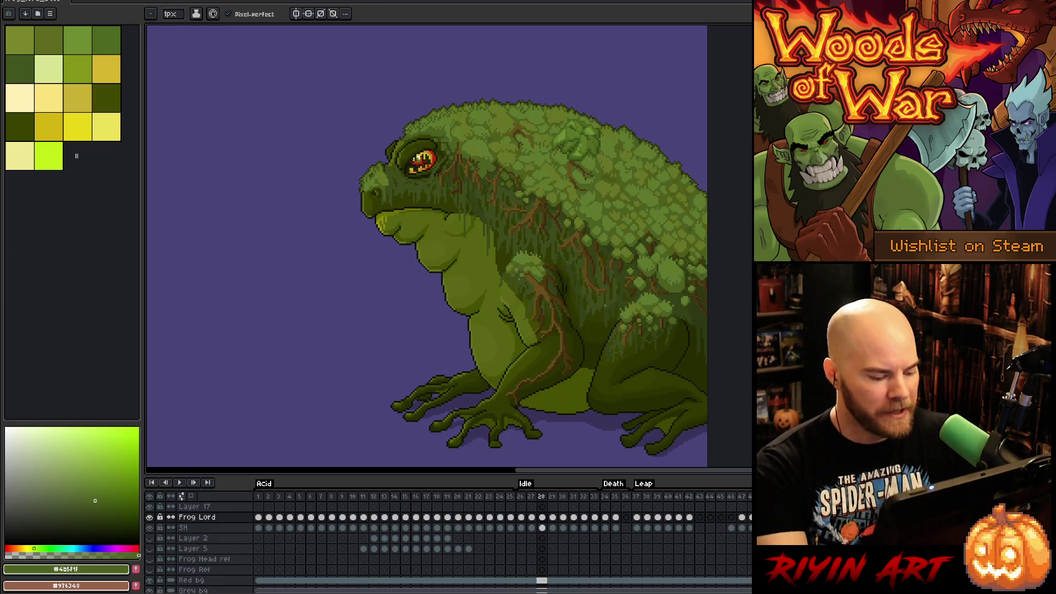
# Step: Save the file and hide the purple background layer so the frog sits on olive
pyautogui.hotkey('ctrl', 's')
pyautogui.scroll(-2, 236, 545)
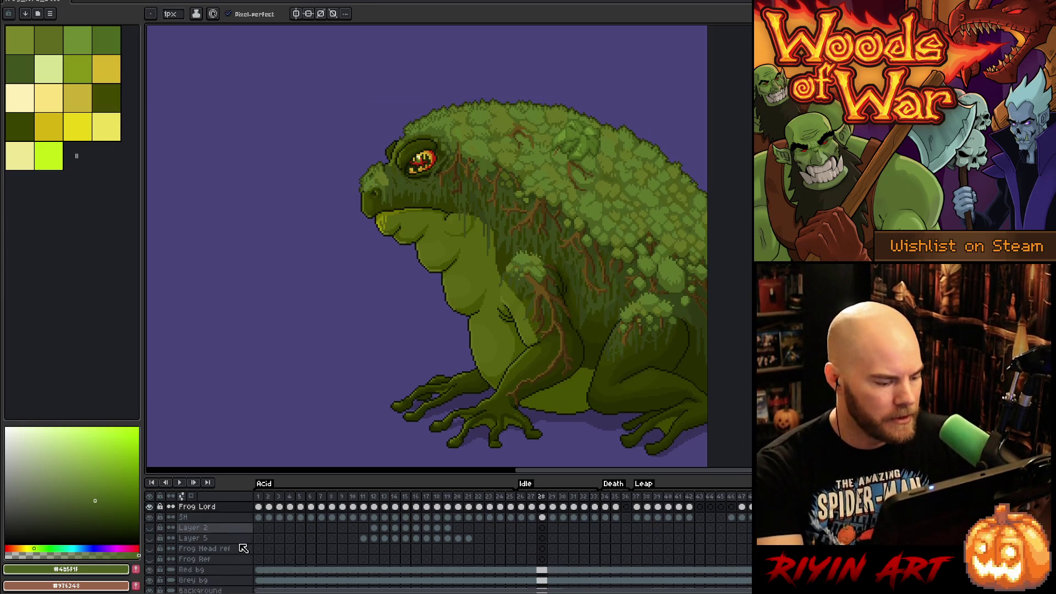
pyautogui.click(149, 556)
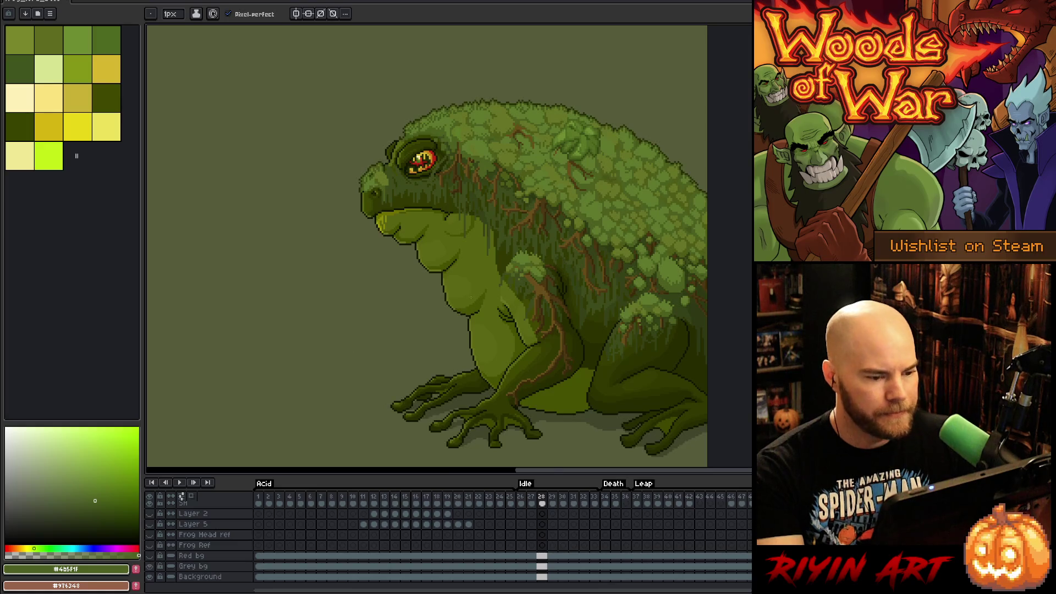
pyautogui.scroll(1, 461, 295)
pyautogui.scroll(-1, 461, 295)
# Step: Step to the next frame, save again and play the idle animation
pyautogui.press('.')
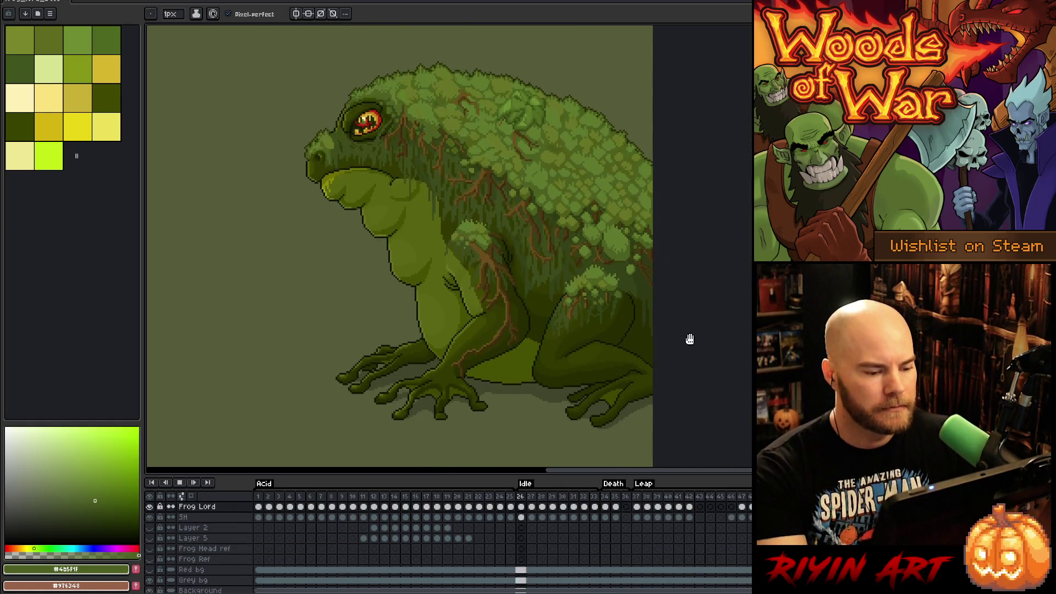
pyautogui.hotkey('ctrl', 's')
pyautogui.press('Return')
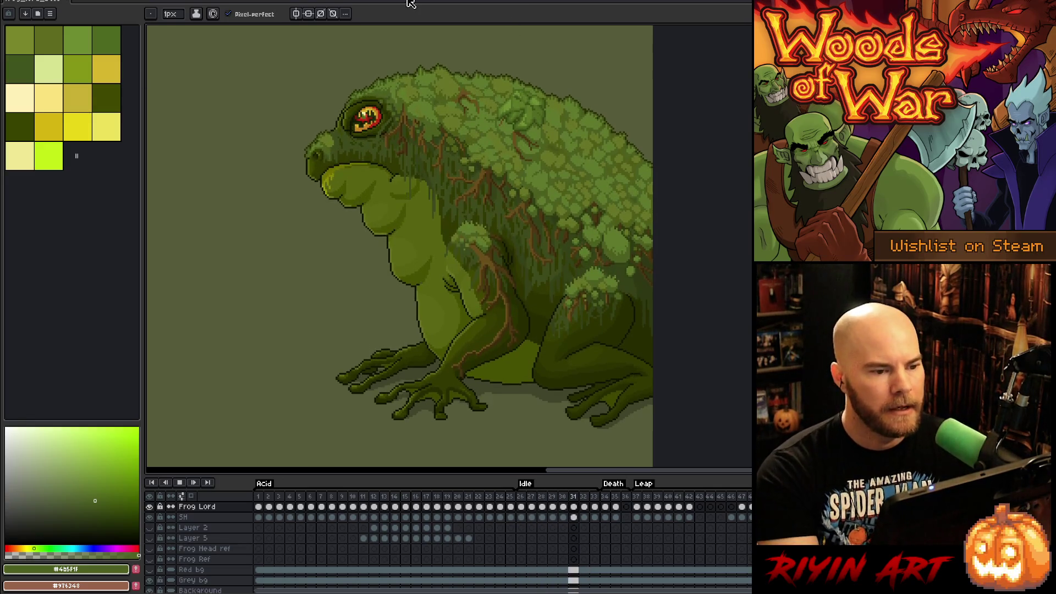
pyautogui.scroll(-1, 311, 189)
# Step: Zoom into the front foot and load its dark outline colour for drawing
pyautogui.scroll(2, 311, 190)
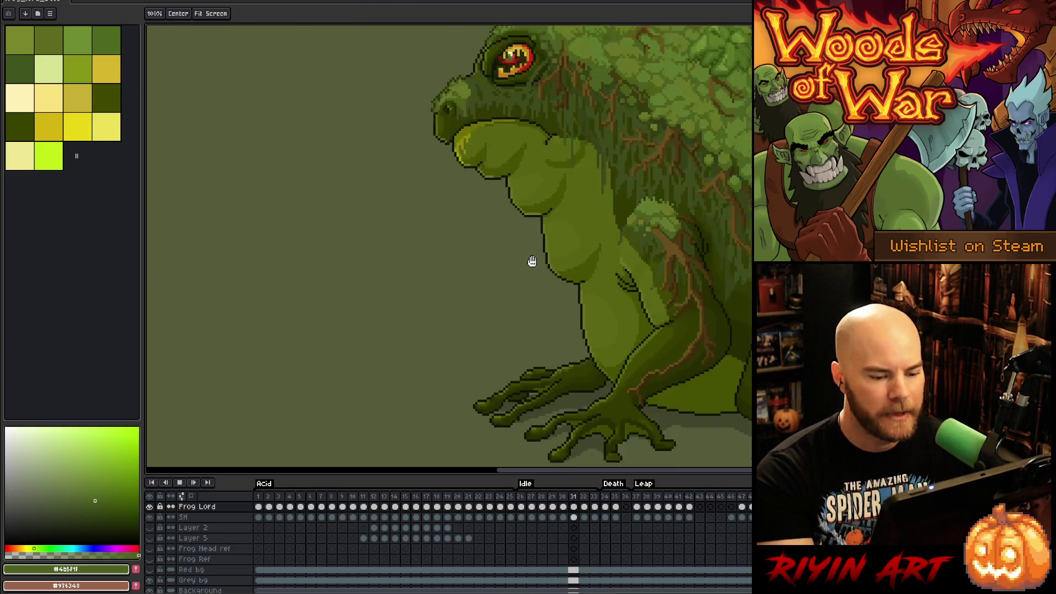
pyautogui.scroll(2, 531, 342)
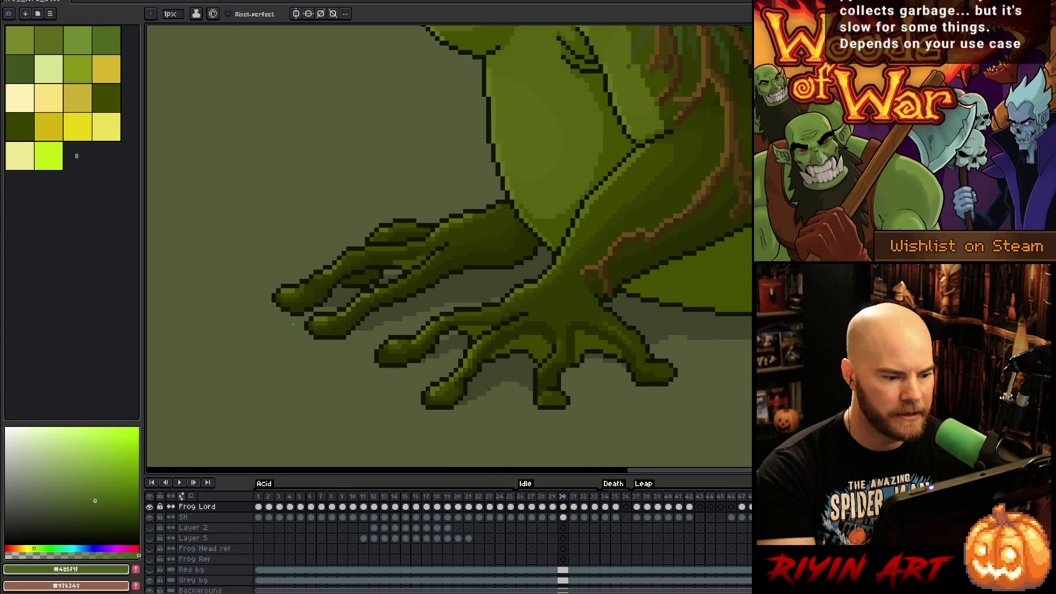
pyautogui.keyDown('alt'); pyautogui.click(360, 323); pyautogui.keyUp('alt')
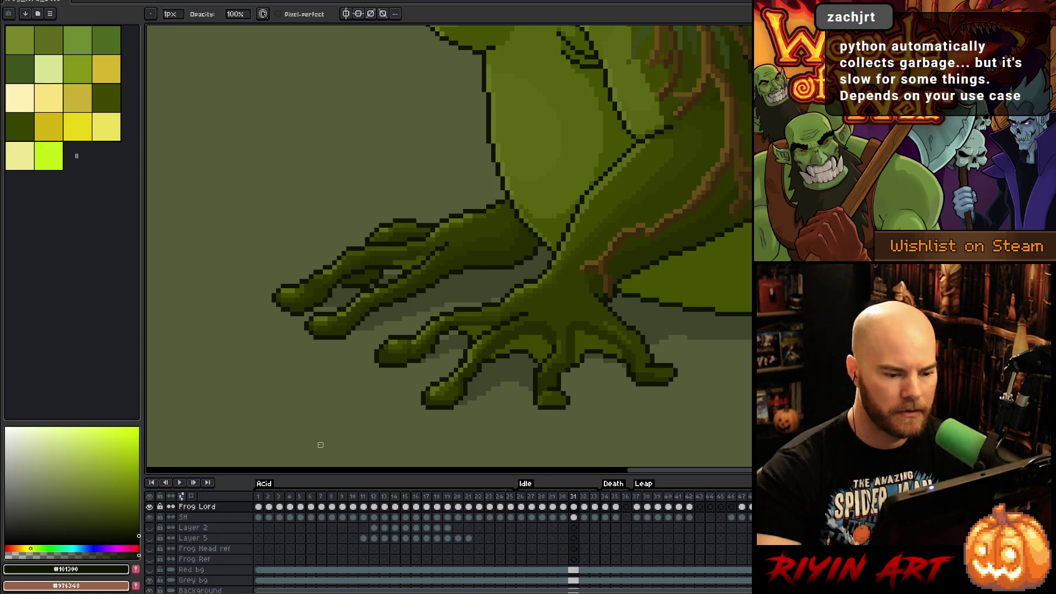
pyautogui.press('b')
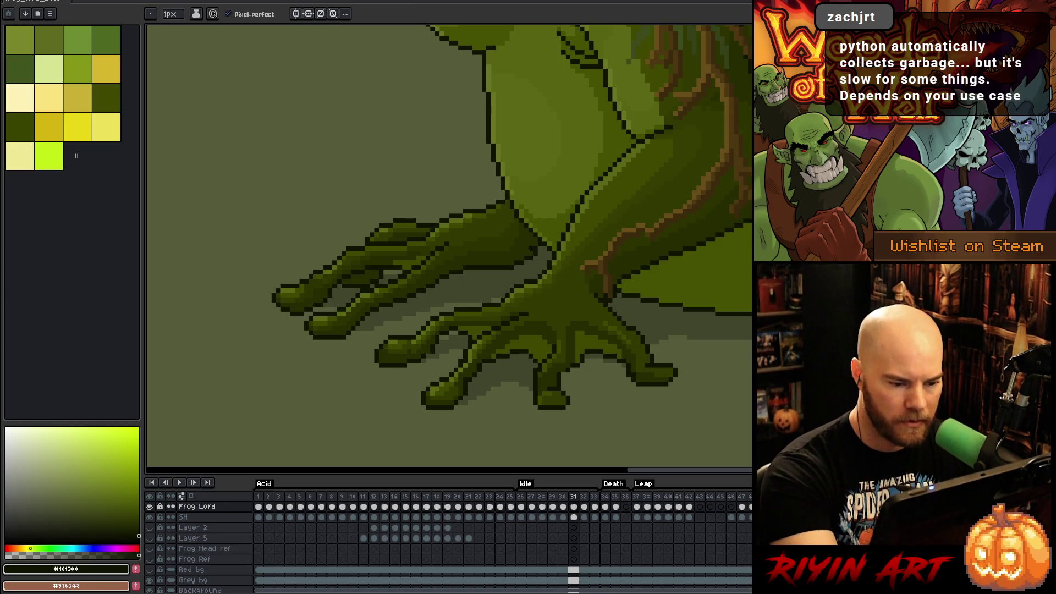
pyautogui.press('e')
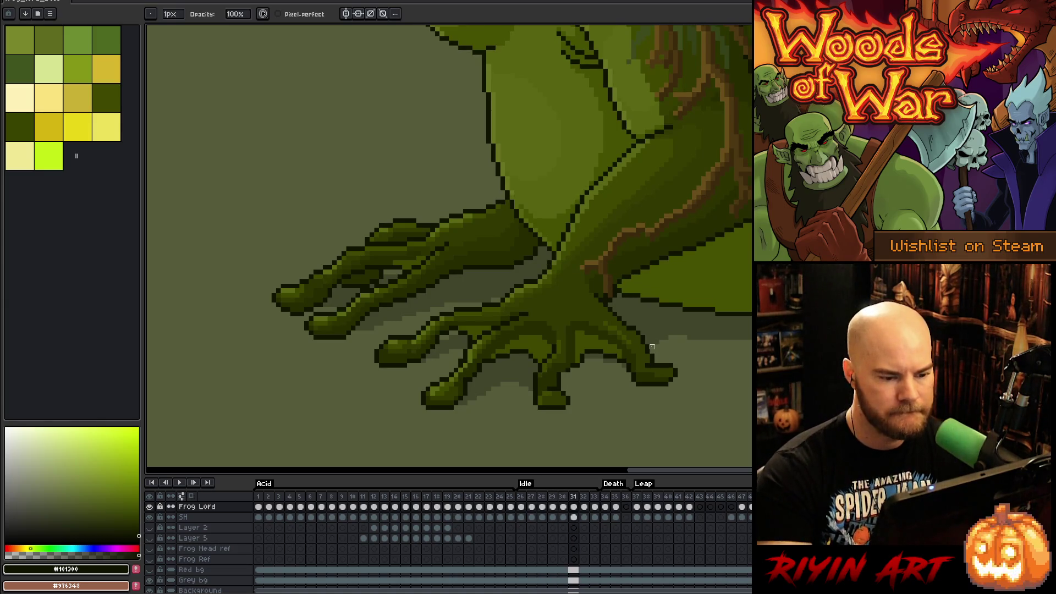
# Step: Flip repeatedly between idle frames 30 and 31 to compare the foot, then sample a foot green
pyautogui.press('Left')
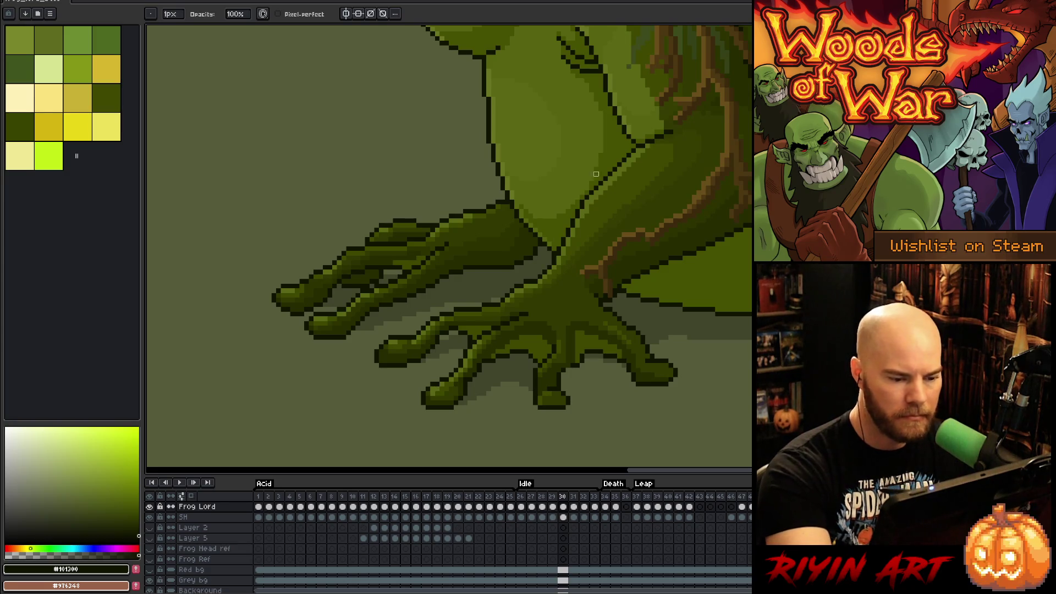
pyautogui.press('Right')
pyautogui.press('Left')
pyautogui.press('Right')
pyautogui.press('Left')
pyautogui.press('Right')
pyautogui.press('Left')
pyautogui.press('Right')
pyautogui.press('Left')
pyautogui.press('Right')
pyautogui.press('Left')
pyautogui.press('Right')
pyautogui.press('Left')
pyautogui.press('Right')
pyautogui.press('Left')
pyautogui.press('Right')
pyautogui.press('Left')
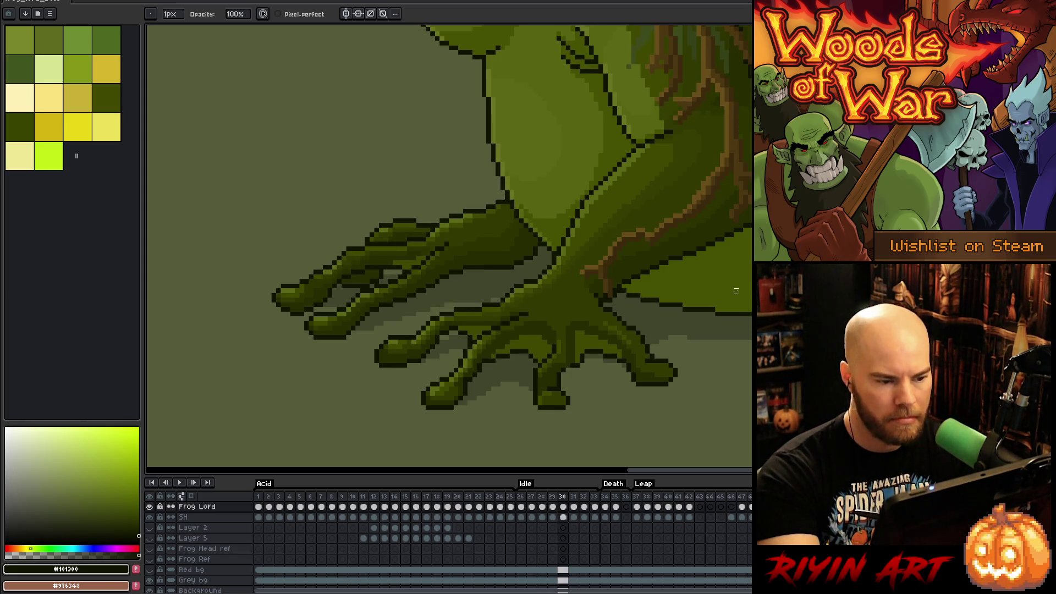
pyautogui.press('Right')
pyautogui.press('Left')
pyautogui.press('Right')
pyautogui.press('Left')
pyautogui.press('Right')
pyautogui.press('Left')
pyautogui.press('Right')
pyautogui.press('Left')
pyautogui.press('Right')
pyautogui.keyDown('alt'); pyautogui.click(465, 357); pyautogui.keyUp('alt')
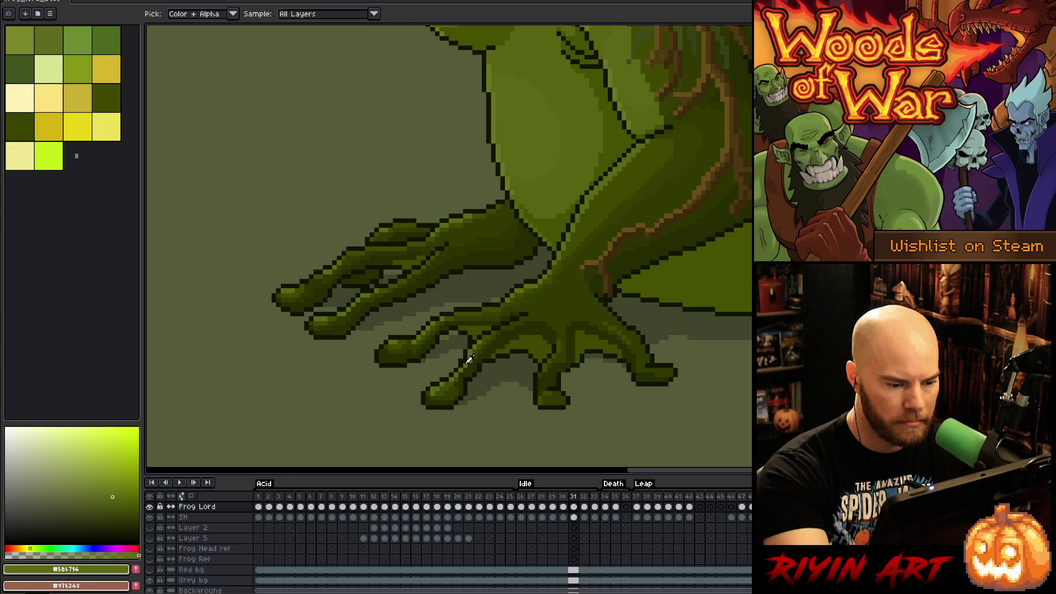
# Step: Sample the dark toe greens while stepping between idle frames 29 and 30
pyautogui.keyDown('alt'); pyautogui.click(465, 371); pyautogui.keyUp('alt')
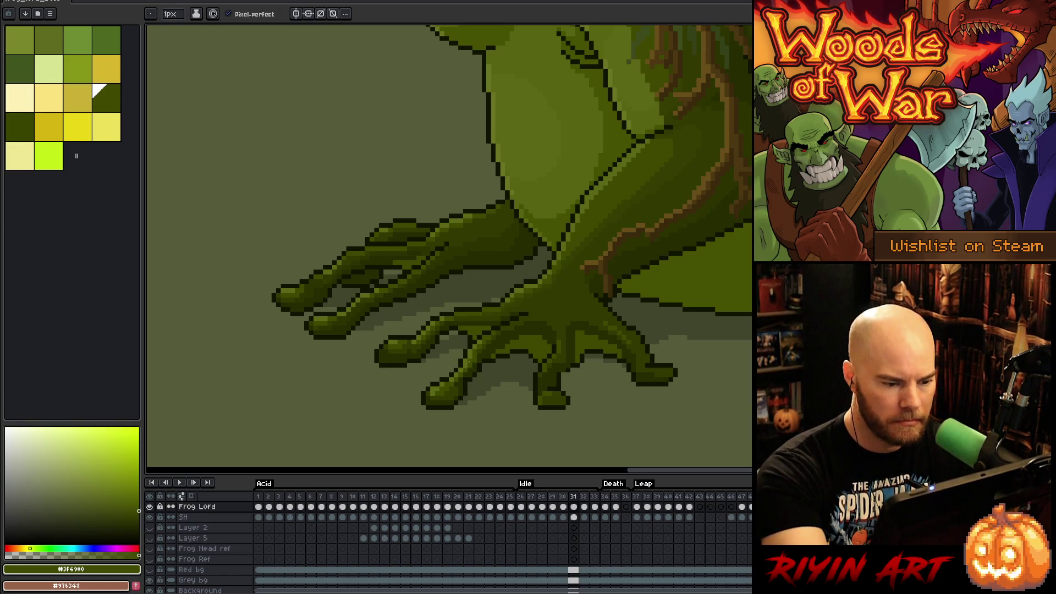
pyautogui.press('Left')
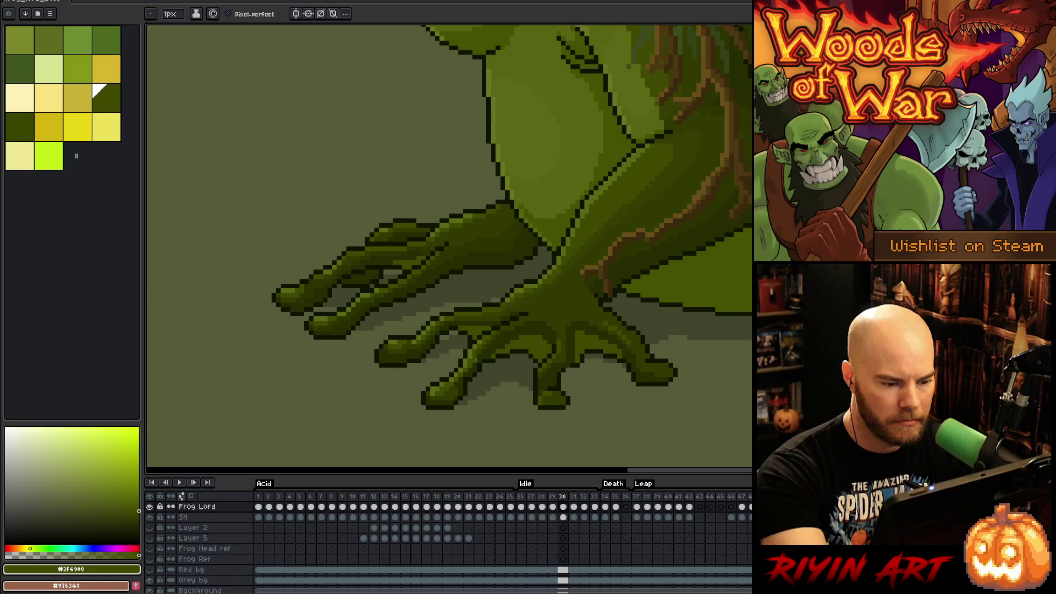
pyautogui.press('Left')
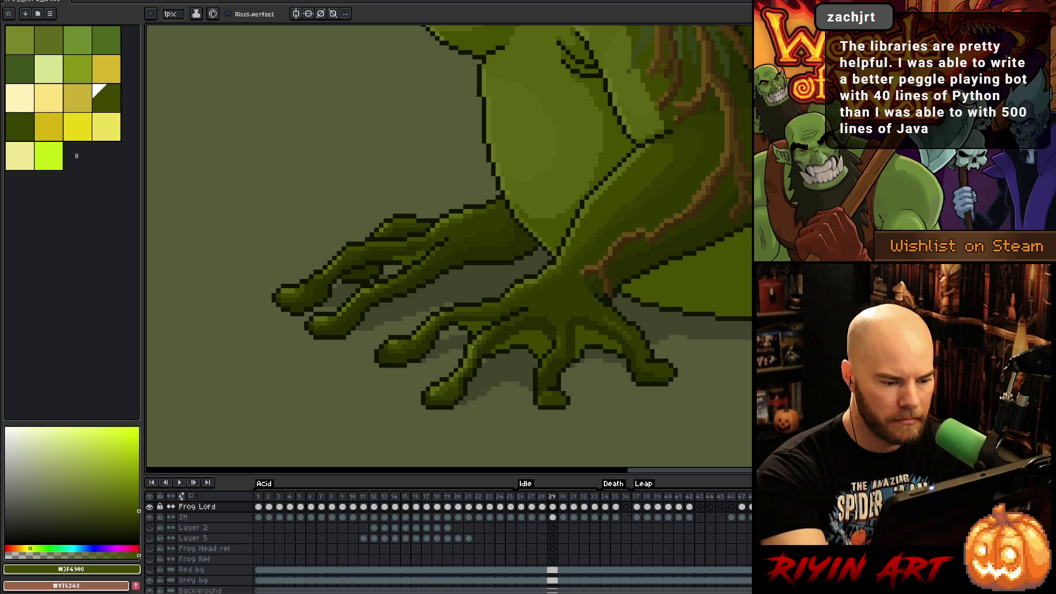
pyautogui.press('Right')
pyautogui.press('Left')
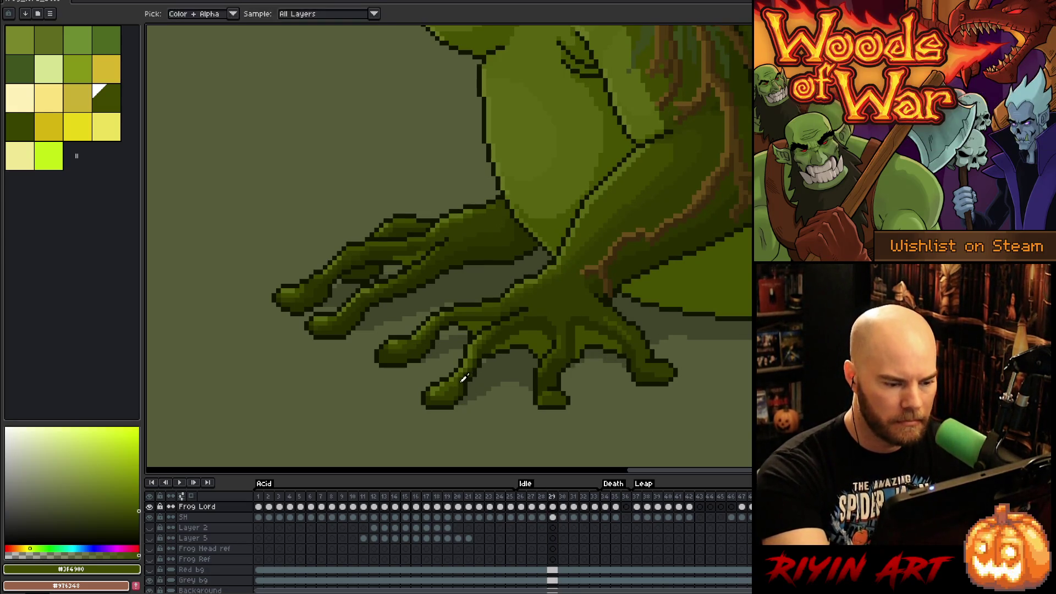
pyautogui.keyDown('alt'); pyautogui.click(484, 344); pyautogui.keyUp('alt')
# Step: Sample the arm's dark outline and mid greens on idle frames 27 and 28
pyautogui.press('Left')
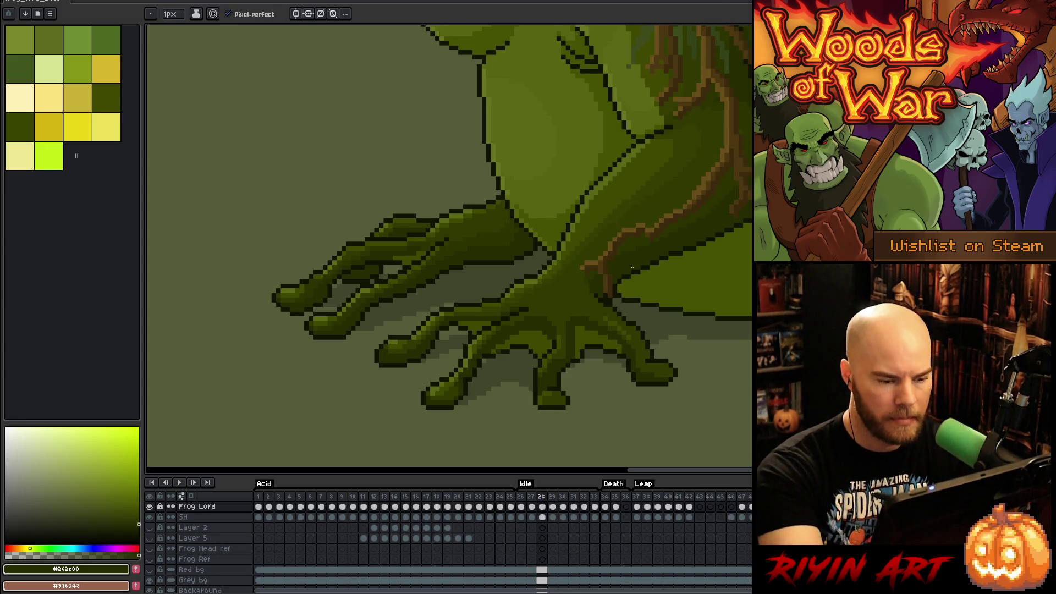
pyautogui.press('Left')
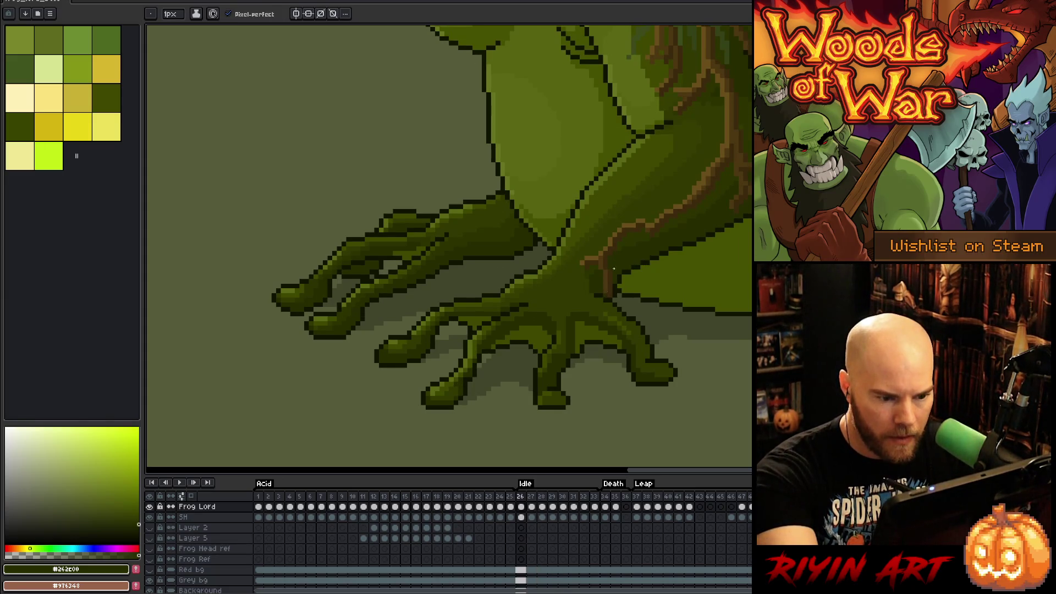
pyautogui.press('alt')
pyautogui.keyDown('alt'); pyautogui.click(611, 298); pyautogui.keyUp('alt')
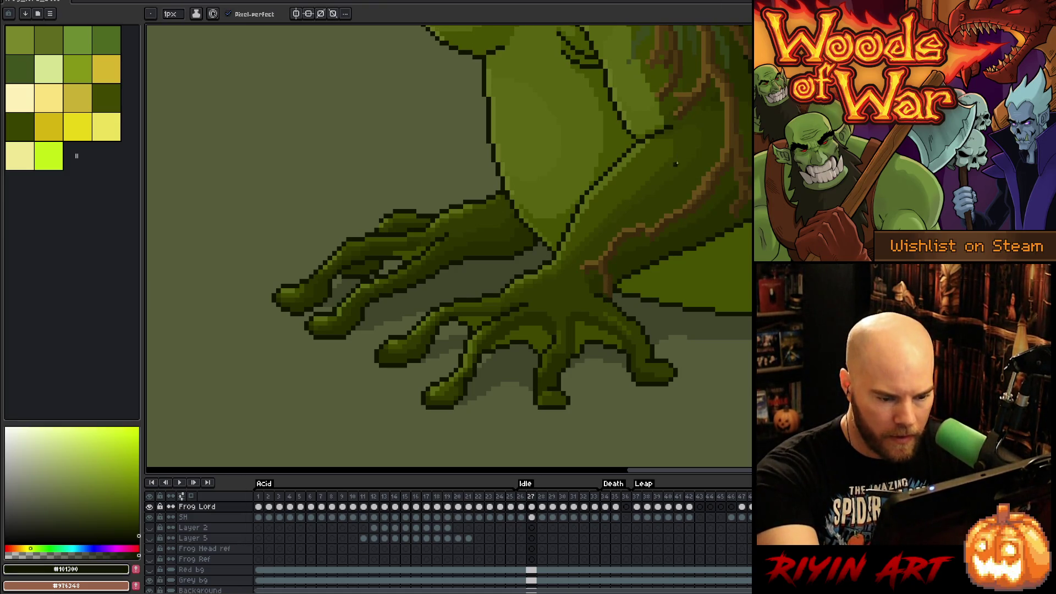
pyautogui.press('Right')
pyautogui.keyDown('alt'); pyautogui.click(603, 290); pyautogui.keyUp('alt')
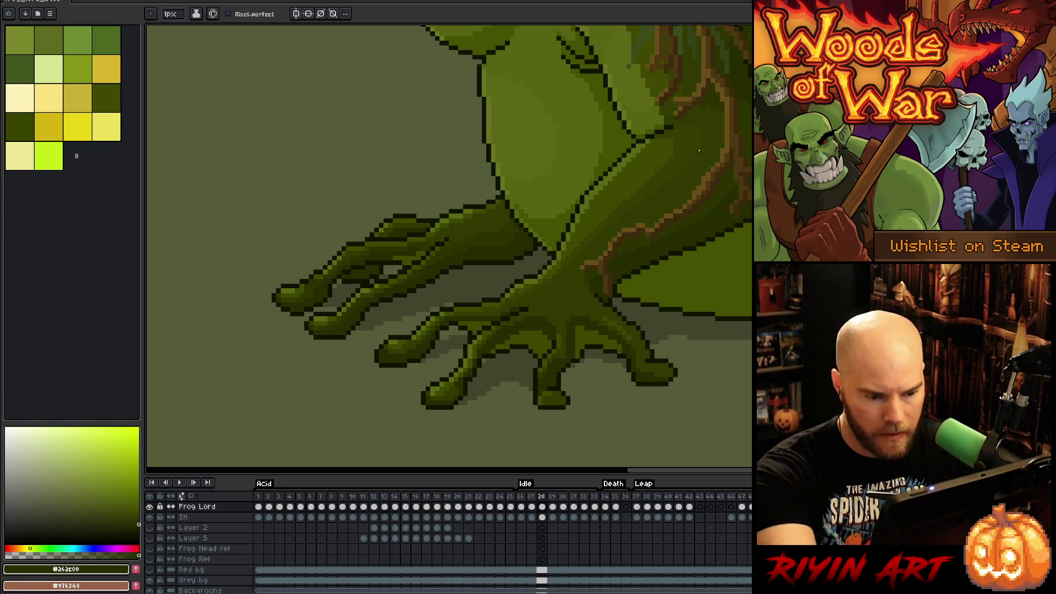
# Step: Advance through frames 29–31, compare 30 and 31, and sample the arm outline green
pyautogui.press('Right')
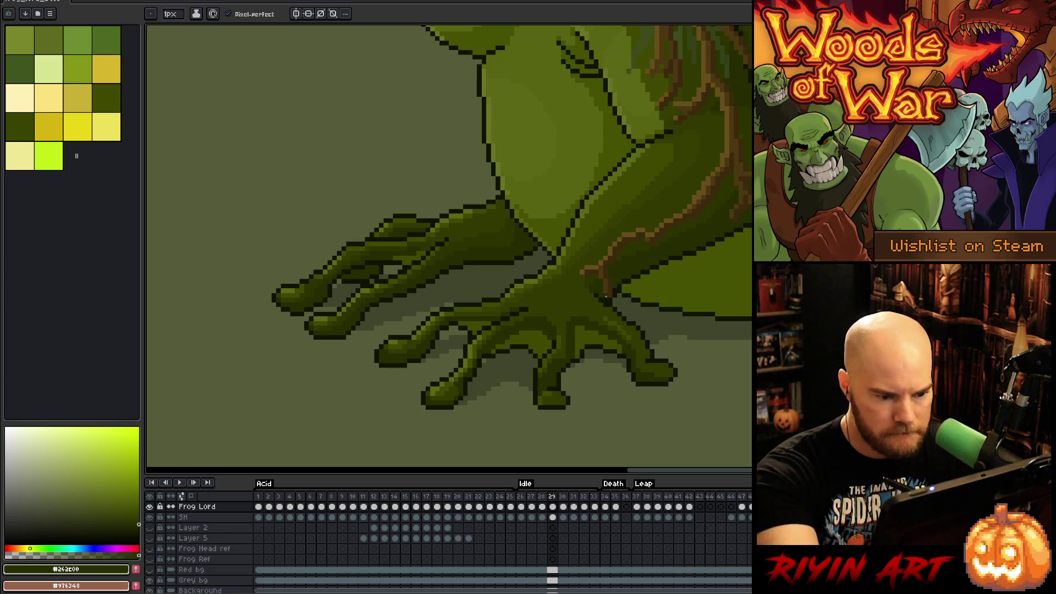
pyautogui.press('Right')
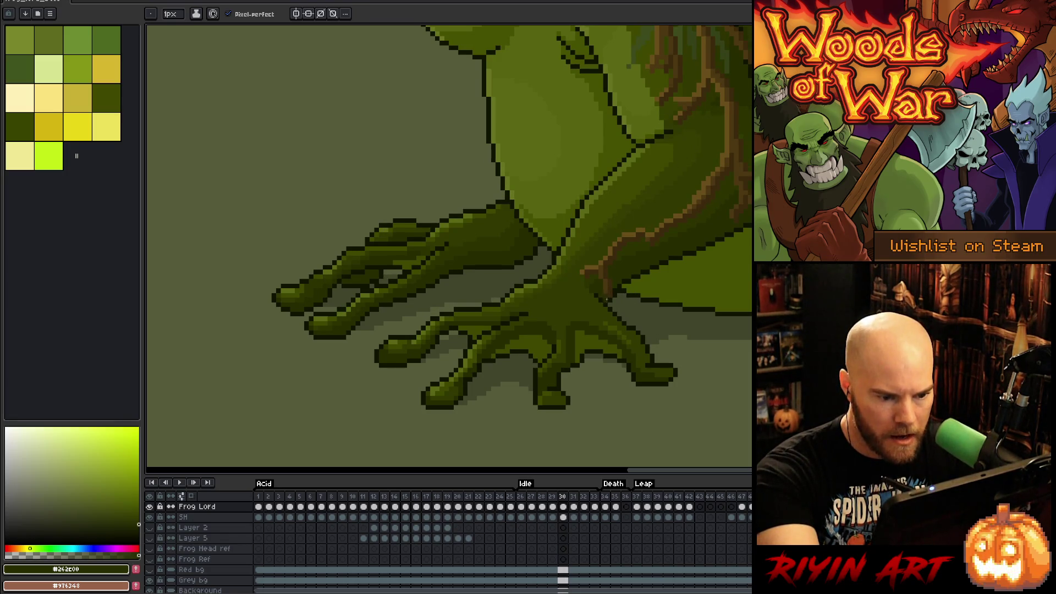
pyautogui.press('Right')
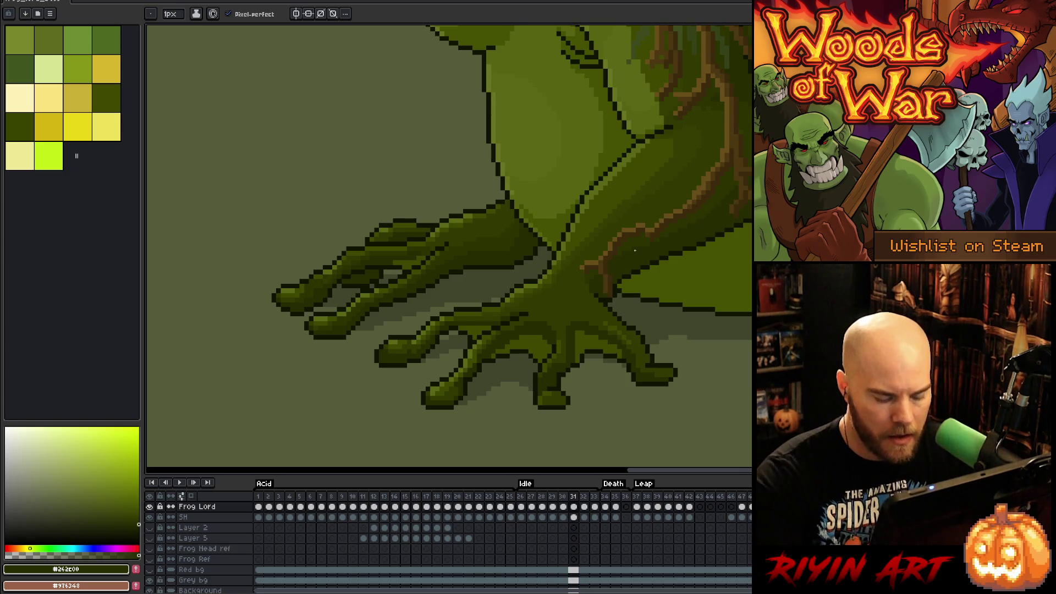
pyautogui.press('Left')
pyautogui.press('Right')
pyautogui.press('alt')
pyautogui.keyDown('alt'); pyautogui.click(605, 289); pyautogui.keyUp('alt')
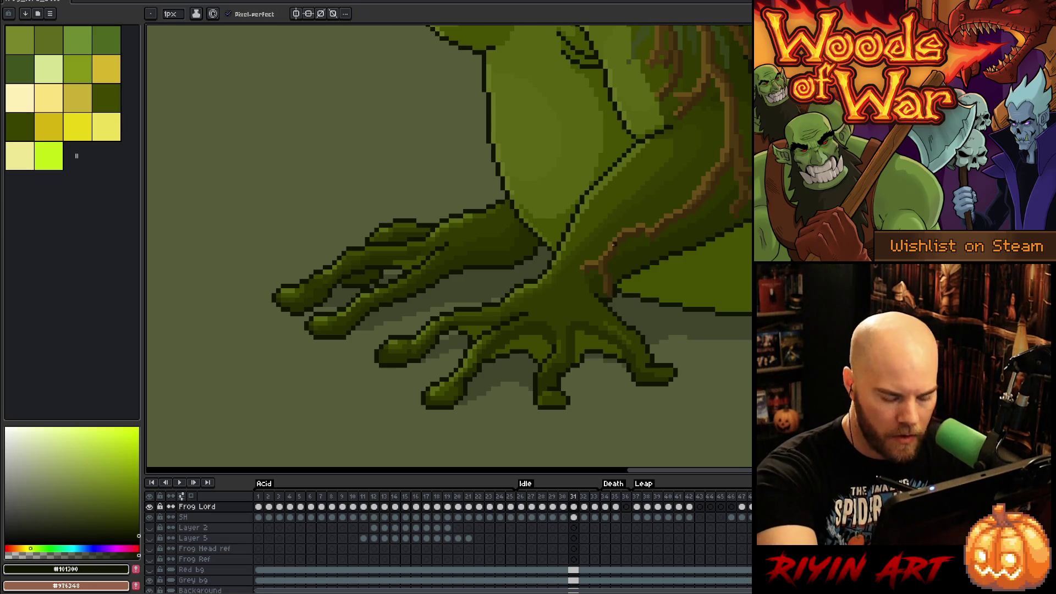
# Step: Compare frames 26 and 27, preview the Idle loop, then sample the arm's mid green
pyautogui.press('Left')
pyautogui.press('Left')
pyautogui.press('Left')
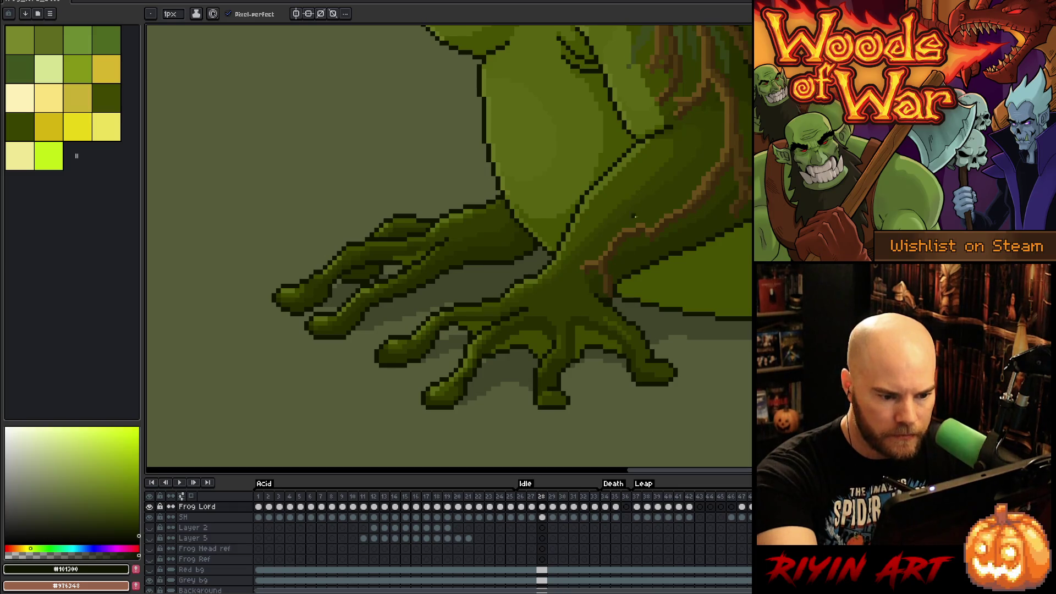
pyautogui.press('Left')
pyautogui.press('Left')
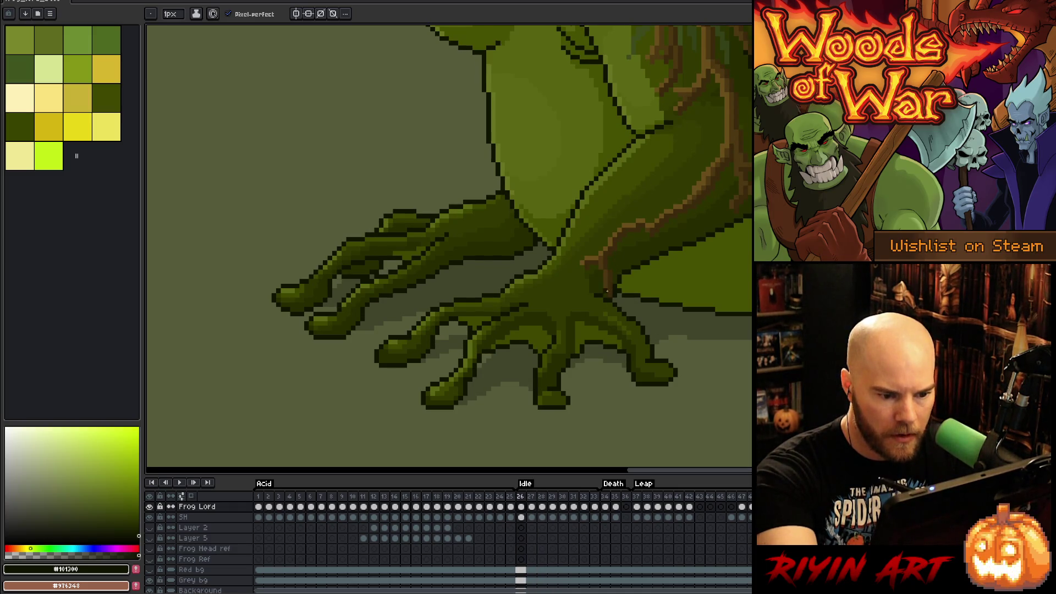
pyautogui.press('Left')
pyautogui.press('Right')
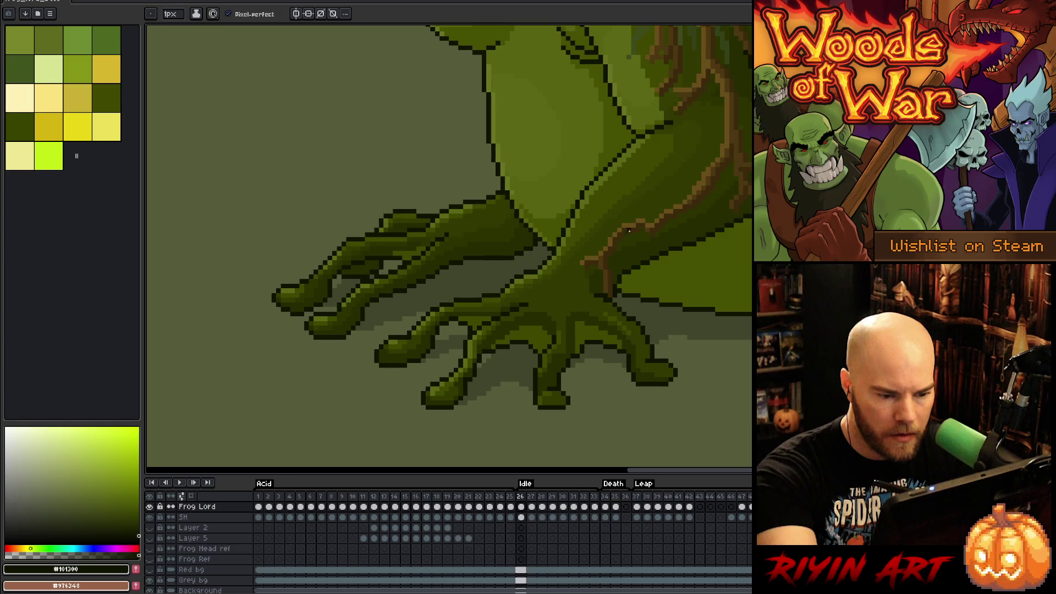
pyautogui.press('Right')
pyautogui.press('Return')
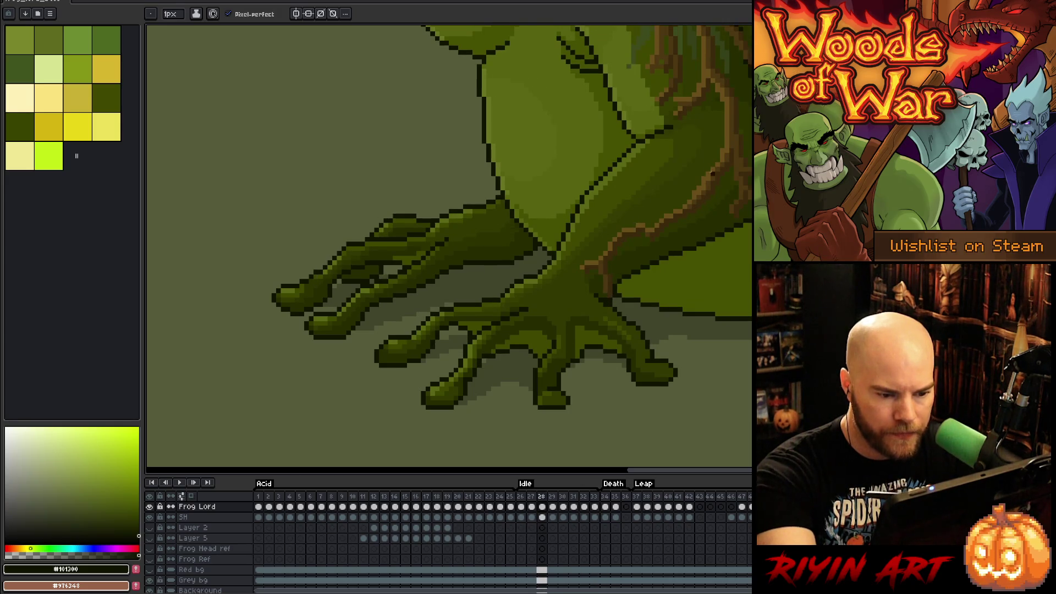
pyautogui.press('Return')
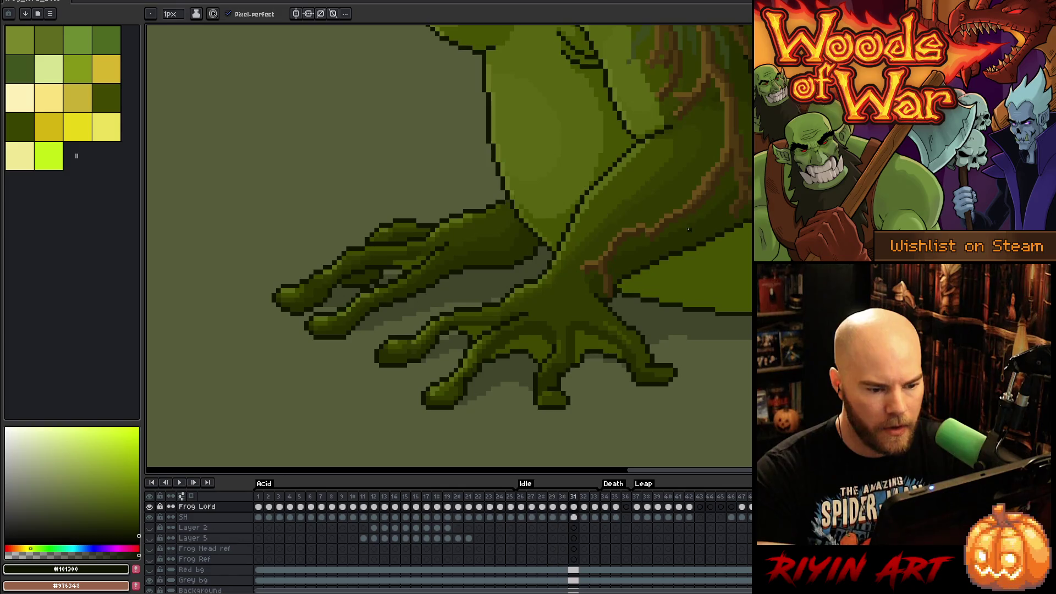
pyautogui.press('Return')
pyautogui.keyDown('alt'); pyautogui.click(602, 284); pyautogui.keyUp('alt')
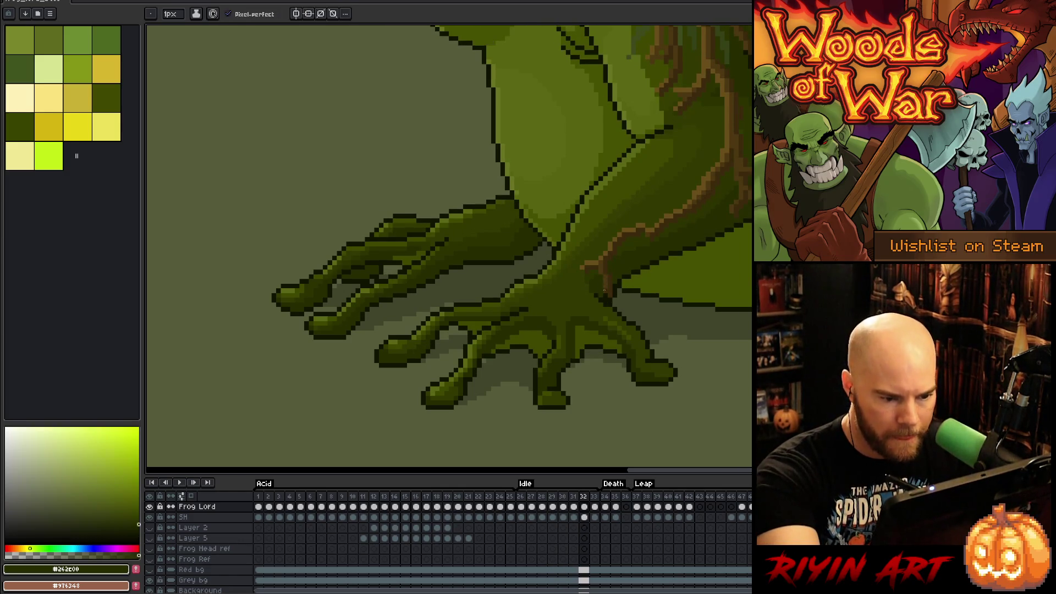
pyautogui.press('Return')
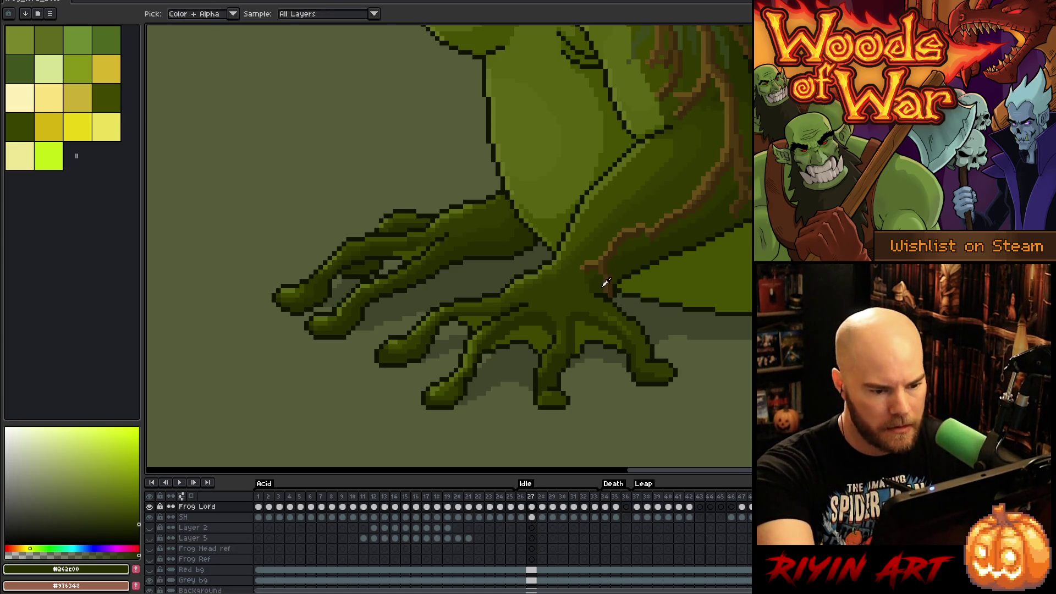
pyautogui.press('Right')
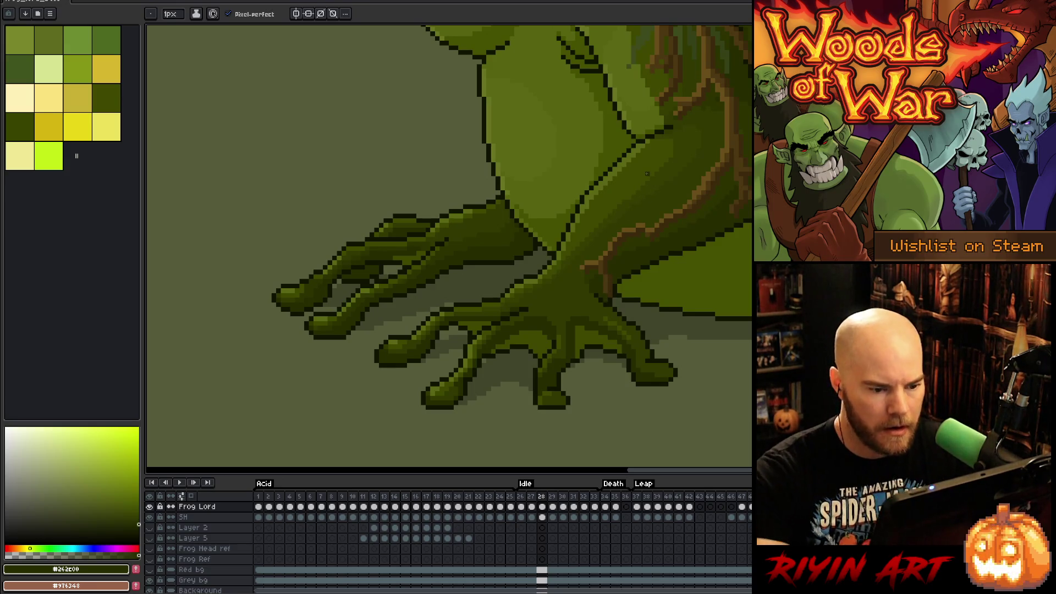
# Step: Save the sprite and preview the Idle loop, stepping forward to frame 31
pyautogui.hotkey('ctrl', 's')
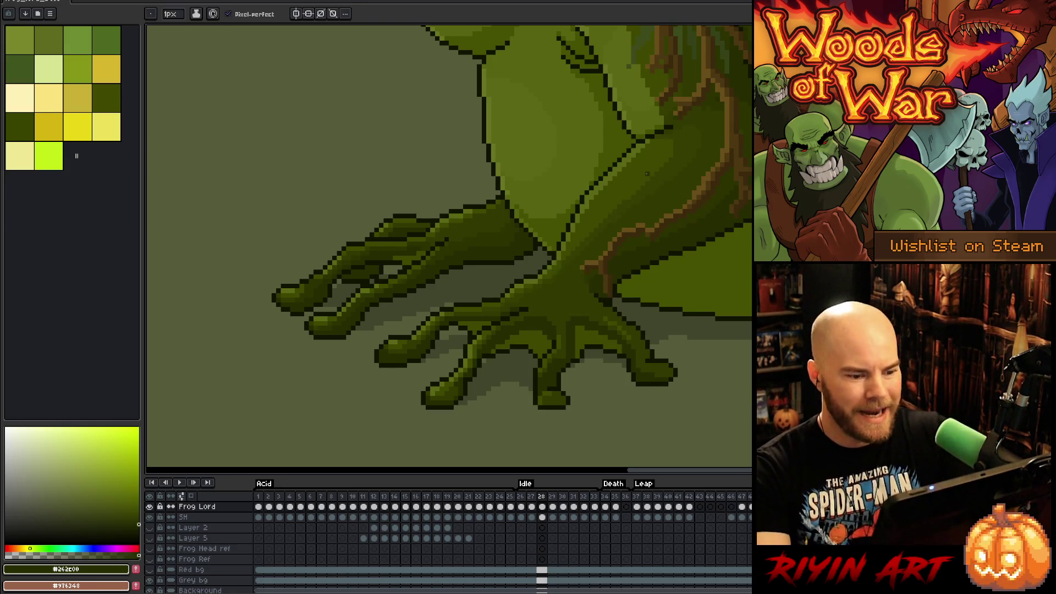
pyautogui.press('Return')
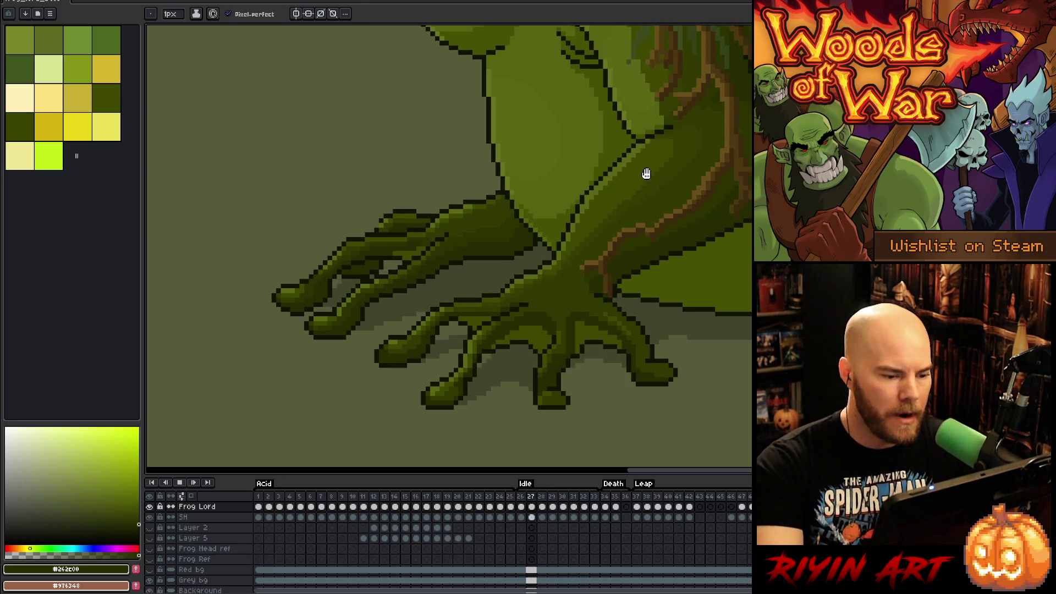
pyautogui.press('Return')
pyautogui.press('Right')
pyautogui.press('Right')
pyautogui.press('Right')
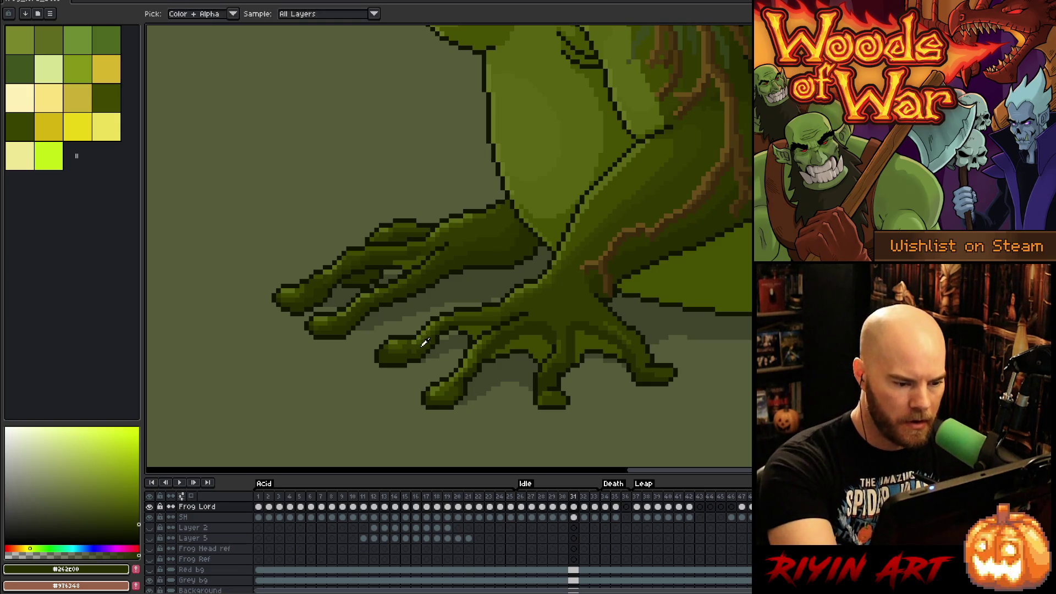
pyautogui.press('Return')
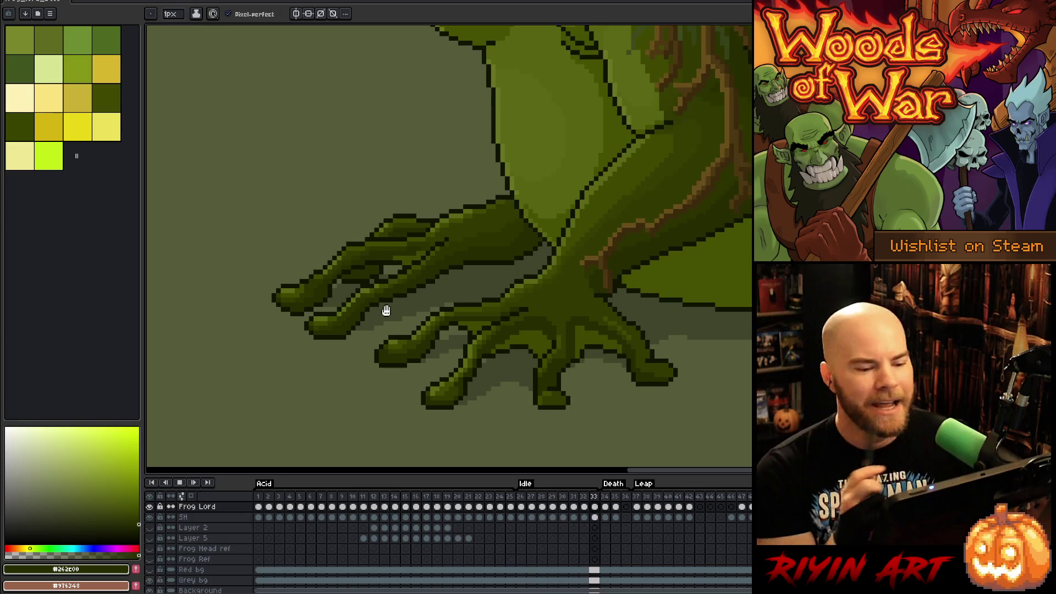
# Step: Stop playback, compare frames 29 and 30, and sample the outline and lighter leg greens
pyautogui.press('Return')
pyautogui.press('Right')
pyautogui.press('Left')
pyautogui.press('Right')
pyautogui.press('Left')
pyautogui.press('Left')
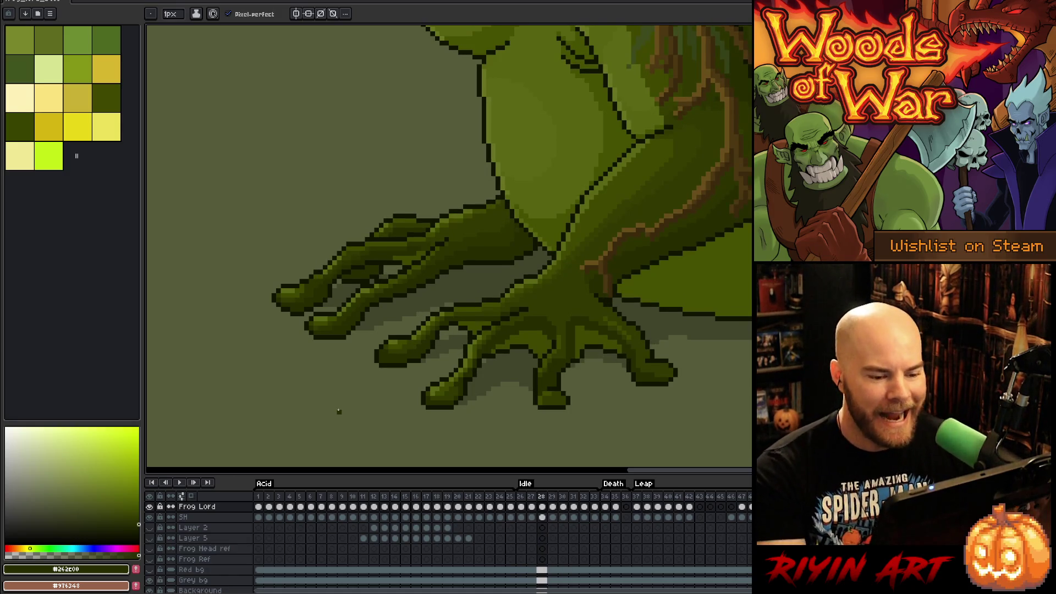
pyautogui.press('Right')
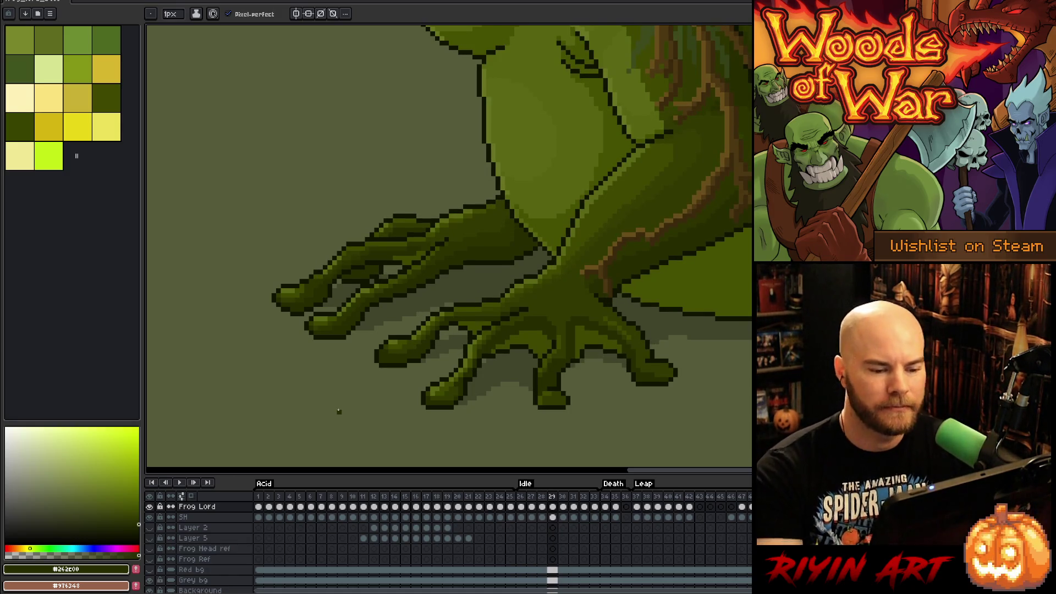
pyautogui.keyDown('alt'); pyautogui.click(628, 298); pyautogui.keyUp('alt')
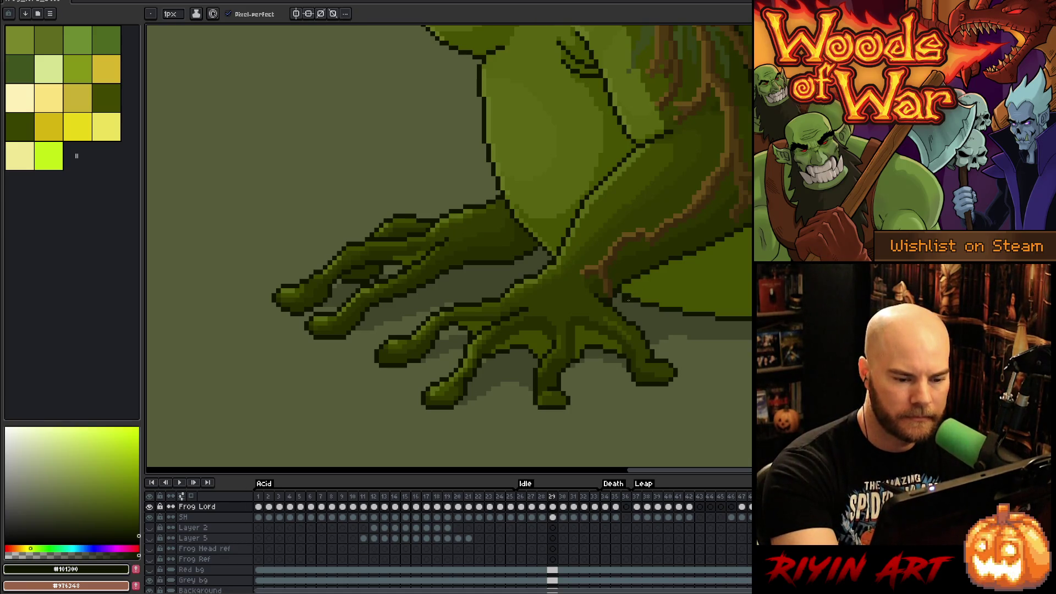
pyautogui.keyDown('alt'); pyautogui.click(627, 289); pyautogui.keyUp('alt')
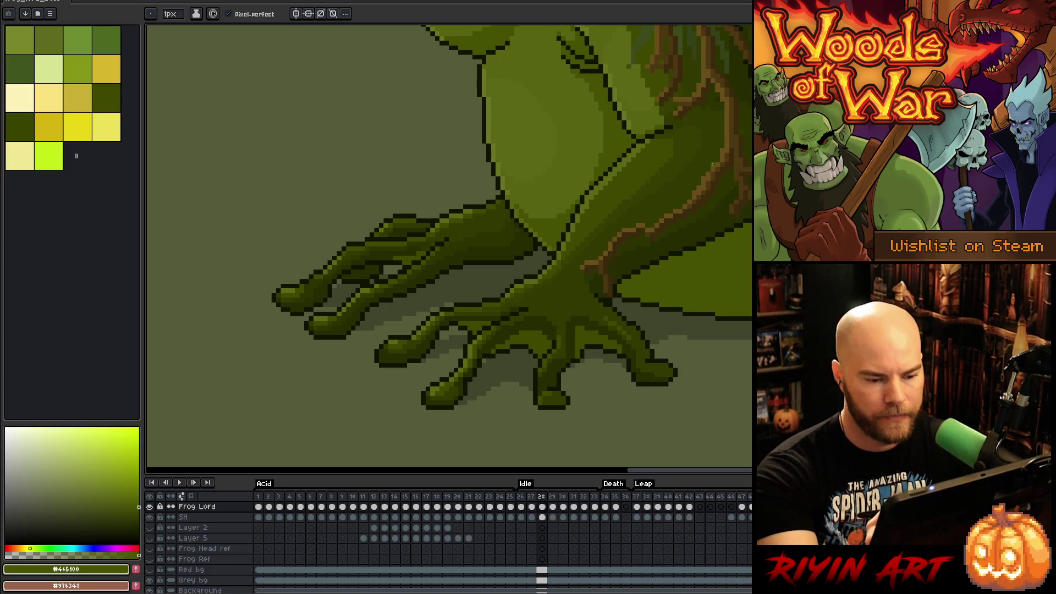
# Step: On frame 28 sample the outline green, then compare frames 27 and 28 sampling the mid green
pyautogui.press('Left')
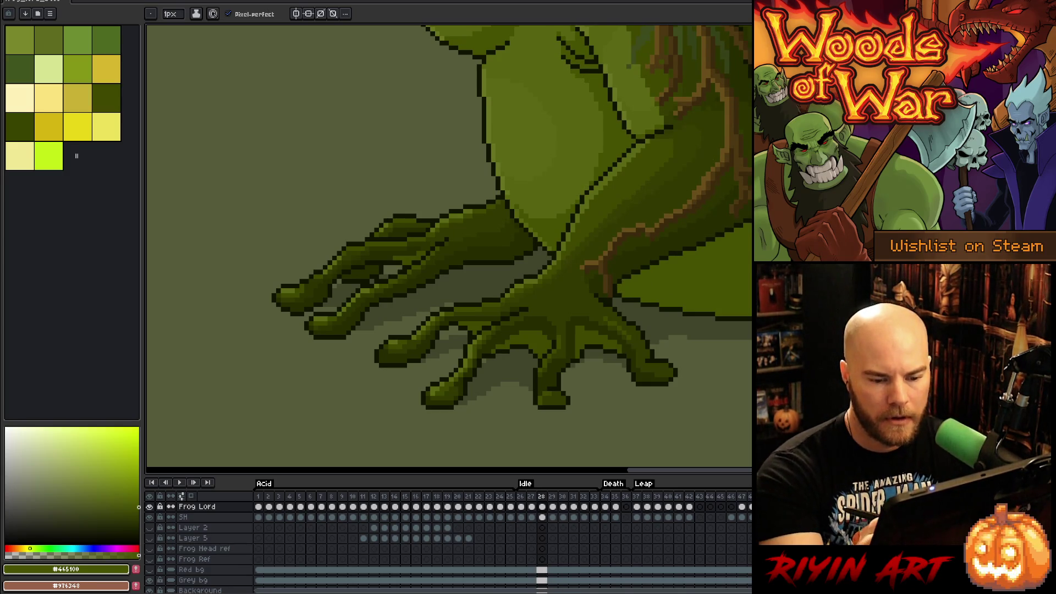
pyautogui.keyDown('alt'); pyautogui.click(616, 300); pyautogui.keyUp('alt')
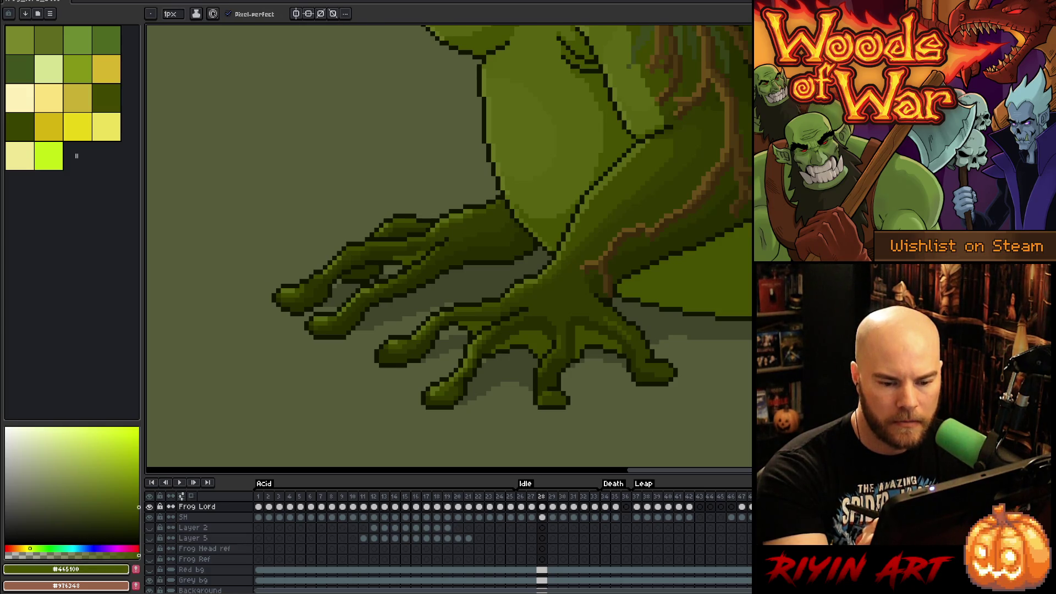
pyautogui.press('Left')
pyautogui.press('Right')
pyautogui.press('Left')
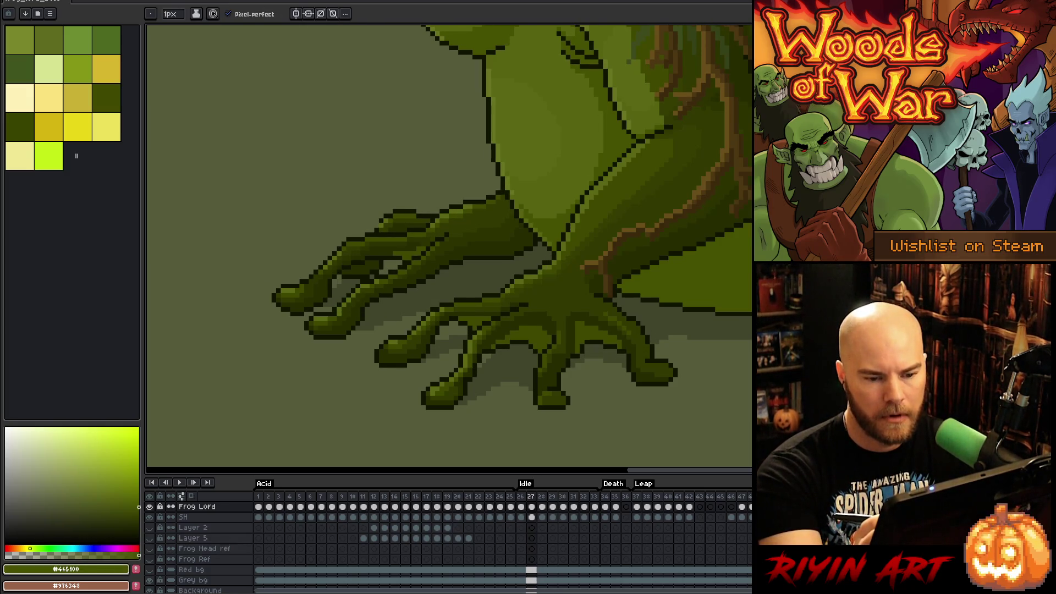
pyautogui.press('alt')
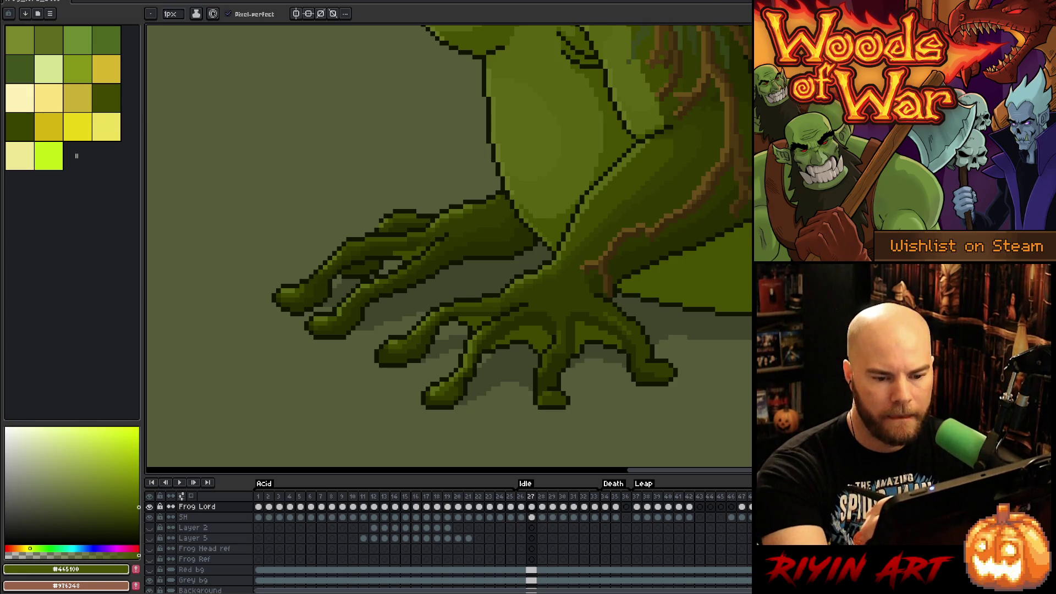
pyautogui.press('alt')
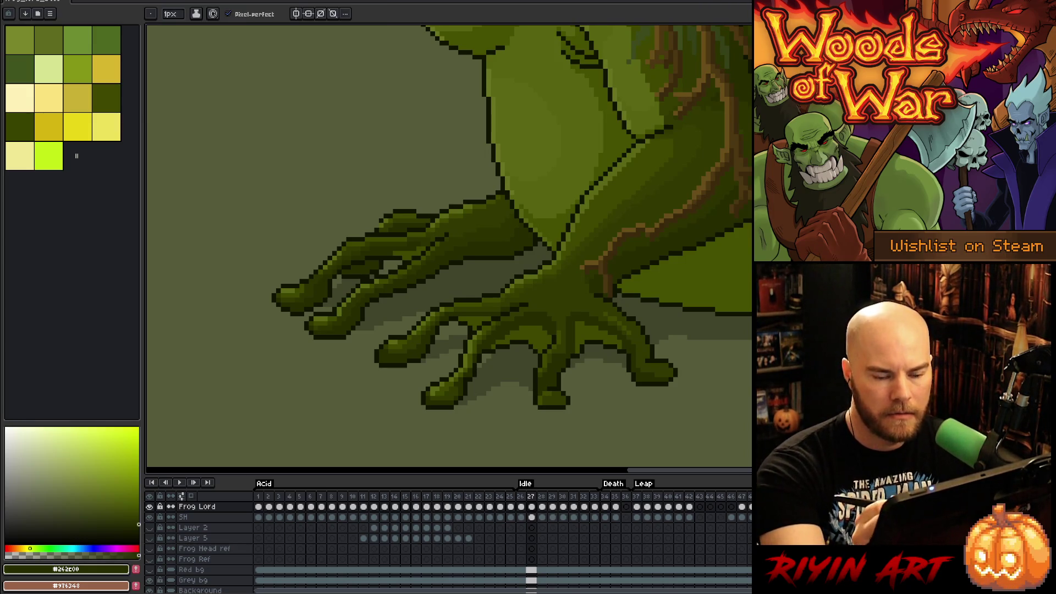
pyautogui.press('Right')
pyautogui.press('Left')
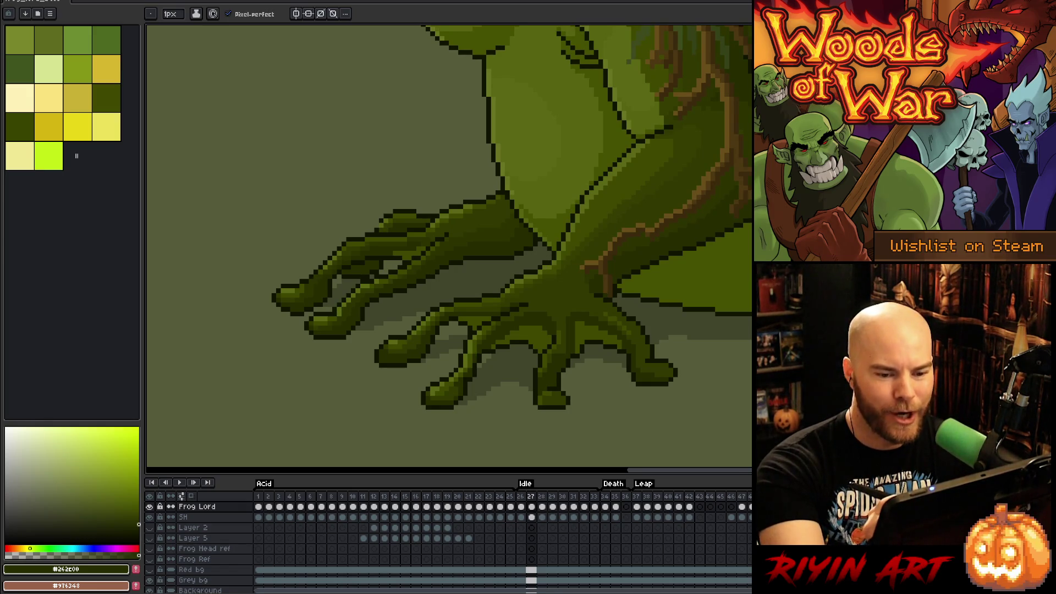
# Step: Step from frame 26 to 30, sample the #465100 foot green and return to the pencil
pyautogui.press('Left')
pyautogui.press('Right')
pyautogui.press('Right')
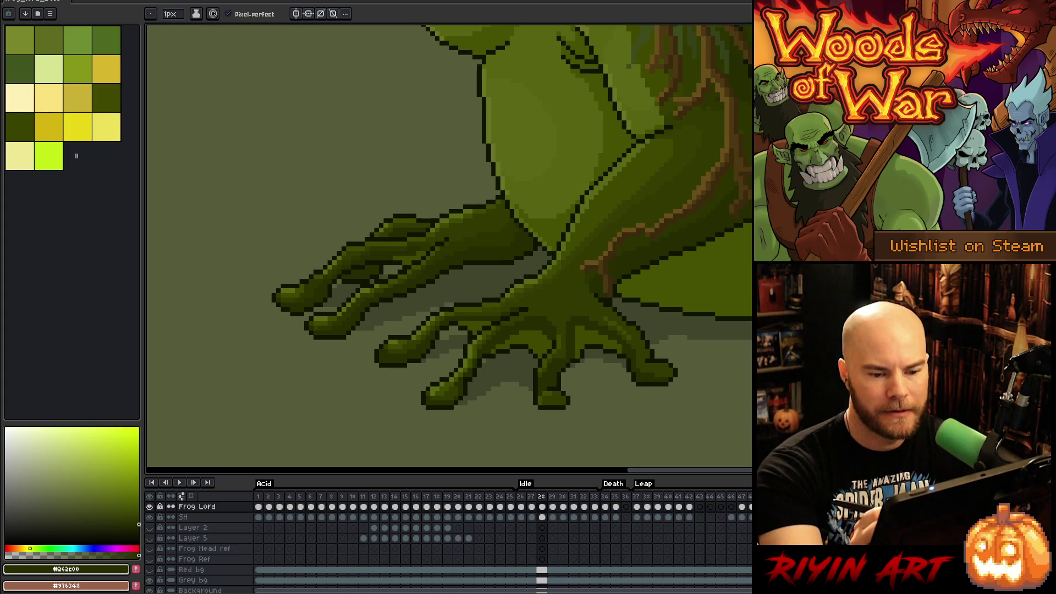
pyautogui.press('Right')
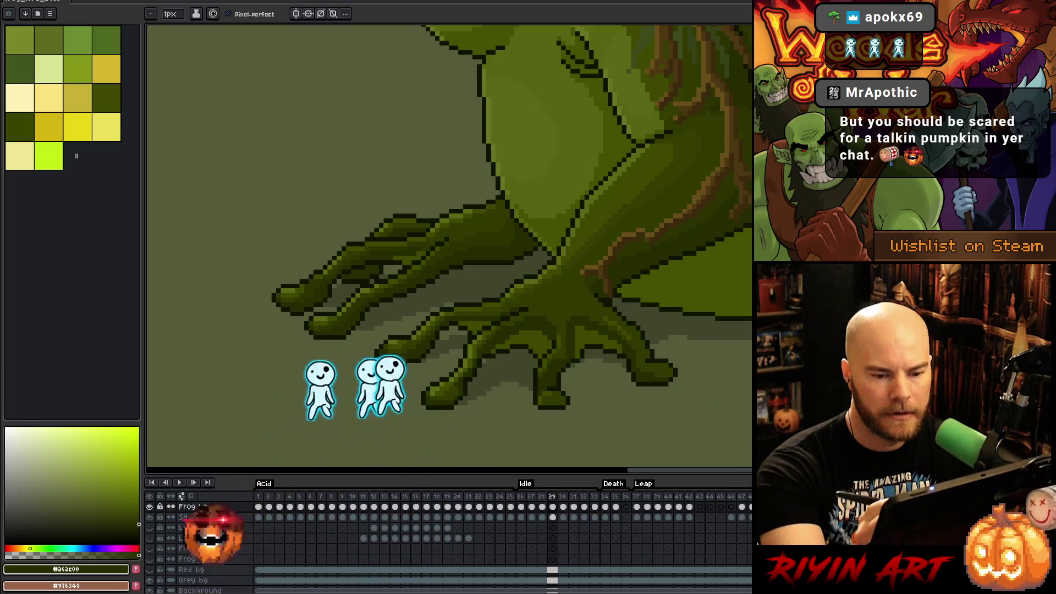
pyautogui.press('Right')
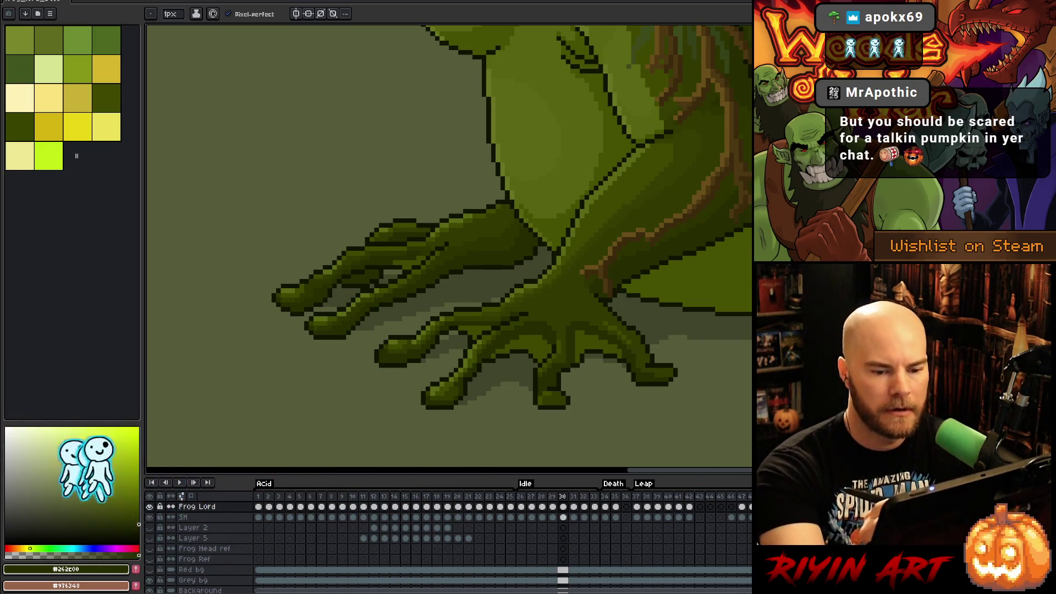
pyautogui.press('i')
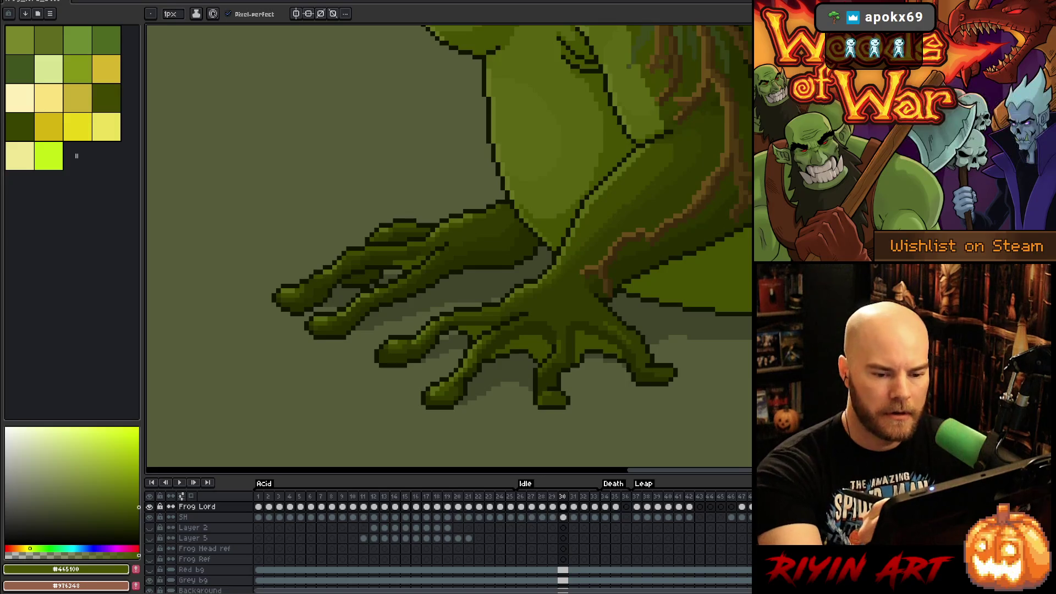
pyautogui.press('Left')
pyautogui.press('b')
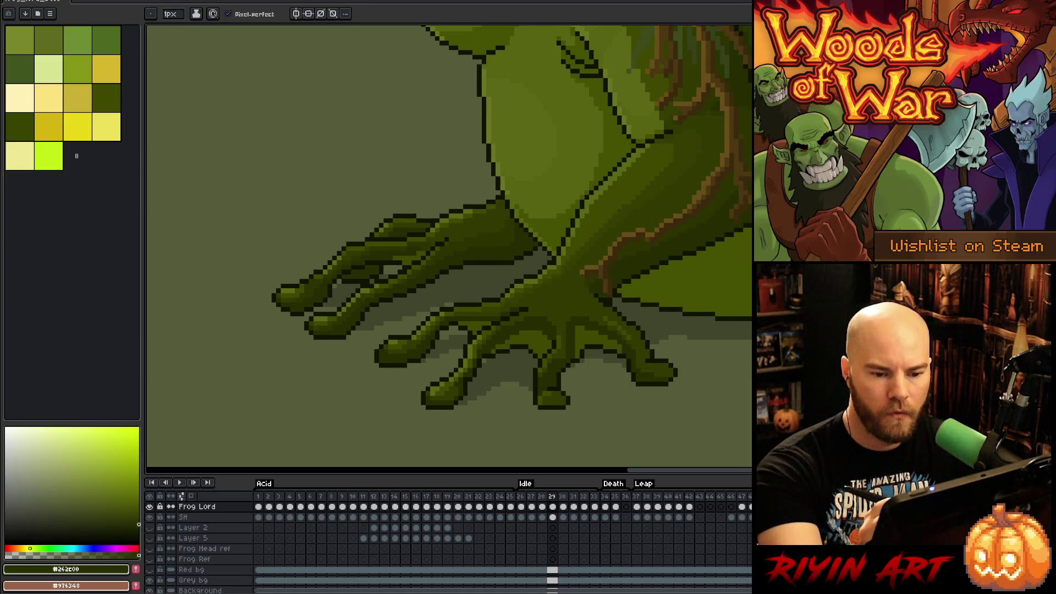
# Step: Step through frames 30–33 and back to 31, then loop the Idle animation
pyautogui.press('Right')
pyautogui.press('Right')
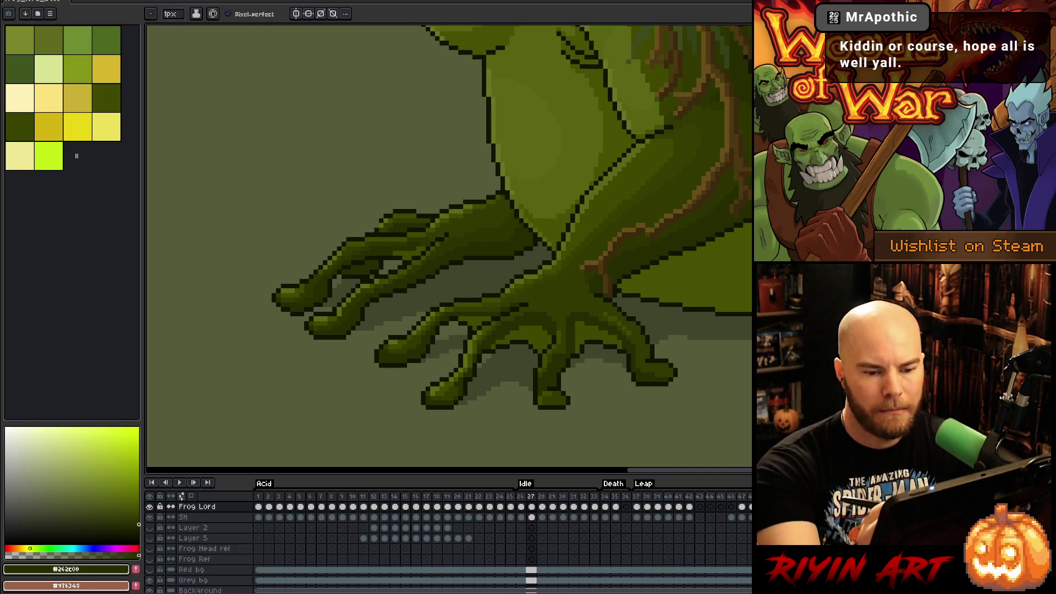
pyautogui.press('Left')
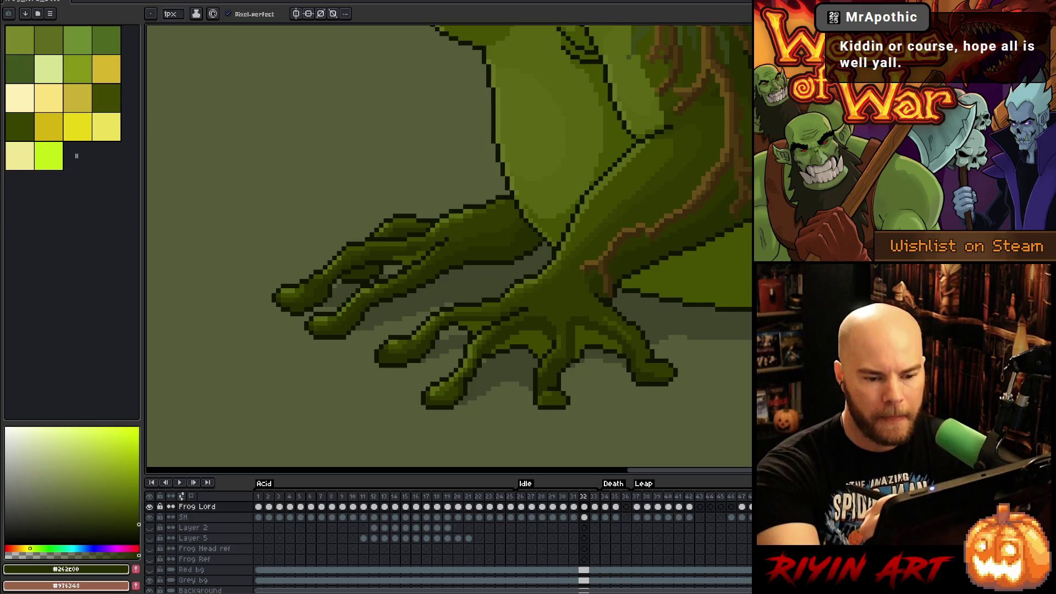
pyautogui.press('Left')
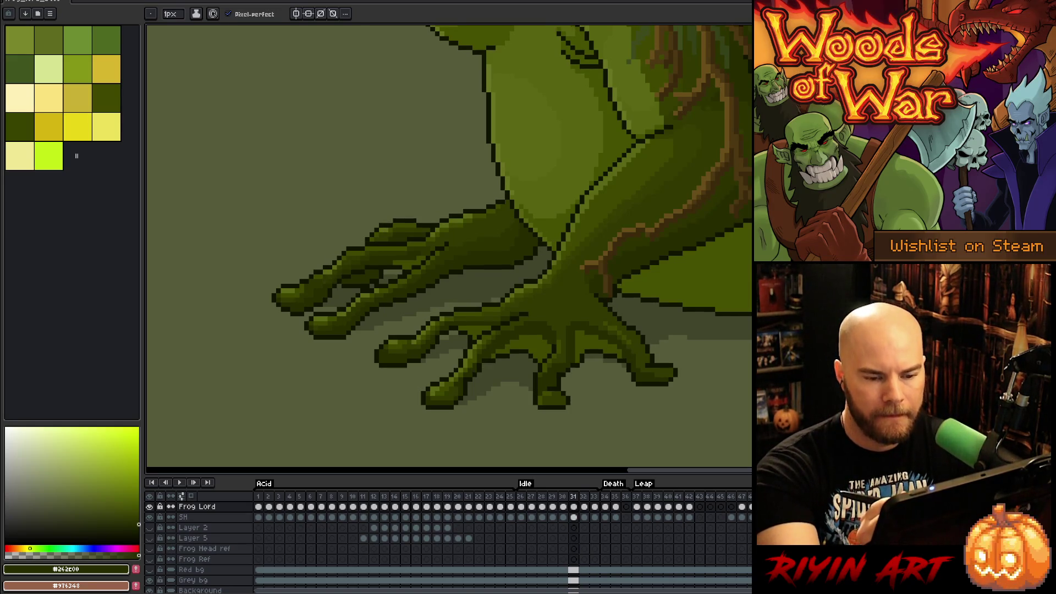
pyautogui.press('Left')
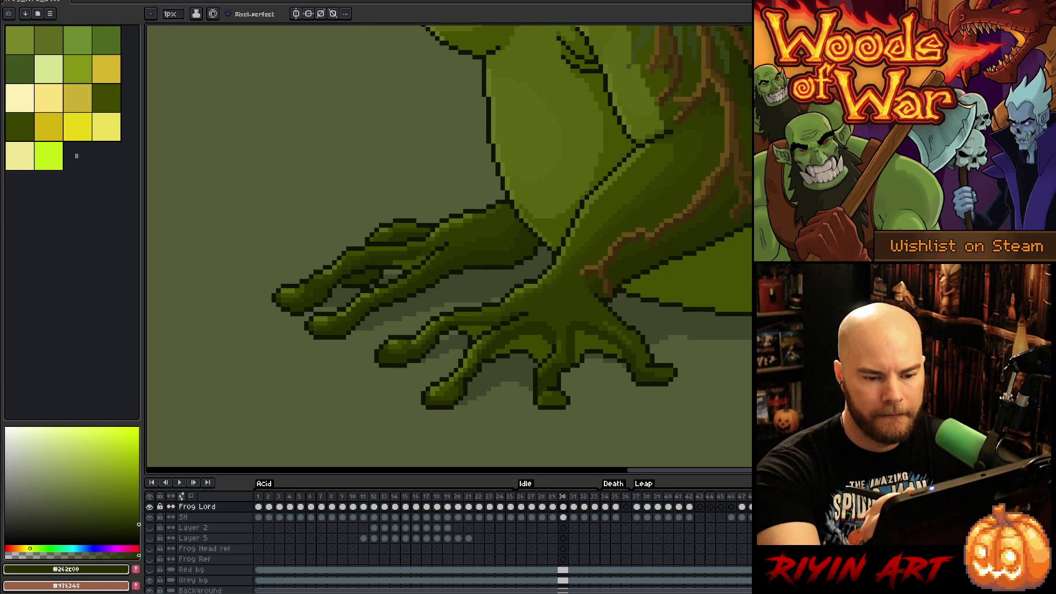
pyautogui.press('Right')
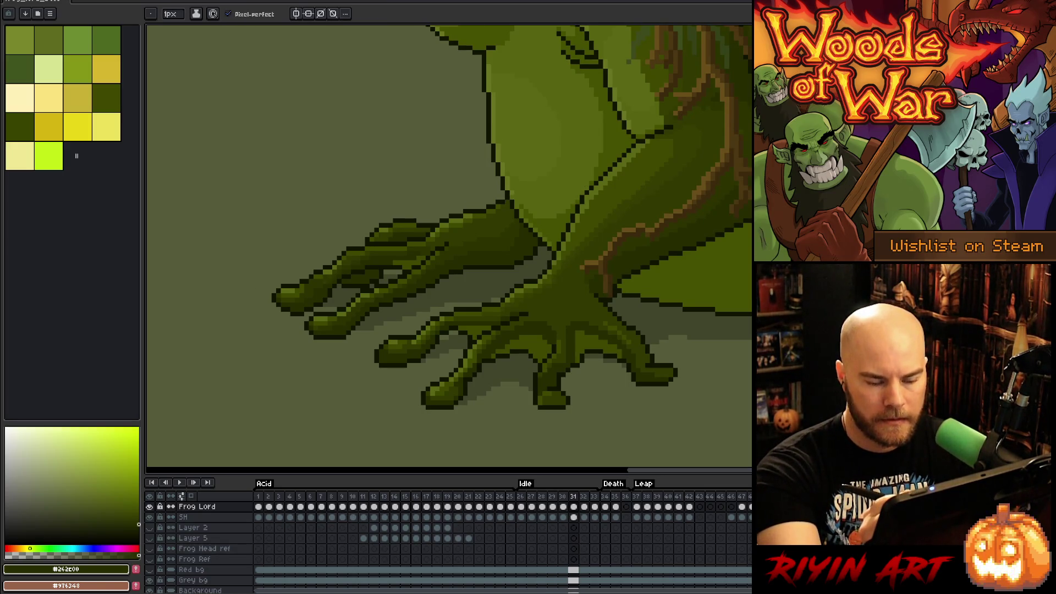
pyautogui.press('Right')
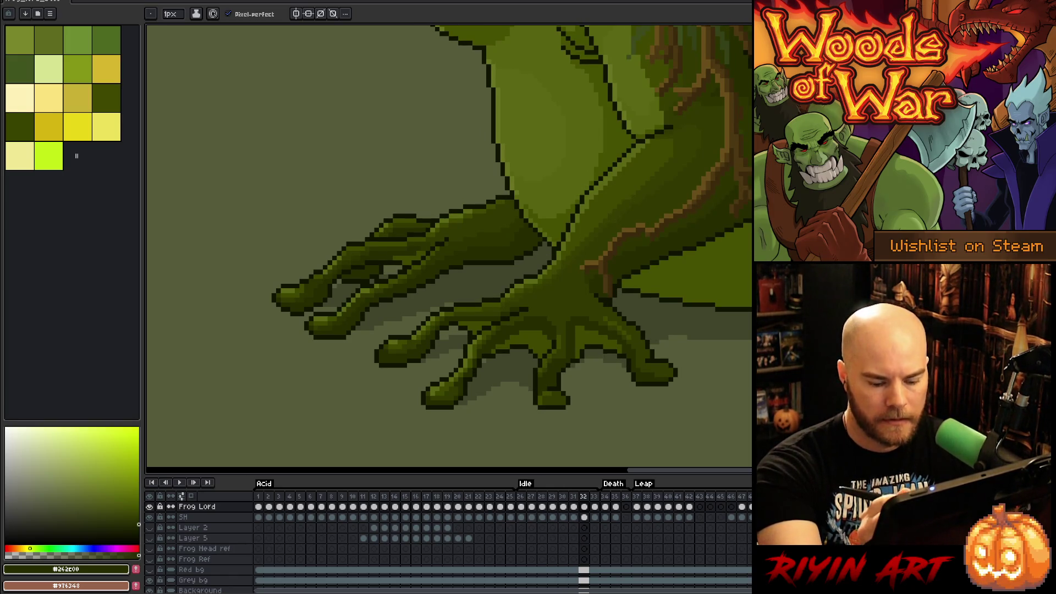
pyautogui.press('Right')
pyautogui.press('Left')
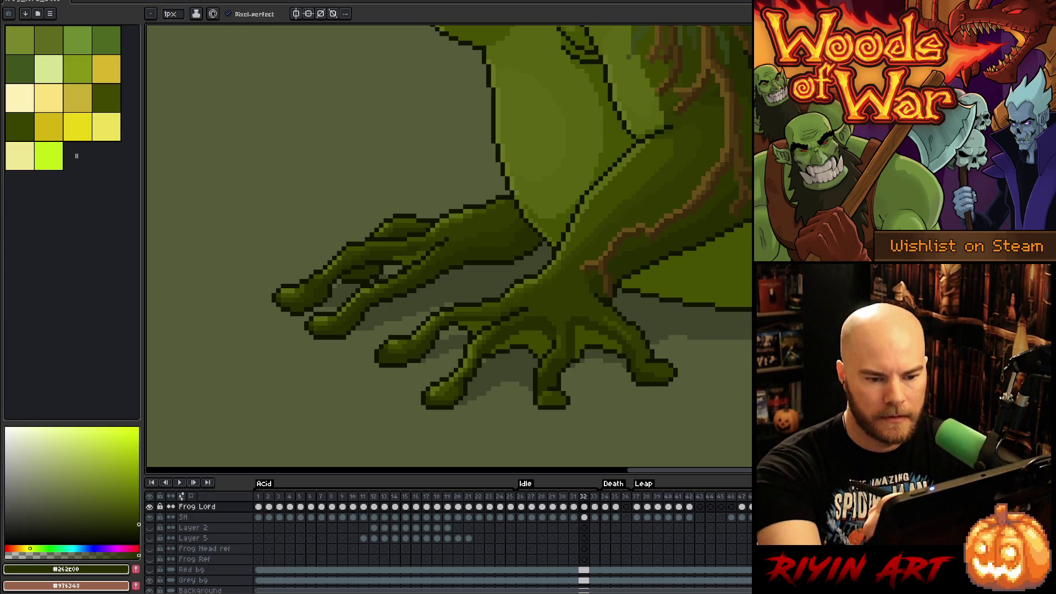
pyautogui.press('Left')
pyautogui.press('Return')
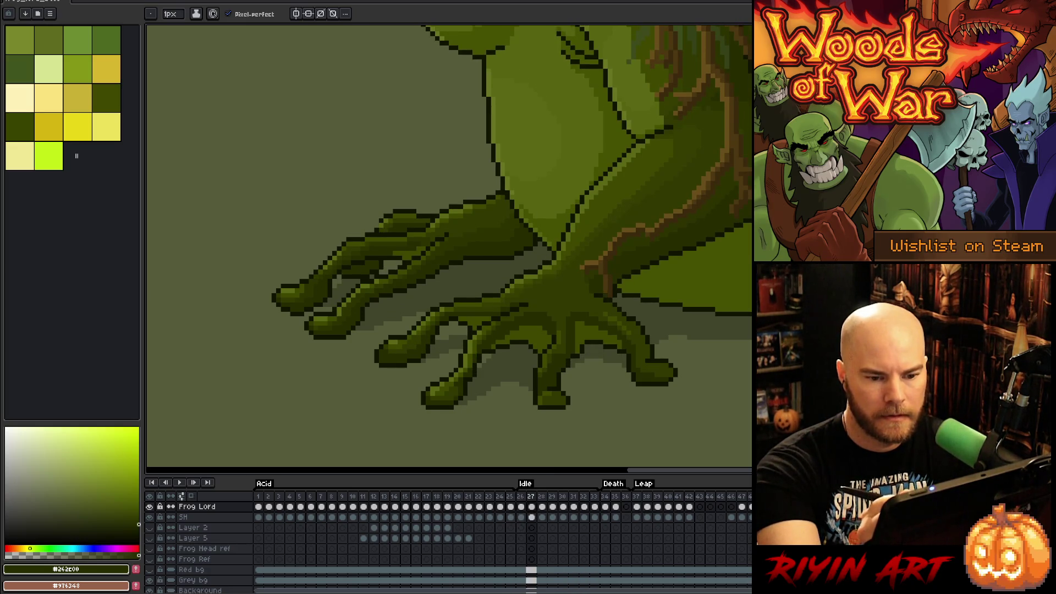
# Step: Return to frame 27, sample the #465100 green, and flick through frames 28–29 comparing the arm
pyautogui.press('Left')
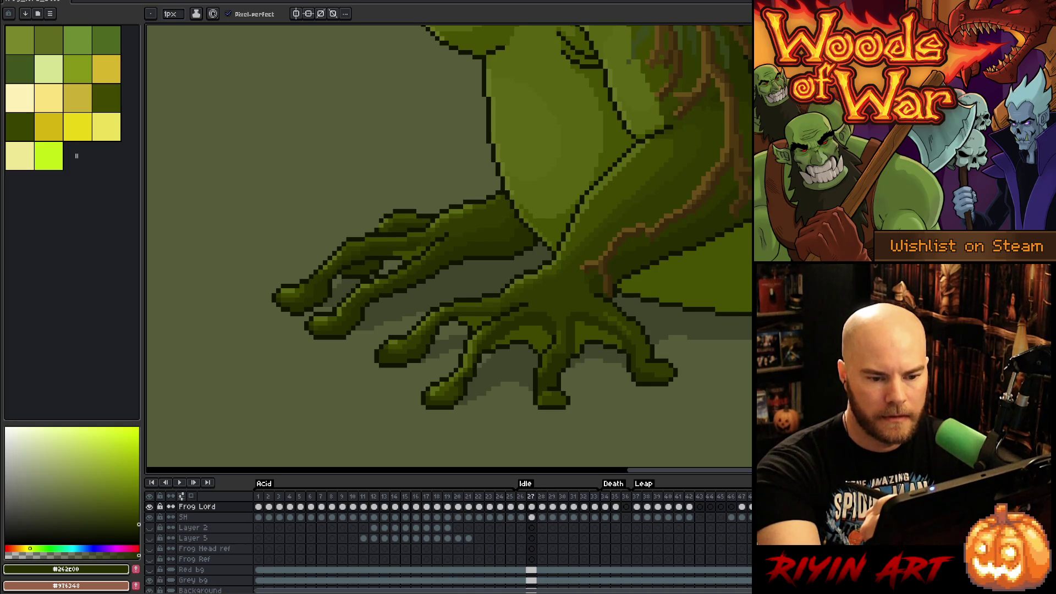
pyautogui.press('[')
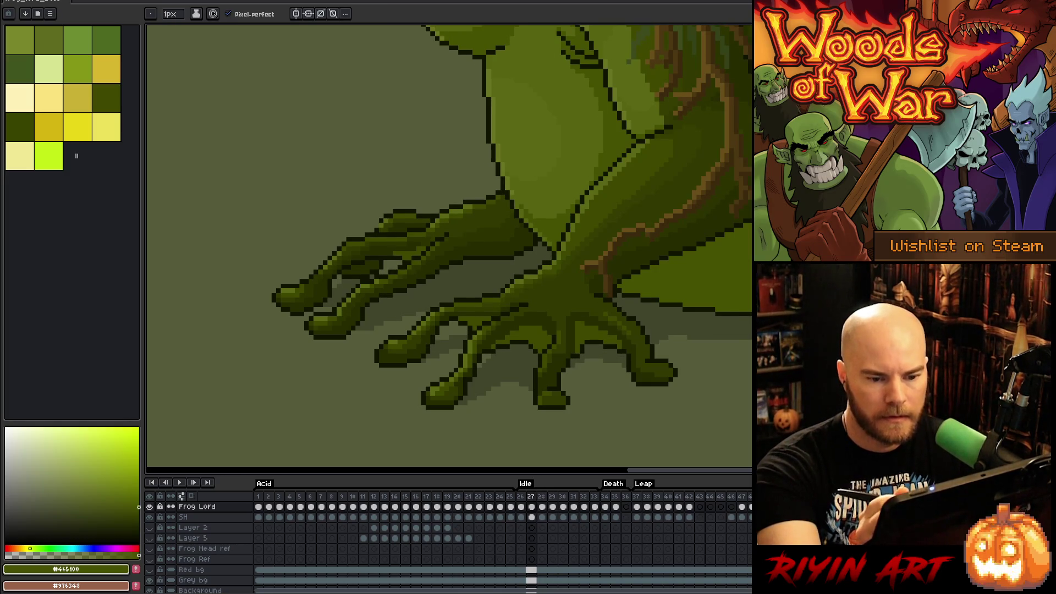
pyautogui.press('Right')
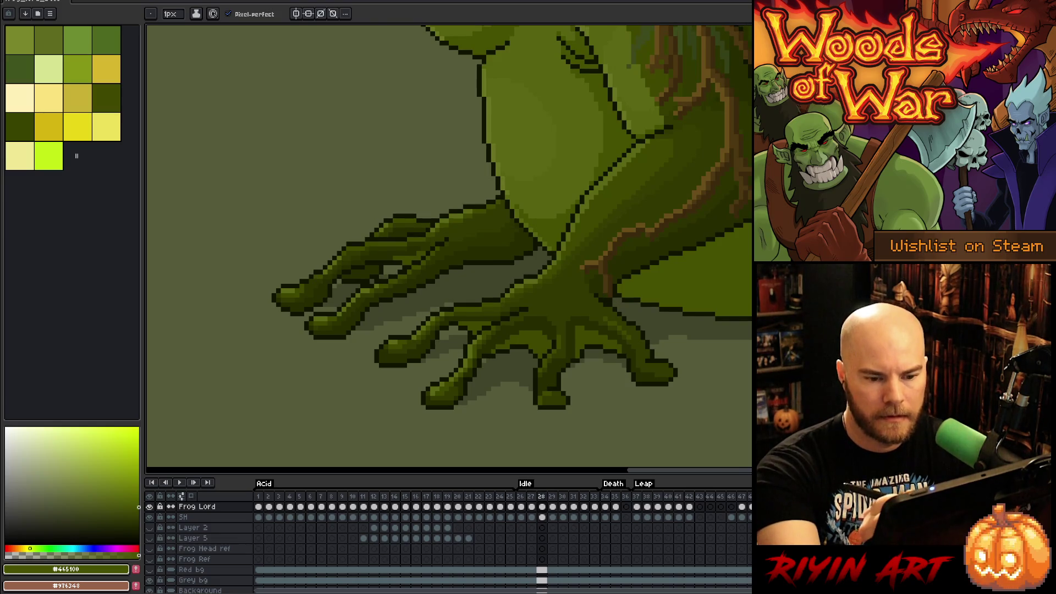
pyautogui.press(']')
pyautogui.press('Right')
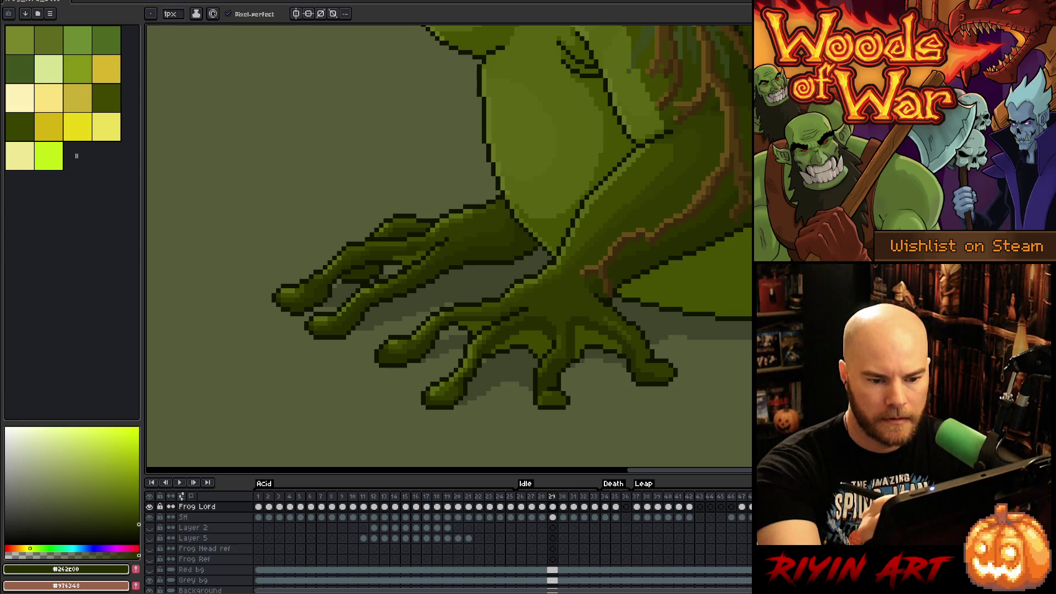
pyautogui.press('Left')
pyautogui.press('Right')
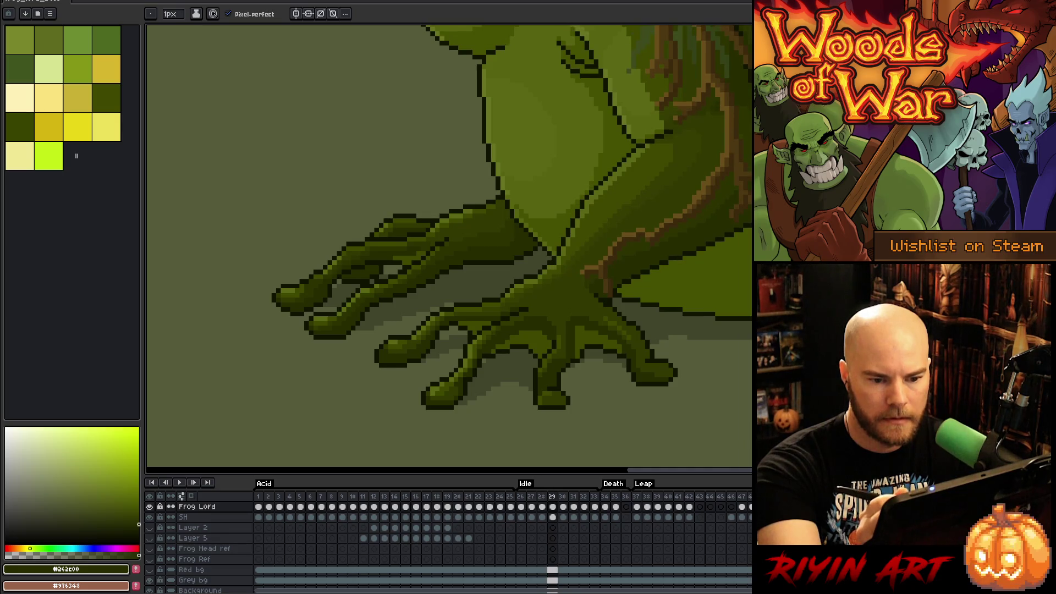
# Step: Flick between frames 30–32 to compare the hand poses
pyautogui.press('Right')
pyautogui.press('Left')
pyautogui.press('Right')
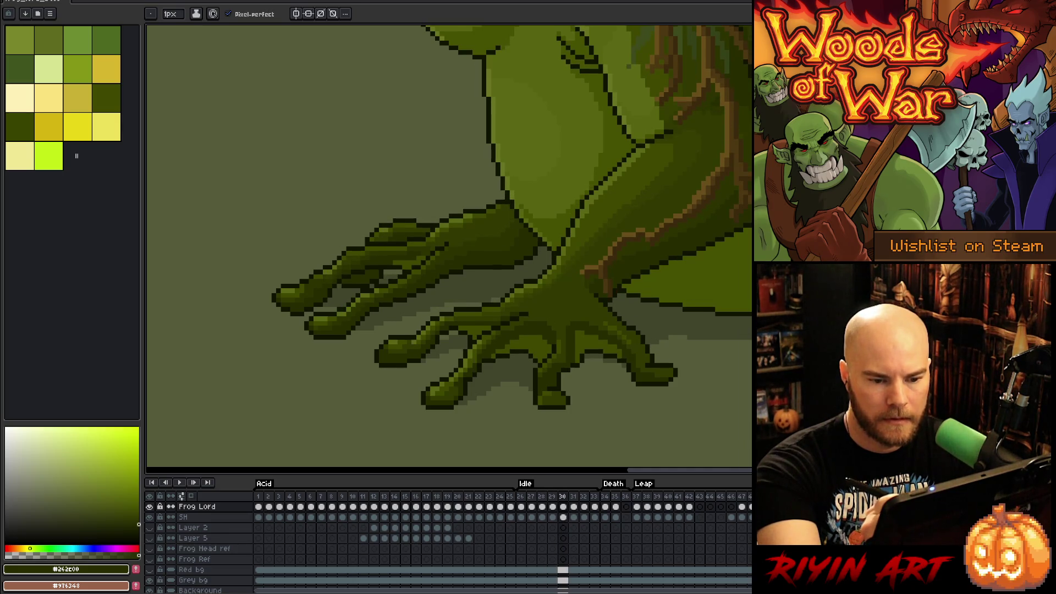
pyautogui.press('Left')
pyautogui.press('Right')
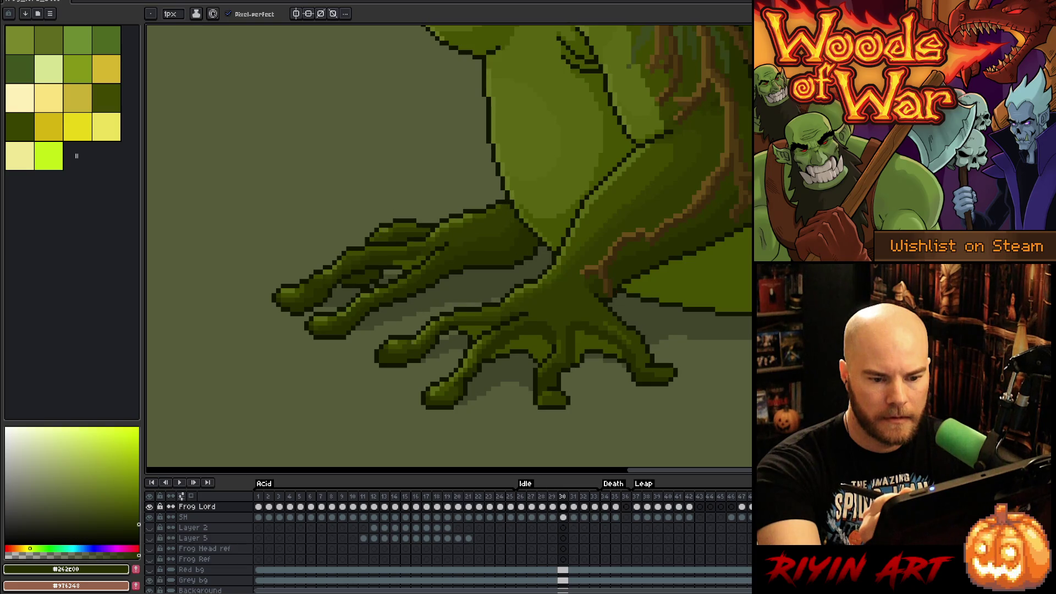
pyautogui.press('Right')
pyautogui.press('Left')
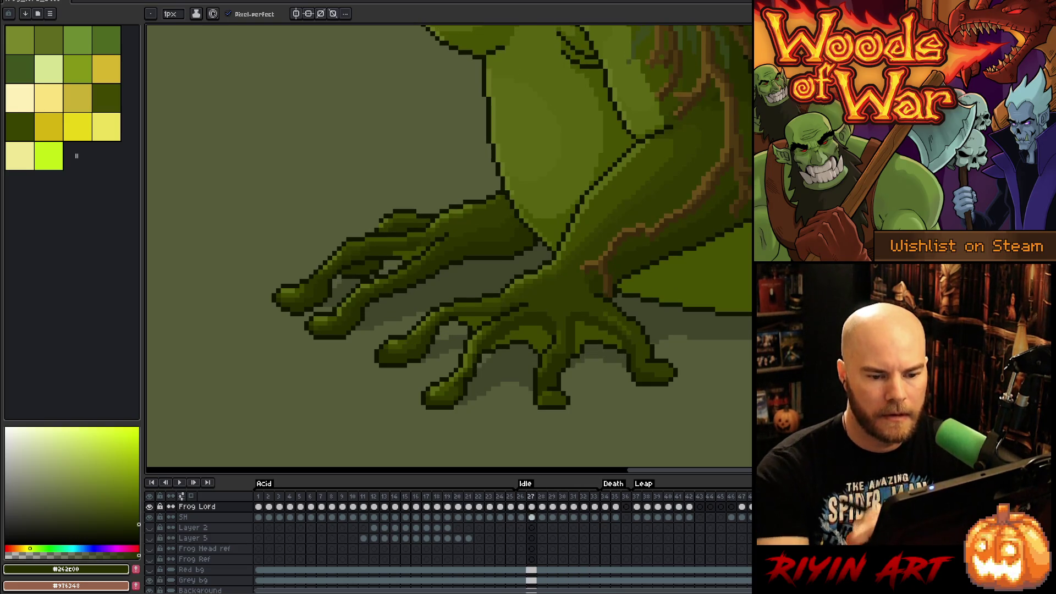
pyautogui.press('Right')
pyautogui.press('Right')
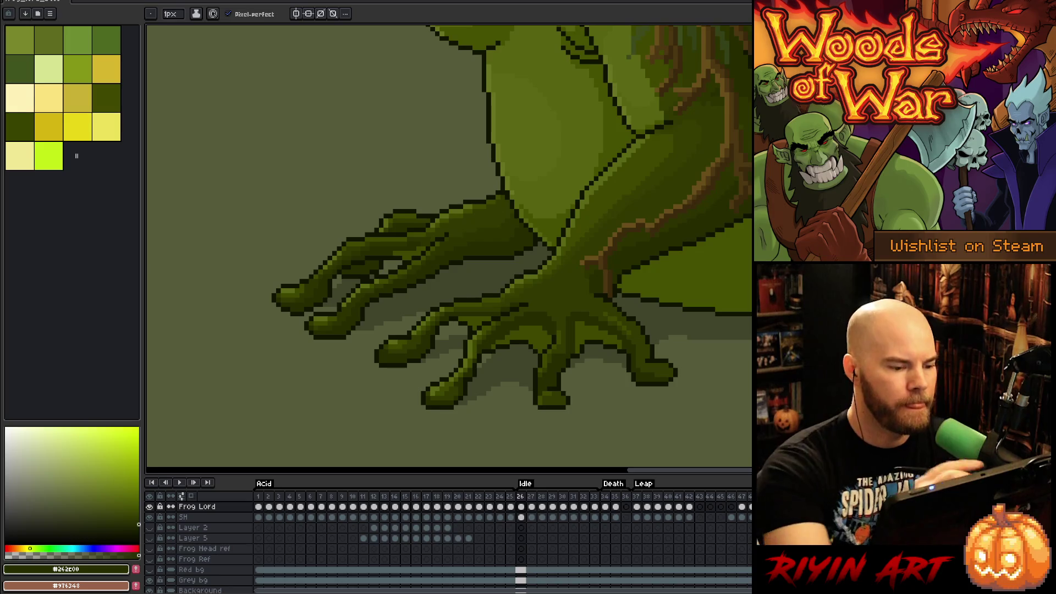
# Step: Eyedrop #5b6714, #3f4900 and the outline colour from the foot, ending on #5b6714, toggling frames 26–27
pyautogui.keyDown('alt'); pyautogui.click(345, 292); pyautogui.keyUp('alt')
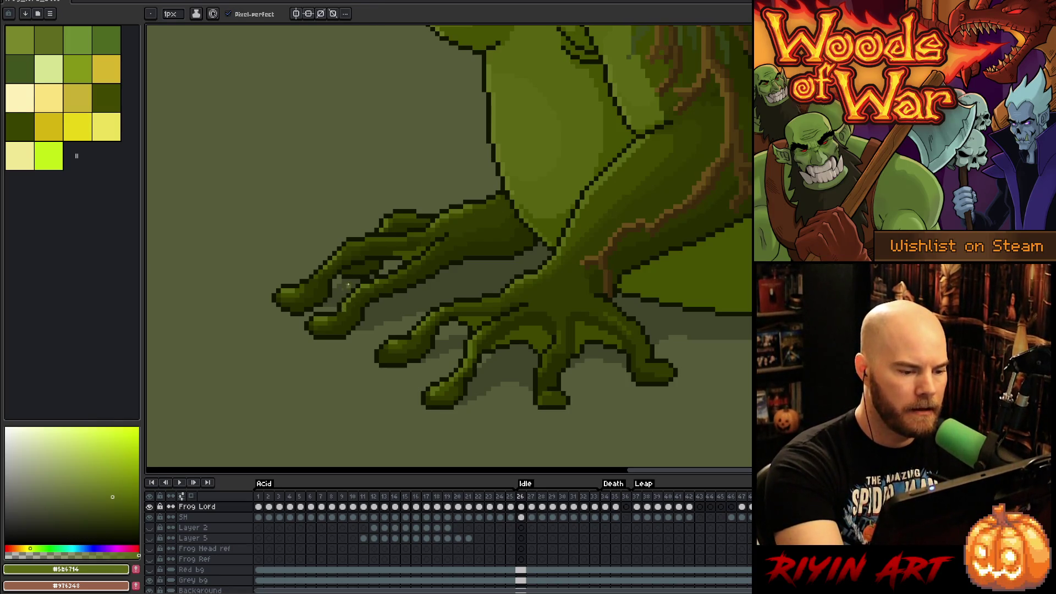
pyautogui.keyDown('alt'); pyautogui.click(311, 280); pyautogui.keyUp('alt')
pyautogui.press('Right')
pyautogui.press('Left')
pyautogui.press('Right')
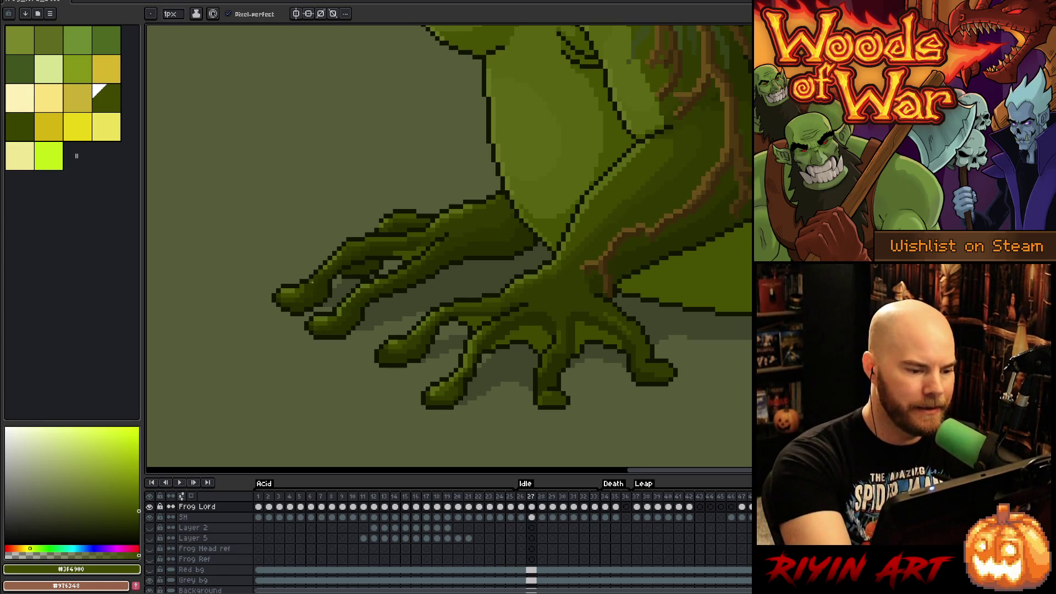
pyautogui.keyDown('alt'); pyautogui.click(390, 210); pyautogui.keyUp('alt')
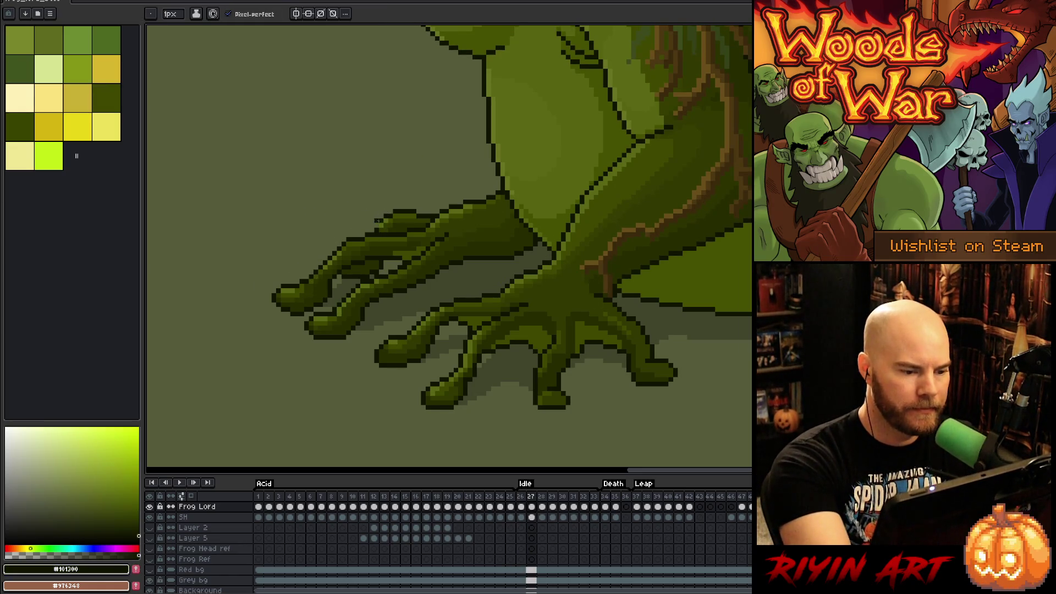
pyautogui.keyDown('alt'); pyautogui.click(453, 150); pyautogui.keyUp('alt')
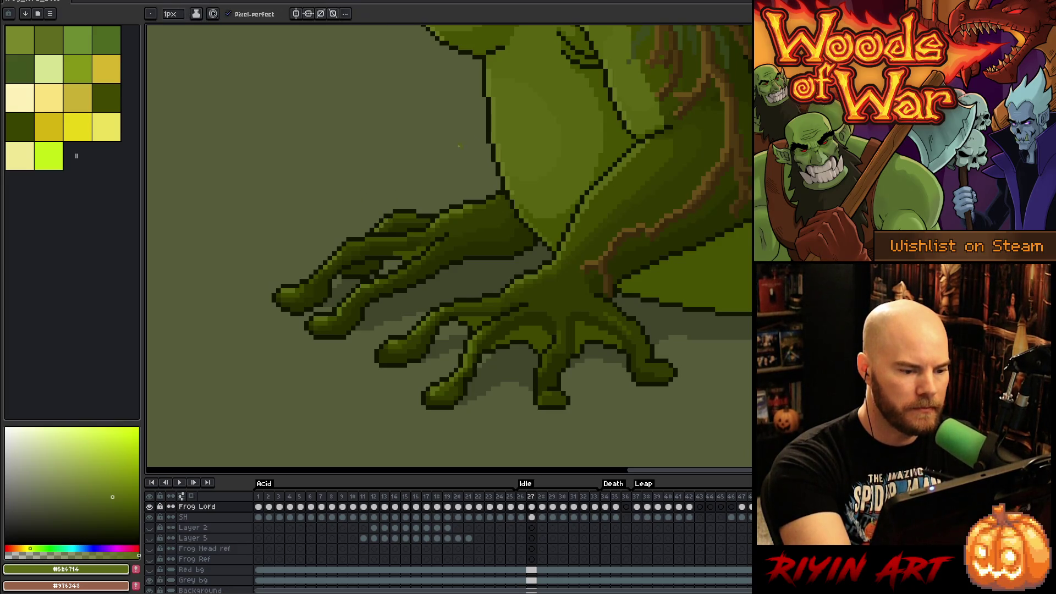
pyautogui.press('Left')
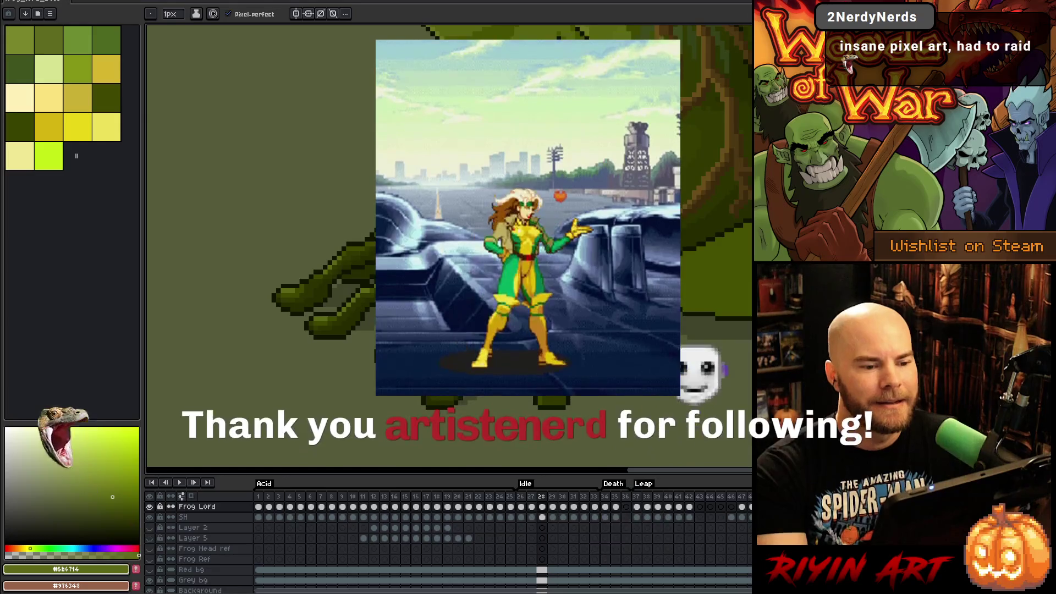
# Step: Zoom out to see the whole Frog Lord and start the Idle animation playing
pyautogui.scroll(-2, 449, 247)
pyautogui.press('b')
pyautogui.press('Return')
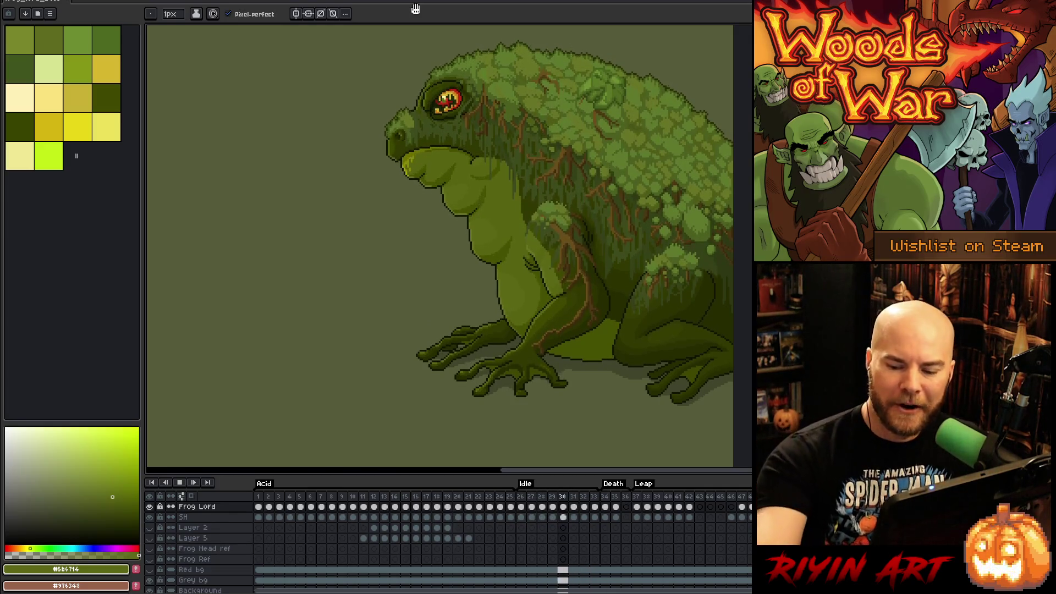
# Step: Step ahead to Idle frame 31 and stop playback there
pyautogui.press('Right')
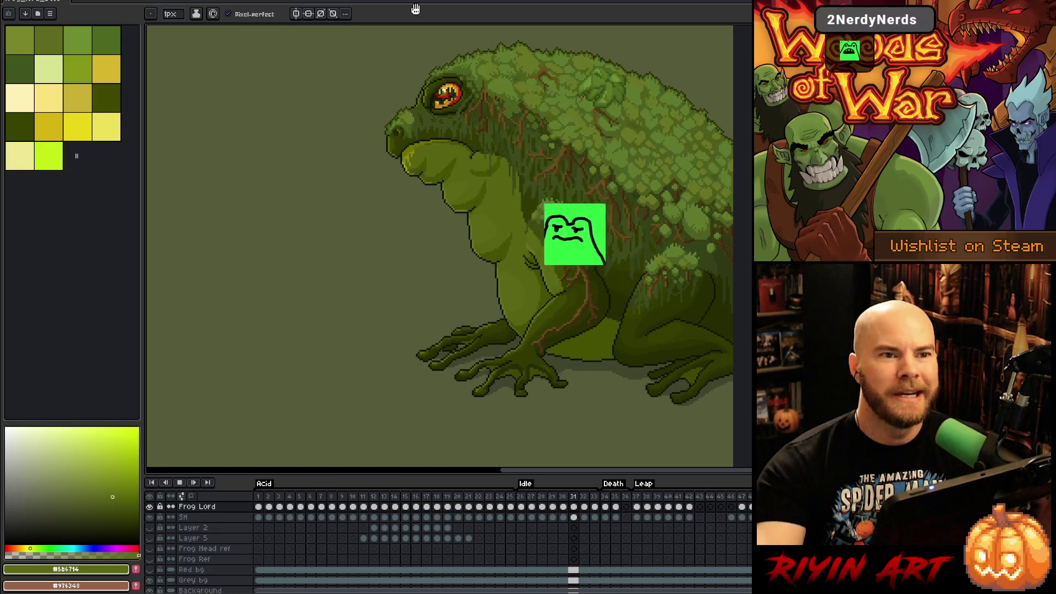
pyautogui.press('Right')
pyautogui.press('Right')
pyautogui.press('Right')
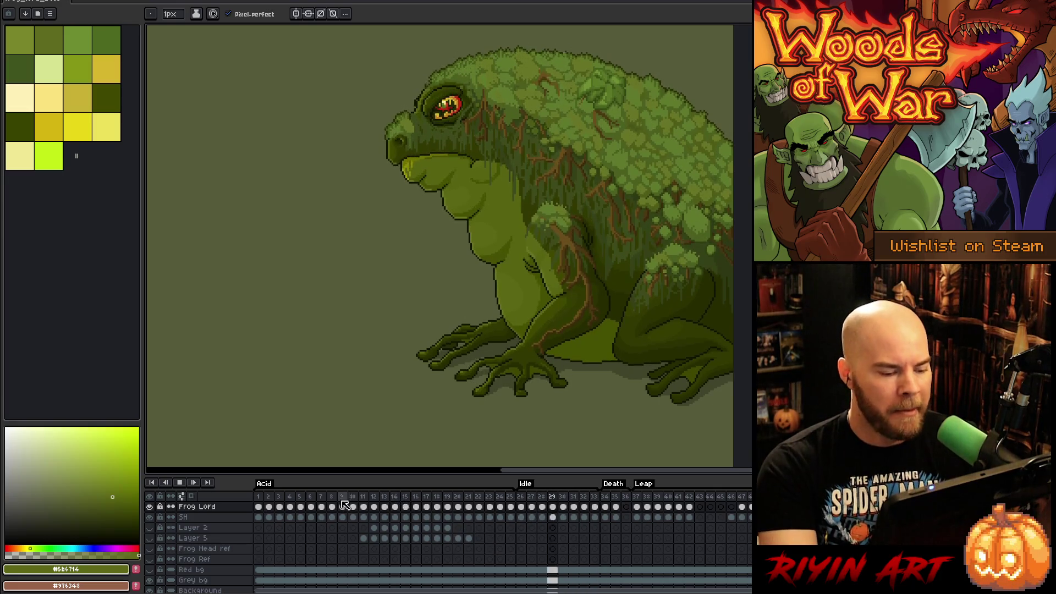
pyautogui.press('Return')
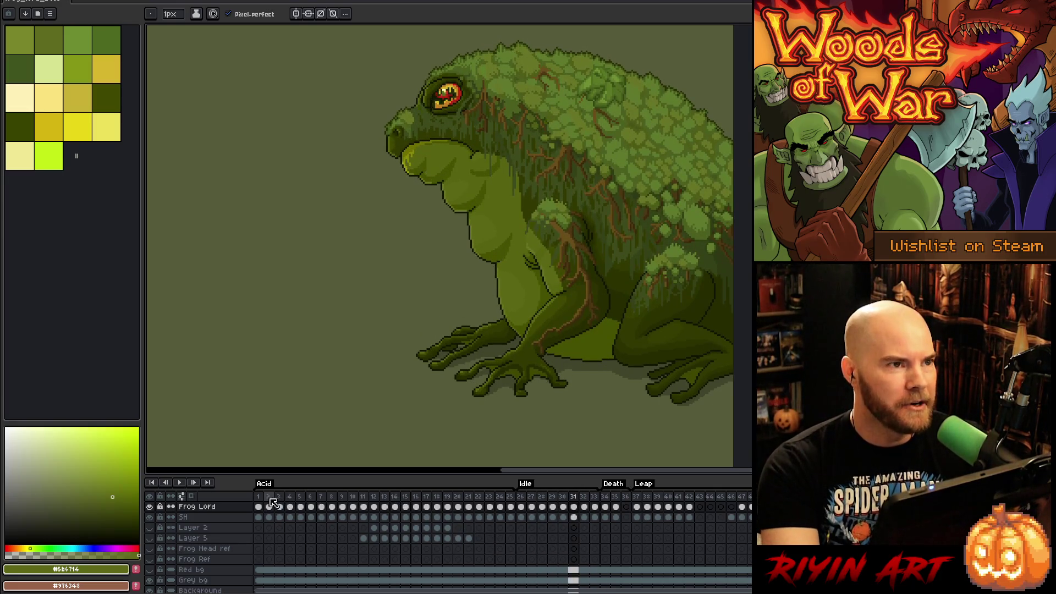
# Step: Start the animation playing from frame 2
pyautogui.click(270, 502)
pyautogui.scroll(-1, 279, 358)
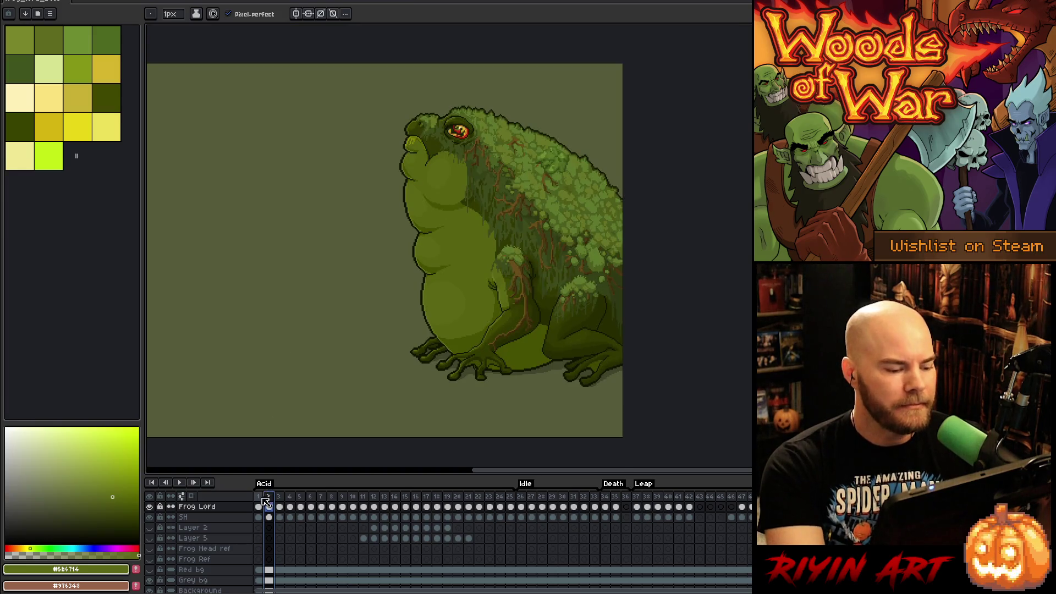
pyautogui.press('Return')
# Step: Pan and zoom in on the frog's front foot while the loop plays
pyautogui.moveTo(305, 373); pyautogui.dragTo(444, 377)
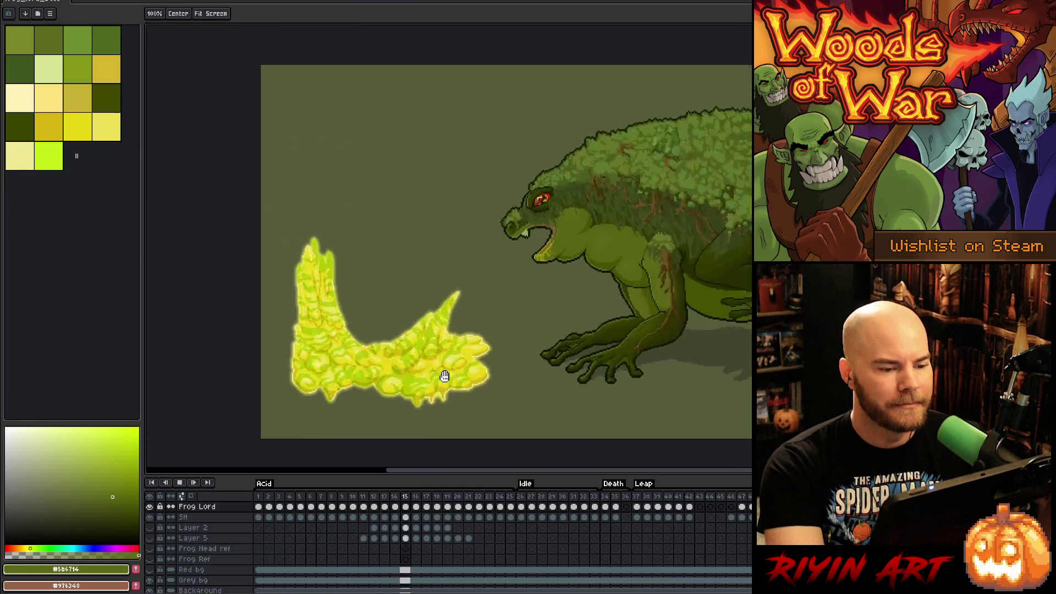
pyautogui.moveTo(538, 385); pyautogui.dragTo(519, 380)
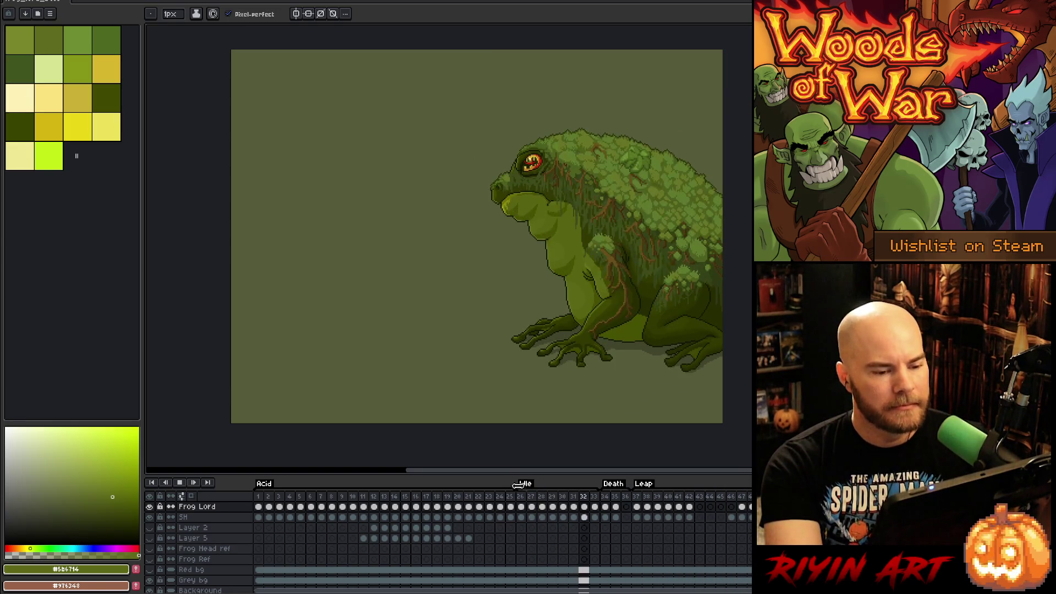
pyautogui.scroll(1, 668, 260)
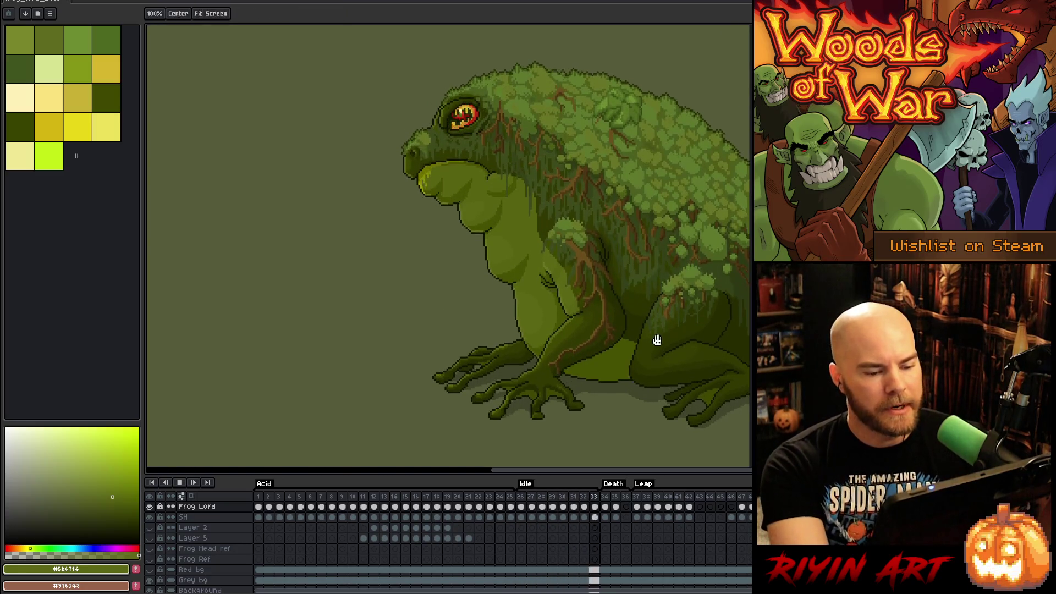
pyautogui.moveTo(656, 340); pyautogui.dragTo(519, 353)
pyautogui.scroll(2, 417, 404)
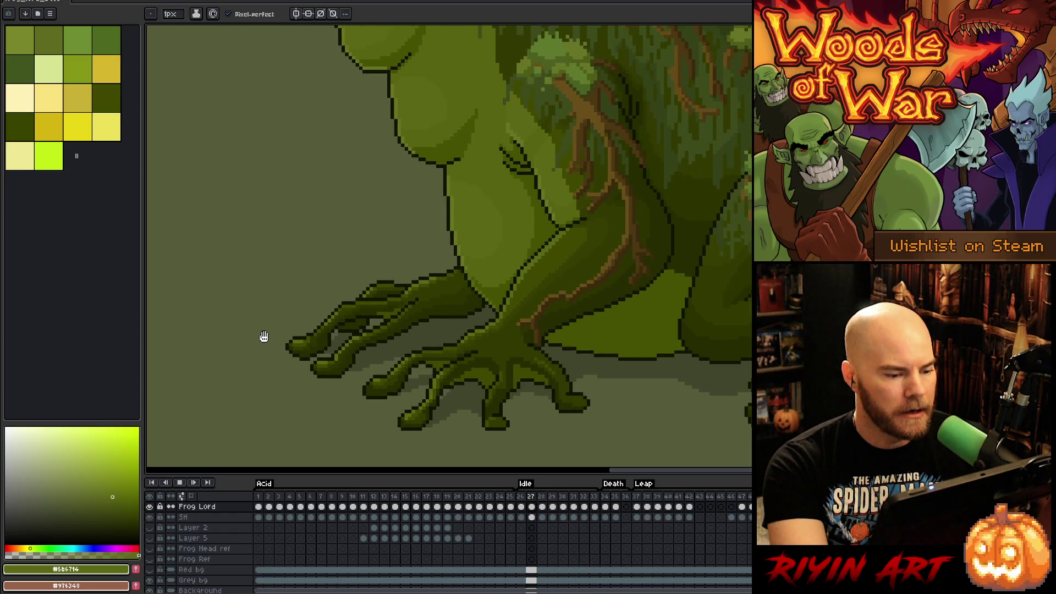
# Step: Zoom onto the toes and select the stray pixel bump on the upper toe tip across frames
pyautogui.scroll(1, 265, 330)
pyautogui.moveTo(264, 321); pyautogui.dragTo(347, 311)
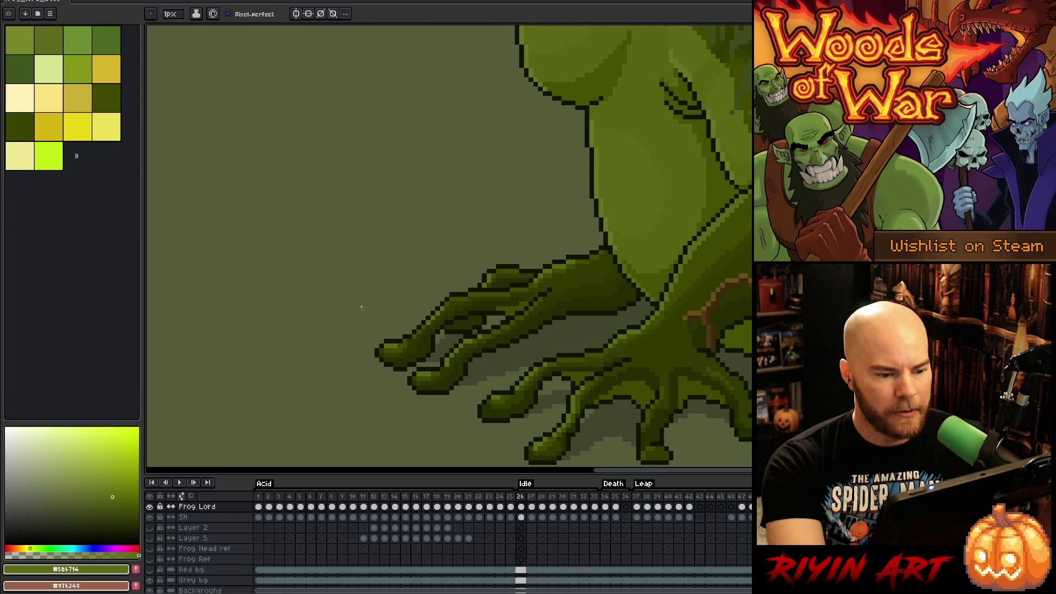
pyautogui.scroll(3, 414, 282)
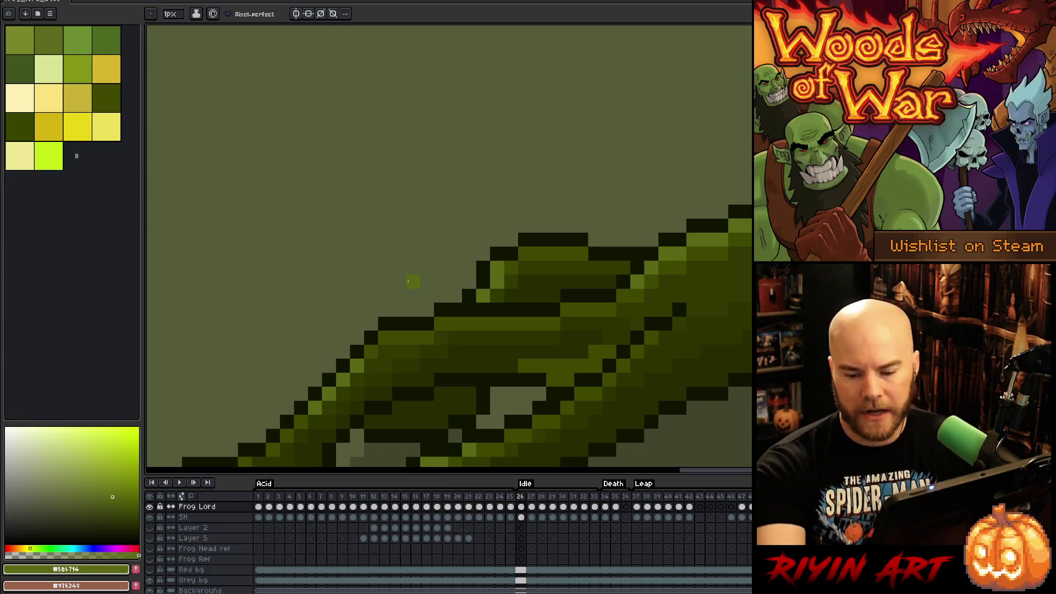
pyautogui.press('m')
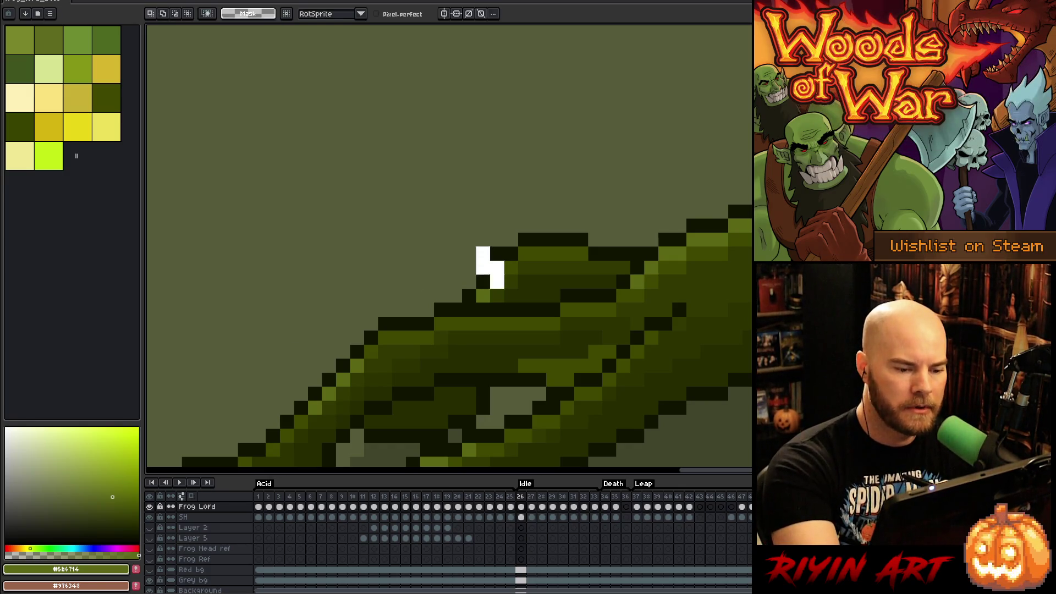
pyautogui.click(457, 245)
pyautogui.press('Delete')
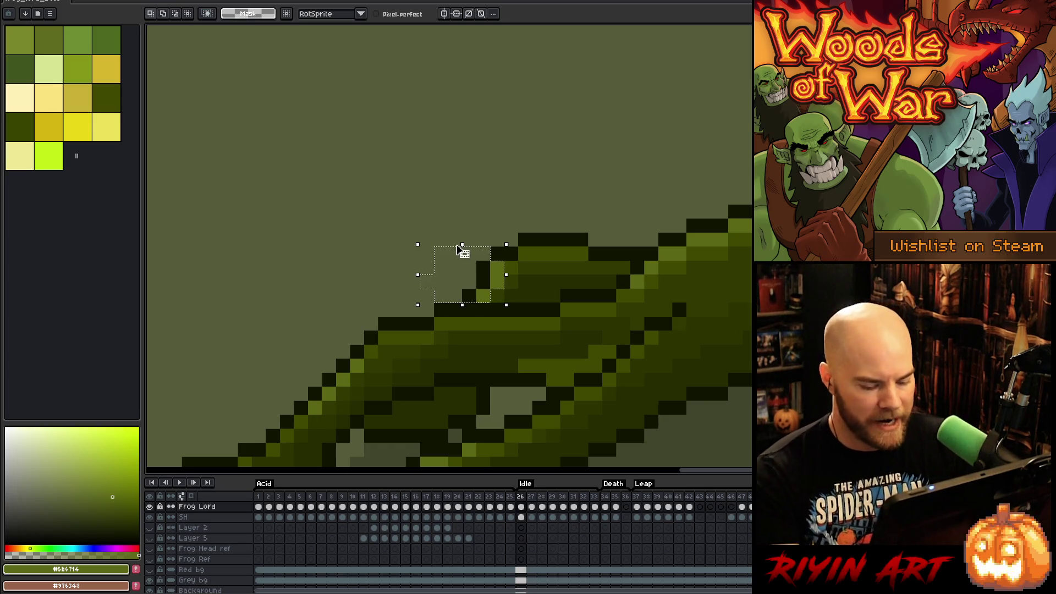
pyautogui.press('.')
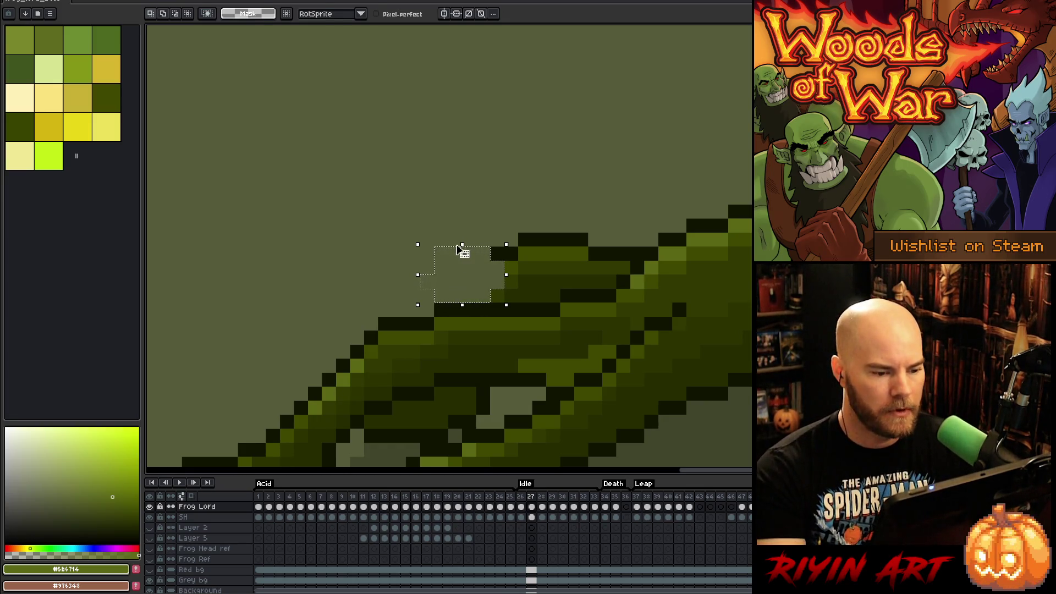
pyautogui.click(457, 245)
pyautogui.press('.')
pyautogui.press('.')
pyautogui.press('.')
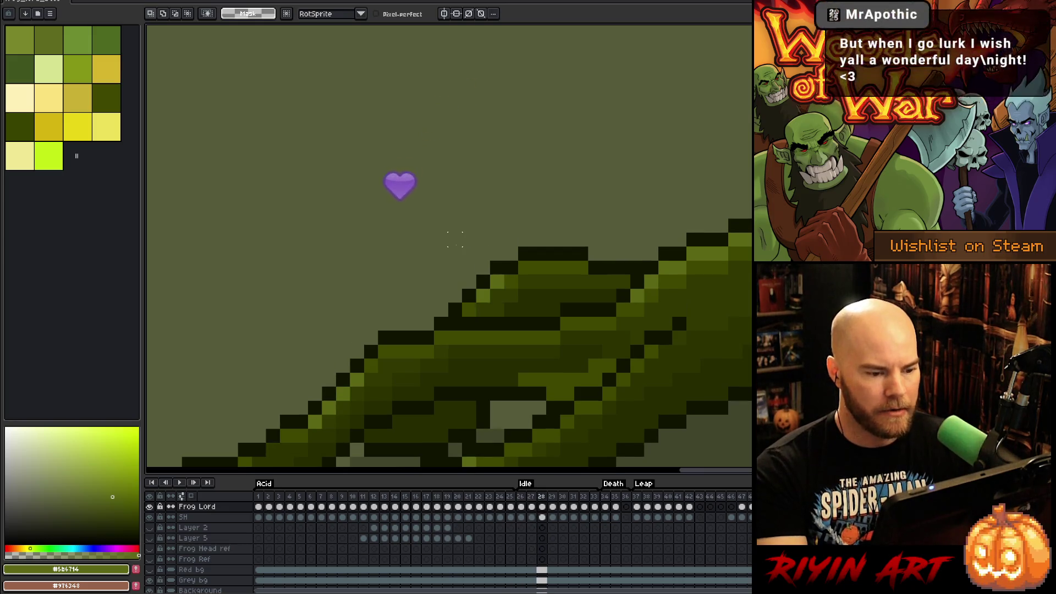
# Step: Play the idle loop zoomed in on the toes, stop on frame 26, and return to the pencil
pyautogui.press('Return')
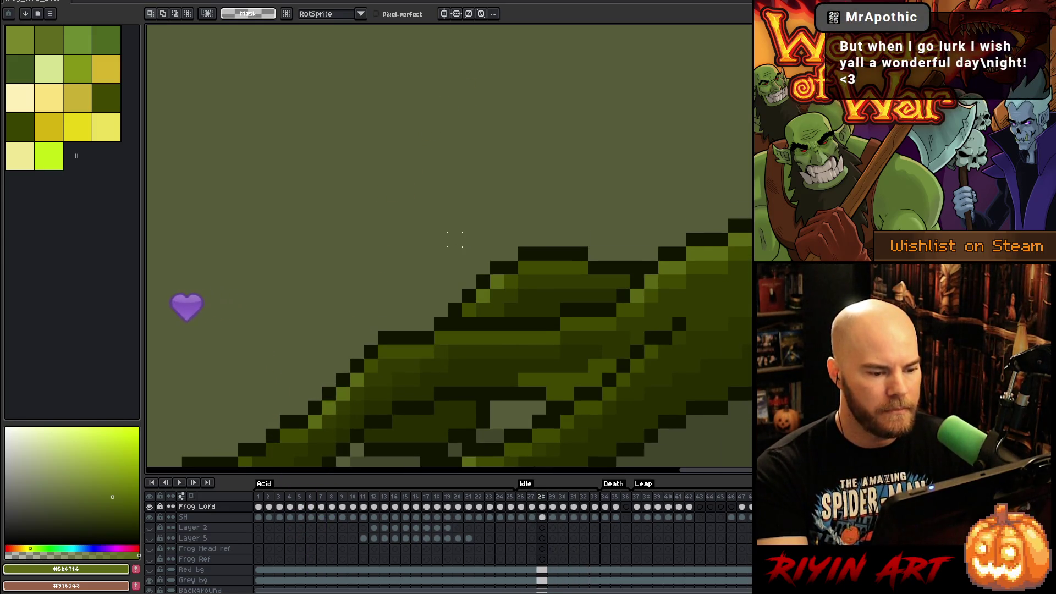
pyautogui.scroll(-3, 375, 267)
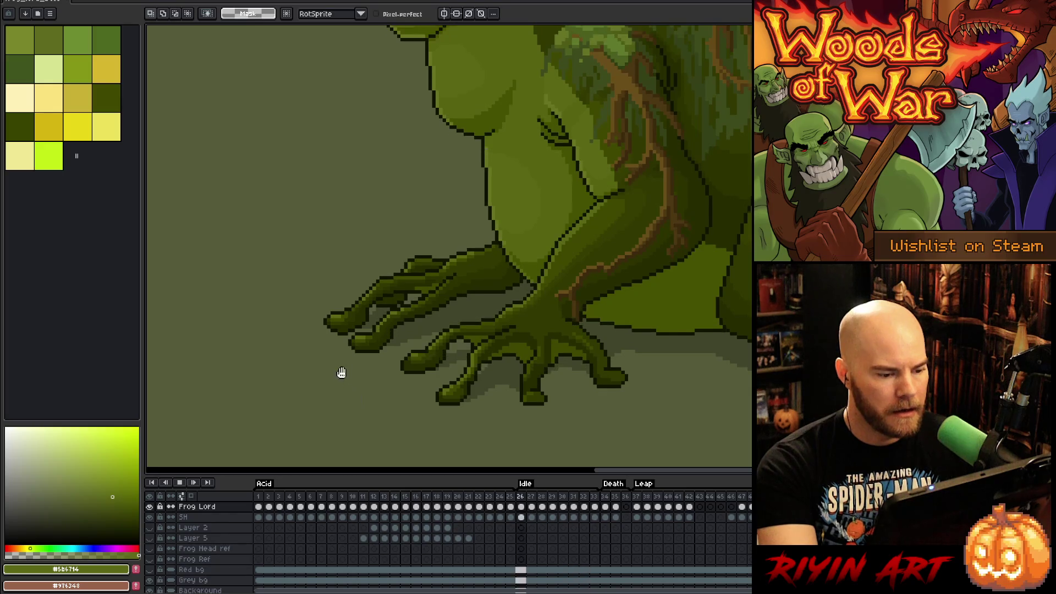
pyautogui.scroll(5, 352, 355)
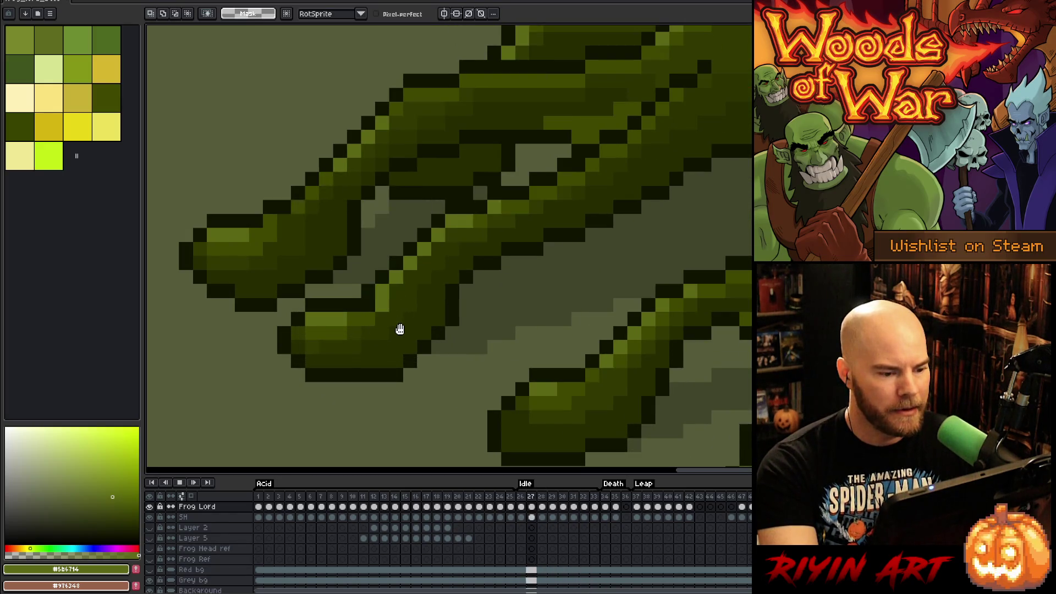
pyautogui.scroll(2, 355, 299)
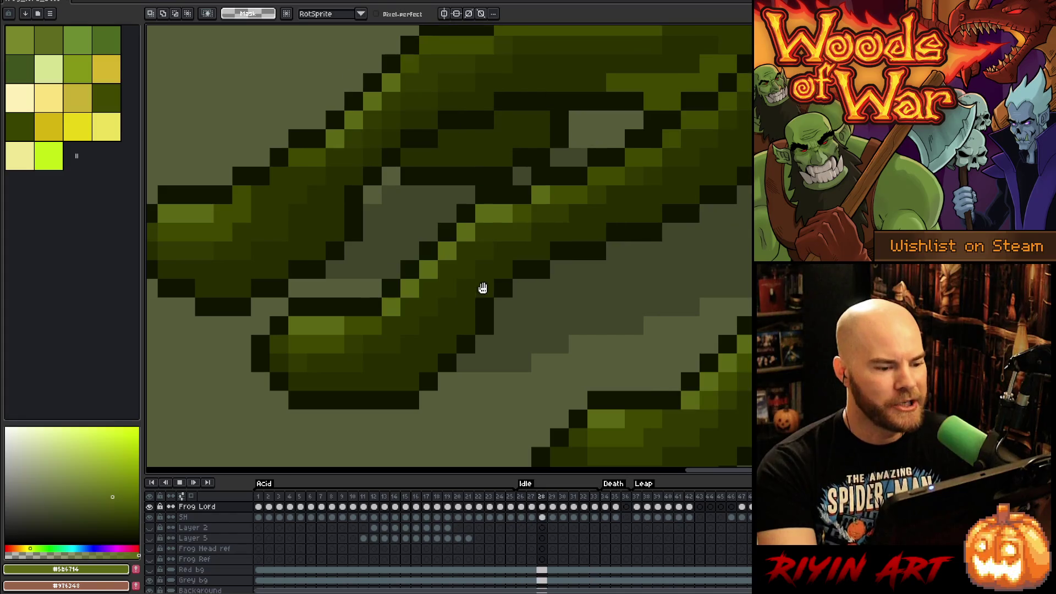
pyautogui.press('Return')
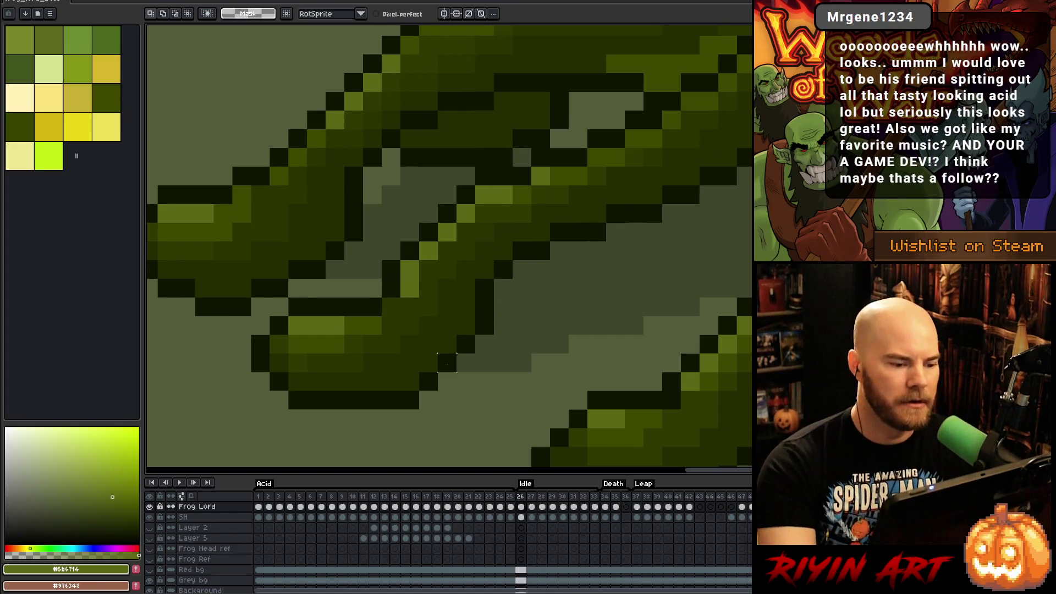
pyautogui.press('i')
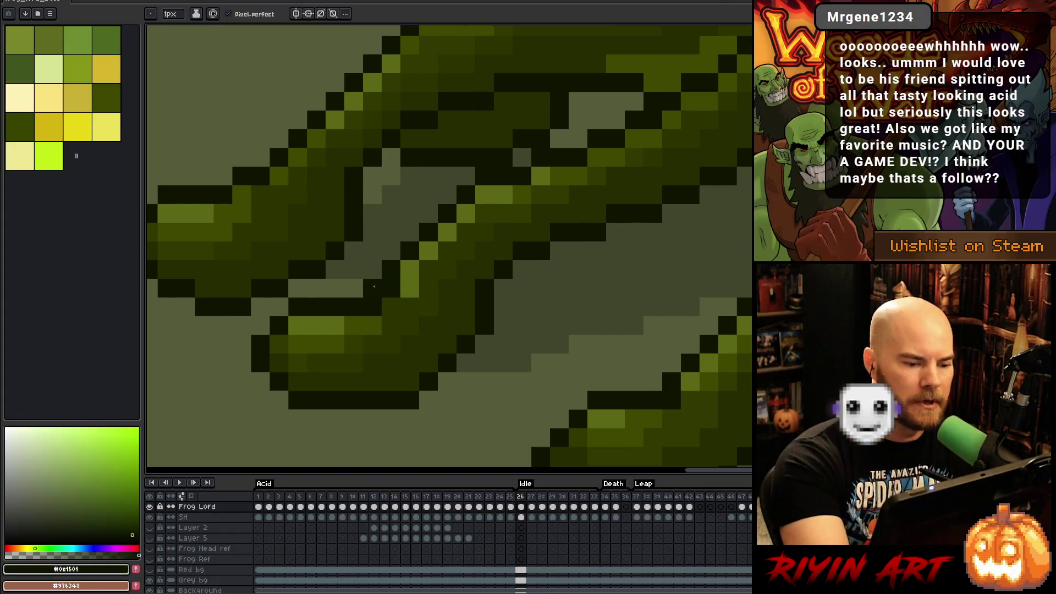
pyautogui.press('b')
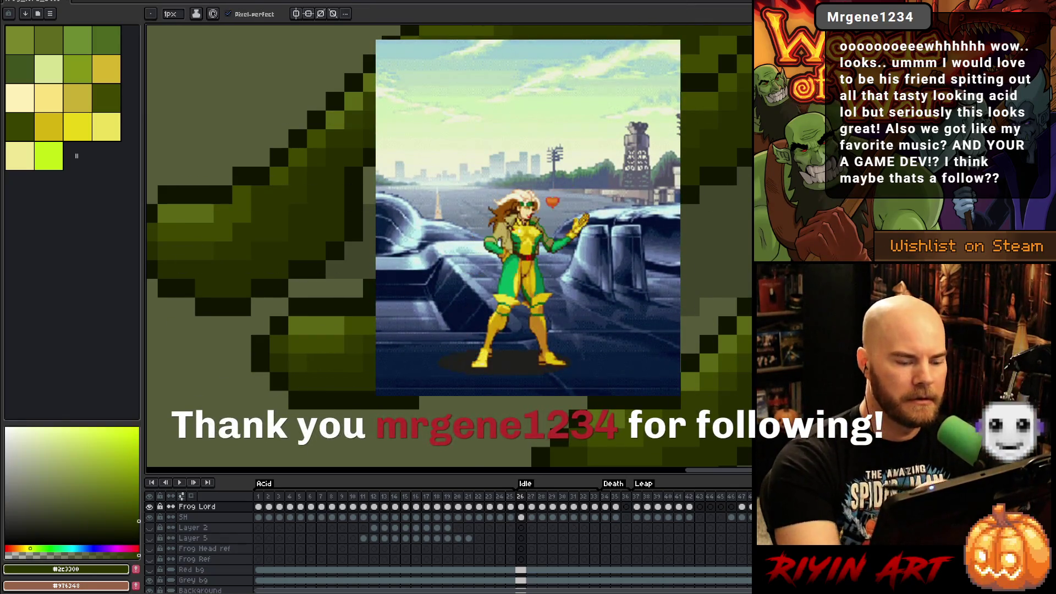
pyautogui.press('Right')
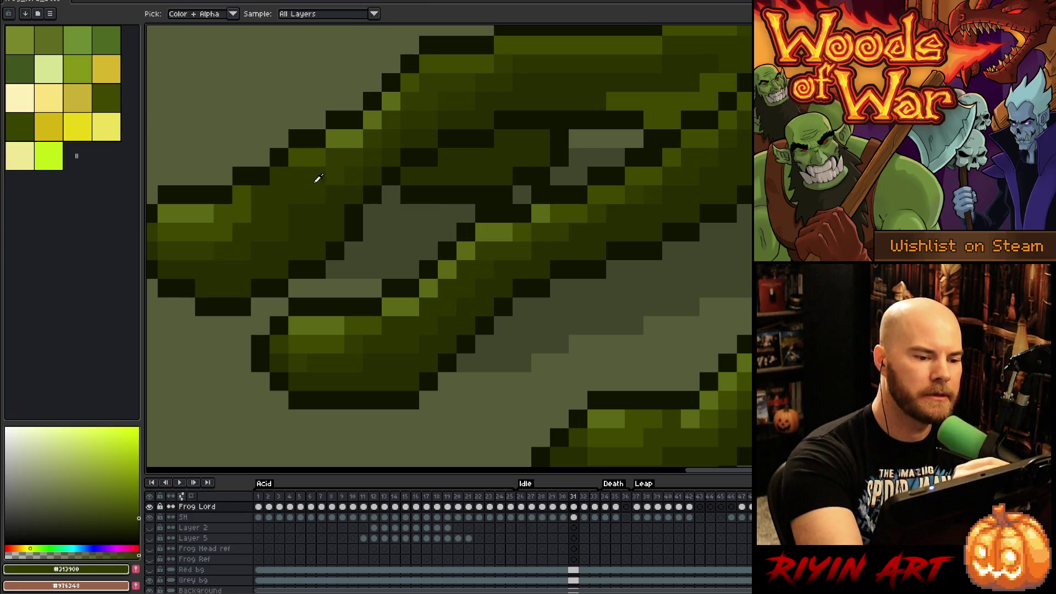
# Step: Repaint the stray light-green toe pixel dark olive on the previous frame, then replay to check
pyautogui.click(492, 164)
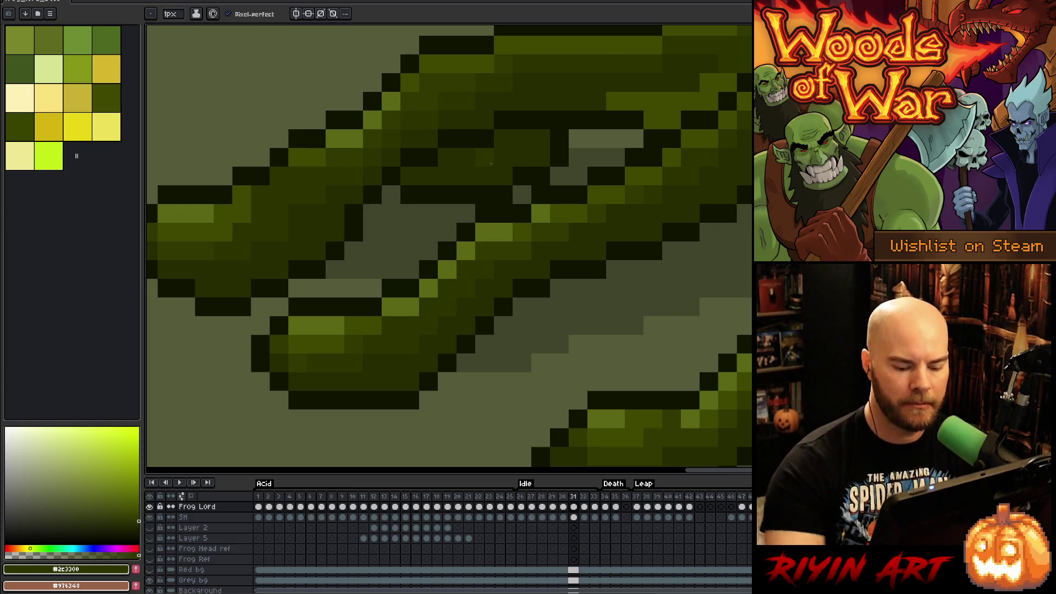
pyautogui.press(',')
pyautogui.click(483, 230)
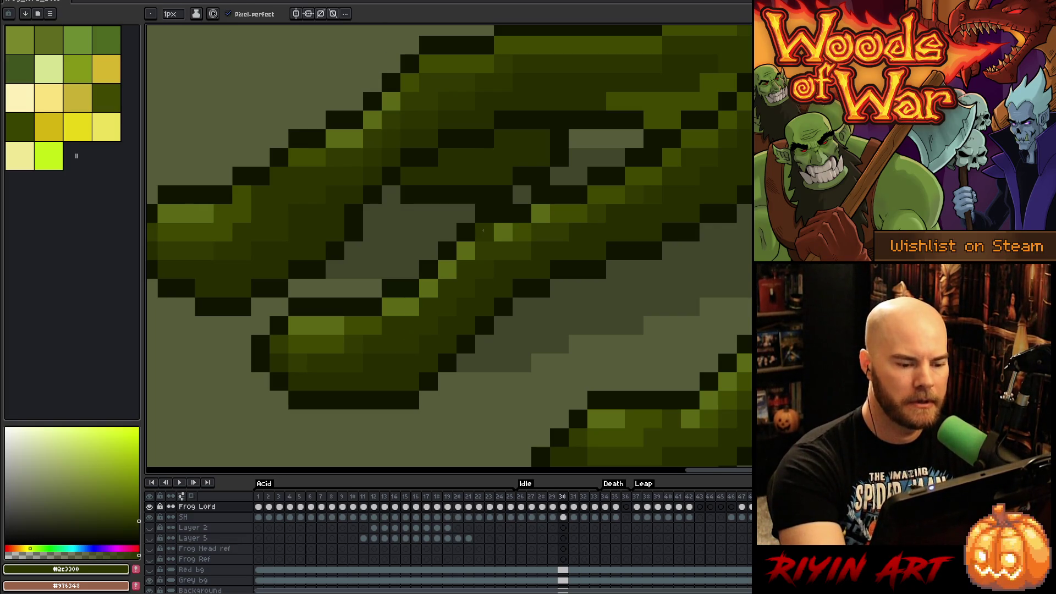
pyautogui.press('.')
pyautogui.press(',')
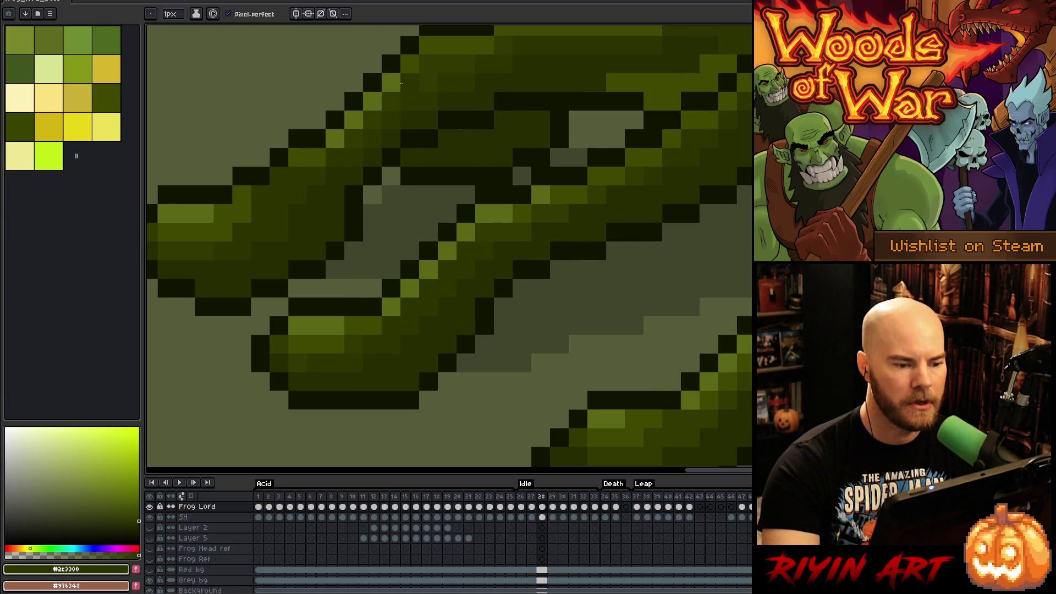
pyautogui.press('Return')
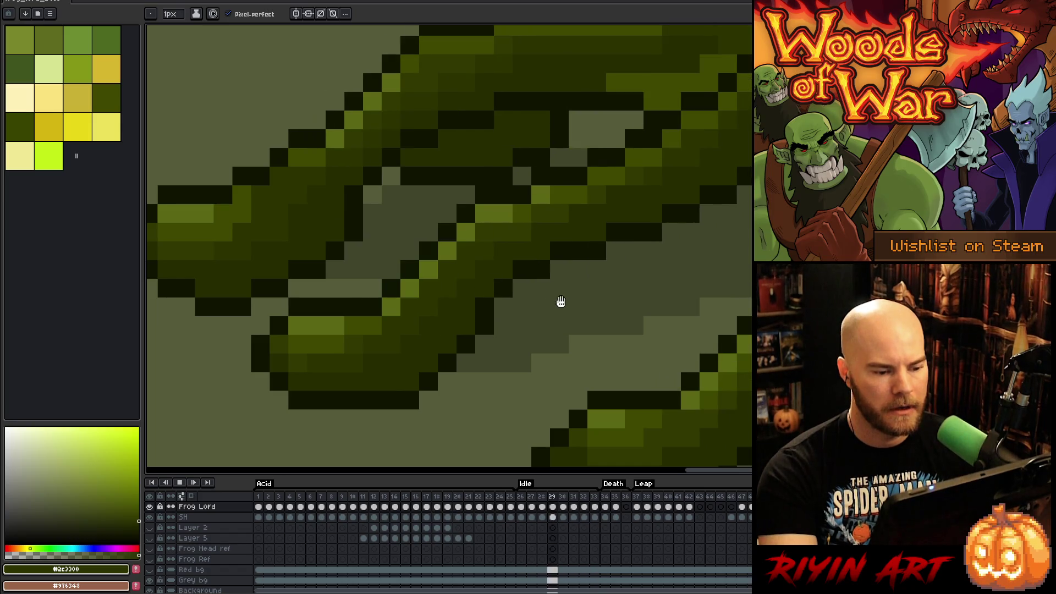
pyautogui.scroll(-3, 629, 324)
# Step: Stop playback, go to the first Idle frame, and recolour a dark toe outline pixel olive green
pyautogui.scroll(2, 616, 341)
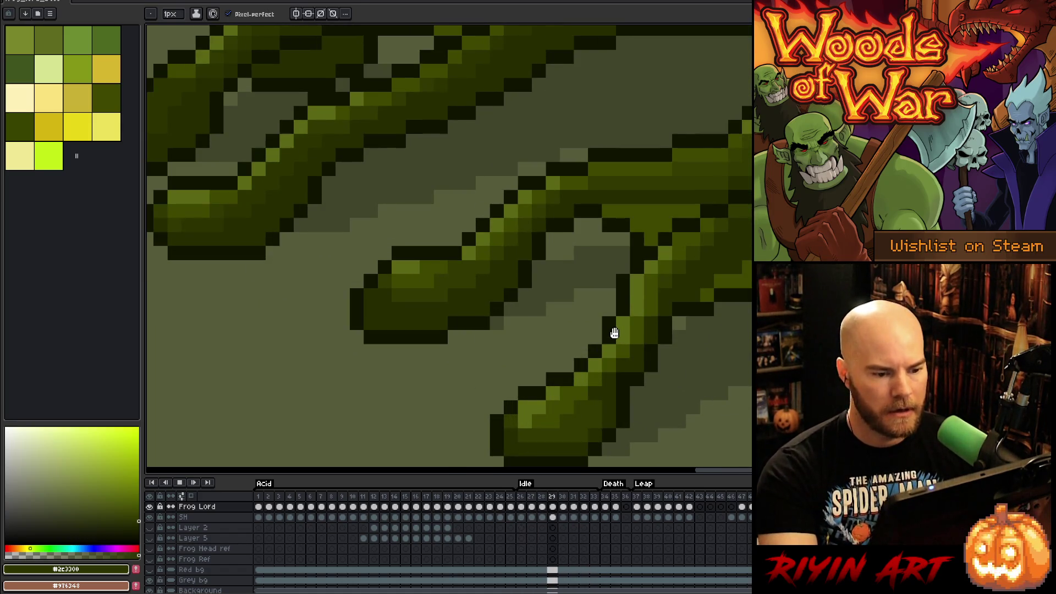
pyautogui.scroll(1, 511, 305)
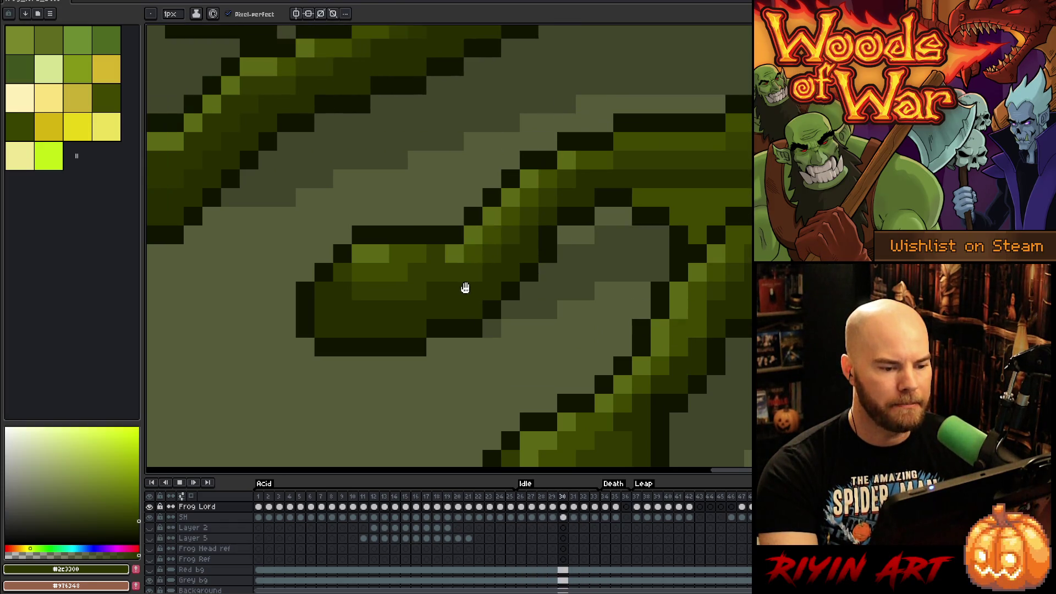
pyautogui.press('Return')
pyautogui.press('Home')
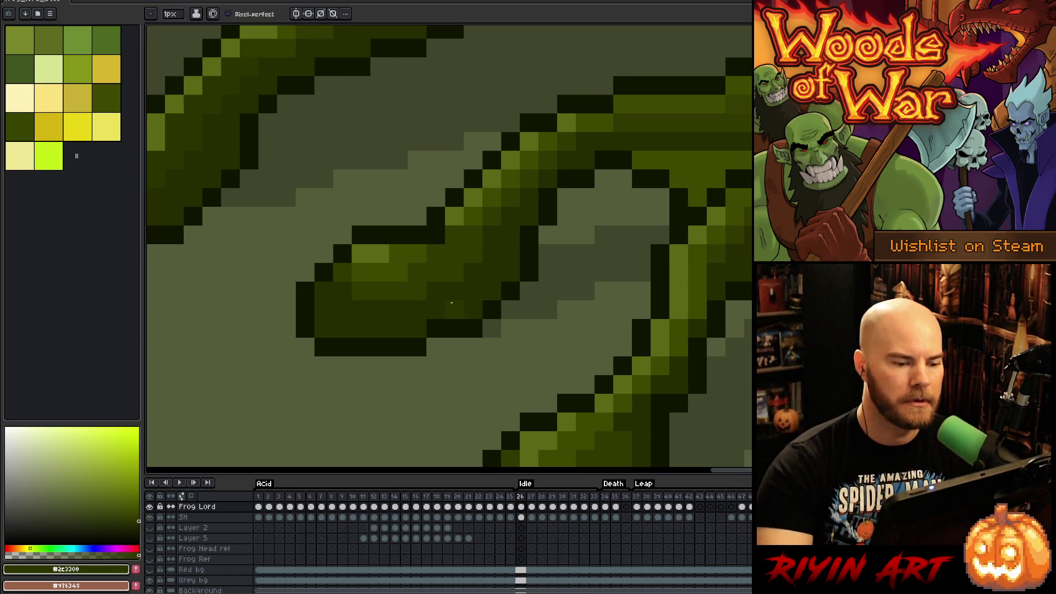
pyautogui.keyDown('alt'); pyautogui.click(436, 216); pyautogui.keyUp('alt')
pyautogui.click(436, 234)
pyautogui.click(547, 217)
pyautogui.hotkey('ctrl', 'z')
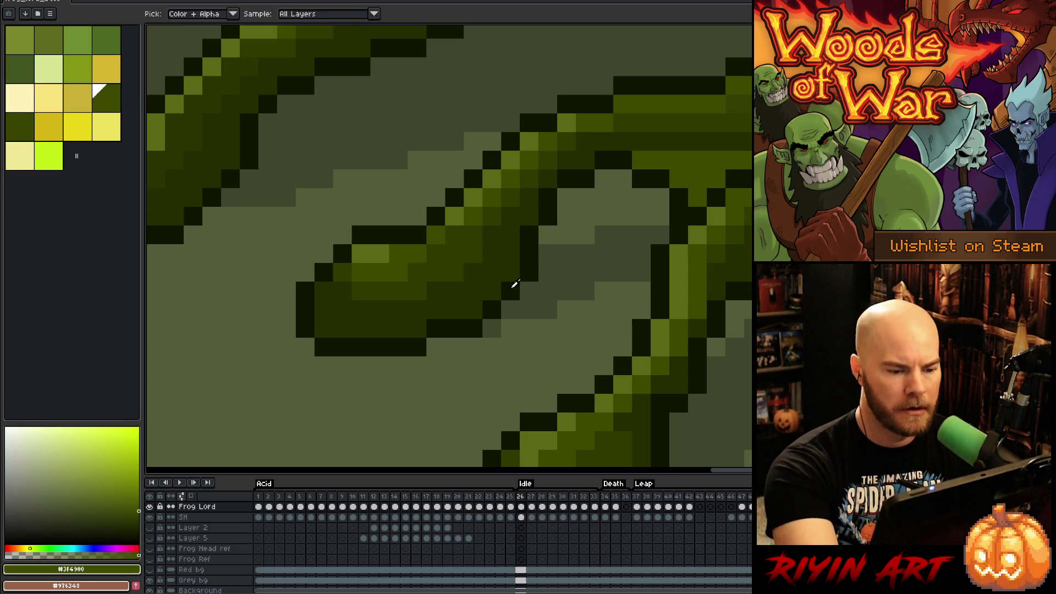
# Step: Add dark outline pixels and a green neighbouring pixel to the toe on the first Idle frame
pyautogui.keyDown('alt'); pyautogui.click(513, 286); pyautogui.keyUp('alt')
pyautogui.press('Left')
pyautogui.press('Right')
pyautogui.press('Right')
pyautogui.press('Left')
pyautogui.press('e')
pyautogui.click(642, 310)
pyautogui.click(660, 310)
pyautogui.keyDown('alt'); pyautogui.click(662, 307); pyautogui.keyUp('alt')
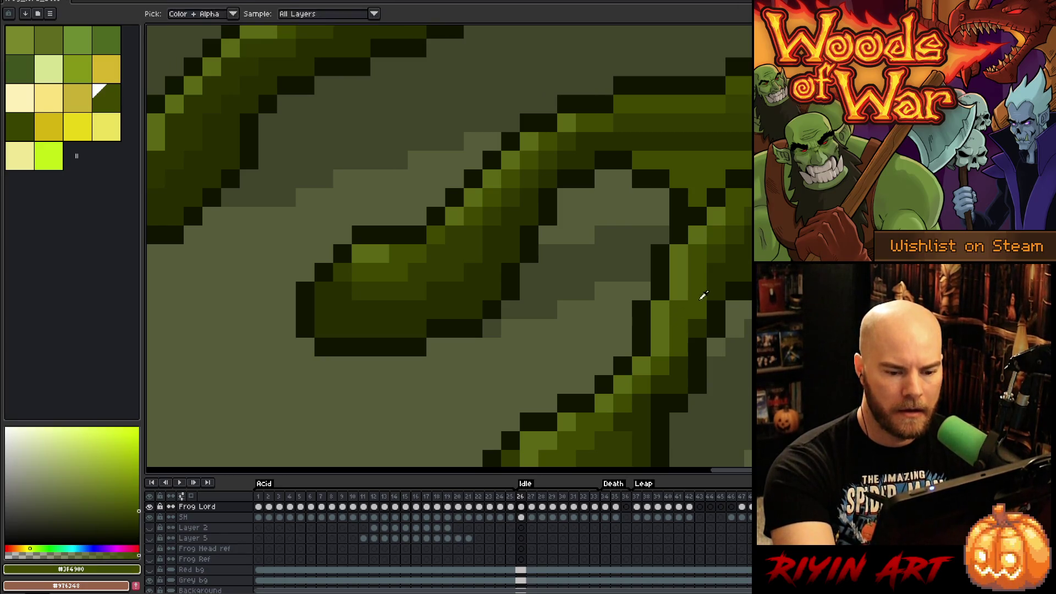
pyautogui.keyDown('alt'); pyautogui.click(705, 294); pyautogui.keyUp('alt')
pyautogui.press('Right')
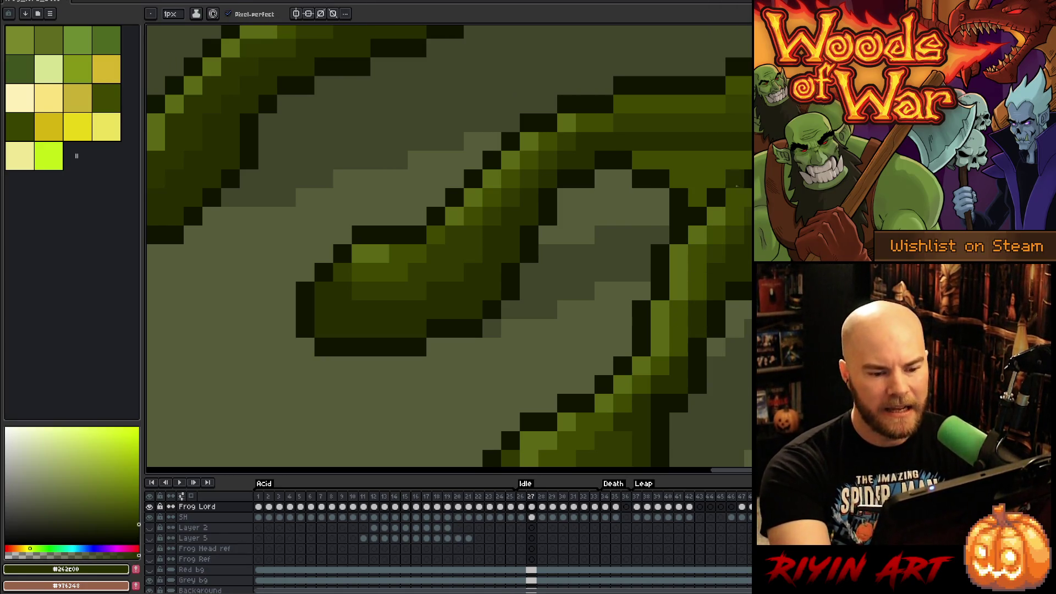
pyautogui.click(642, 198)
# Step: Paint another toe outline pixel on frame 28, then repaint a stray dark toe pixel mid-green on frame 30
pyautogui.press('Right')
pyautogui.press('Left')
pyautogui.press('Right')
pyautogui.click(678, 198)
pyautogui.press('Right')
pyautogui.press('Right')
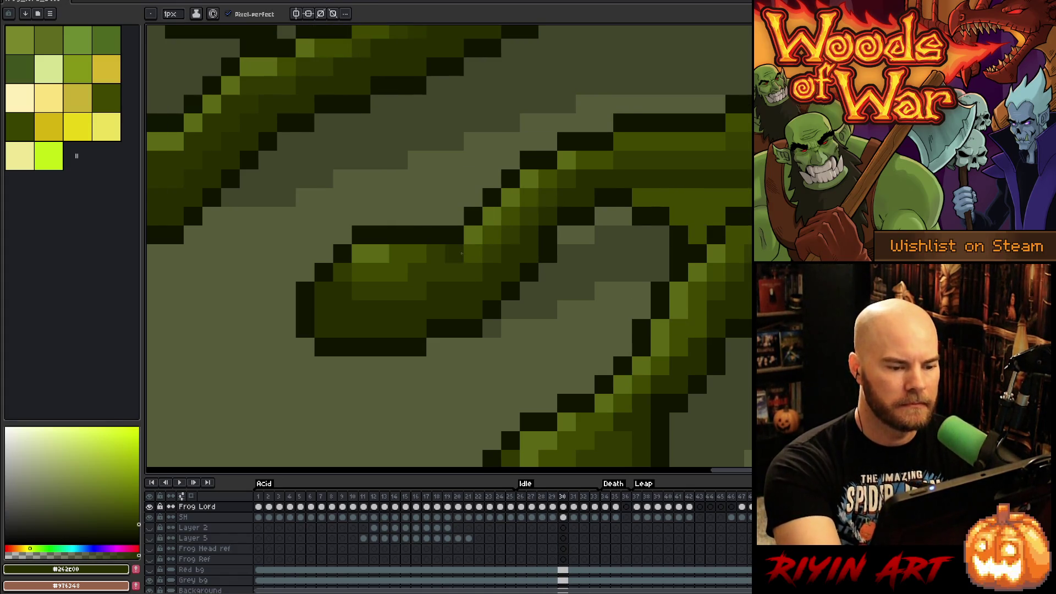
pyautogui.keyDown('alt'); pyautogui.click(435, 253); pyautogui.keyUp('alt')
pyautogui.click(642, 122)
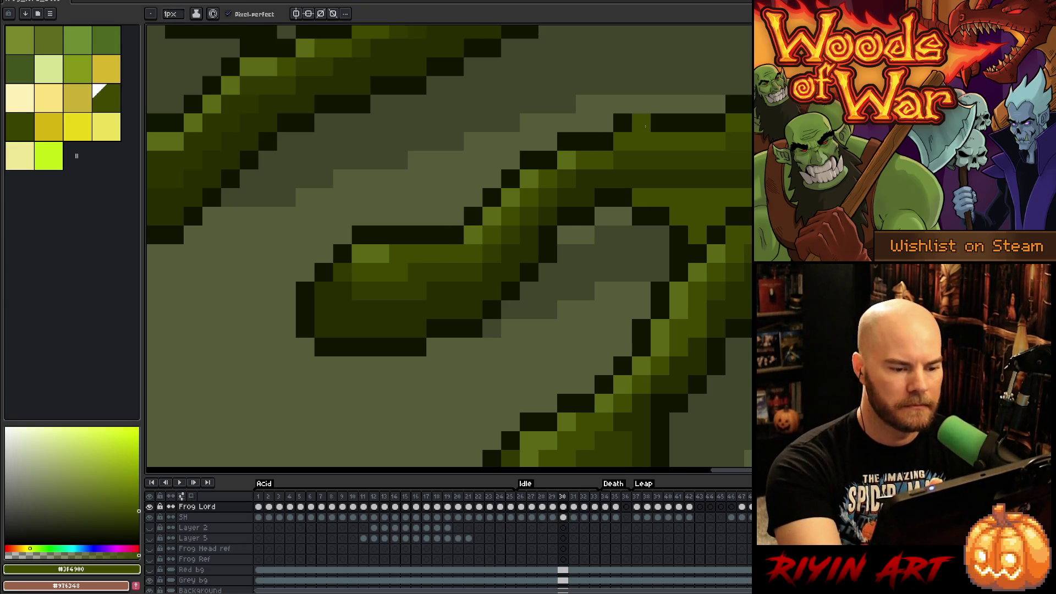
# Step: Compare the toe across idle frames 28–31, sampling the darker green shade
pyautogui.press('Right')
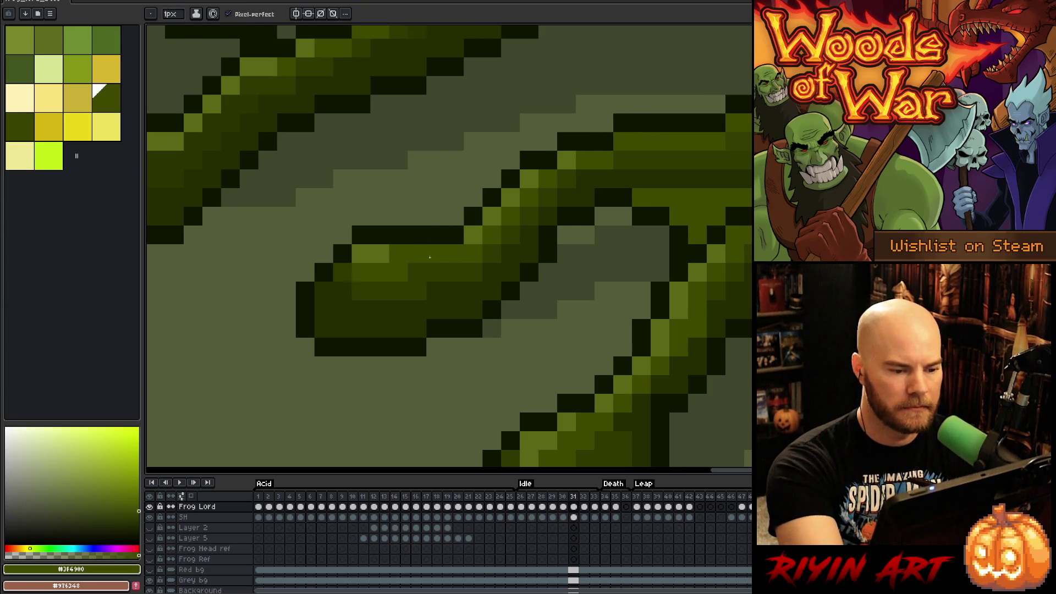
pyautogui.press('Right')
pyautogui.press('Right')
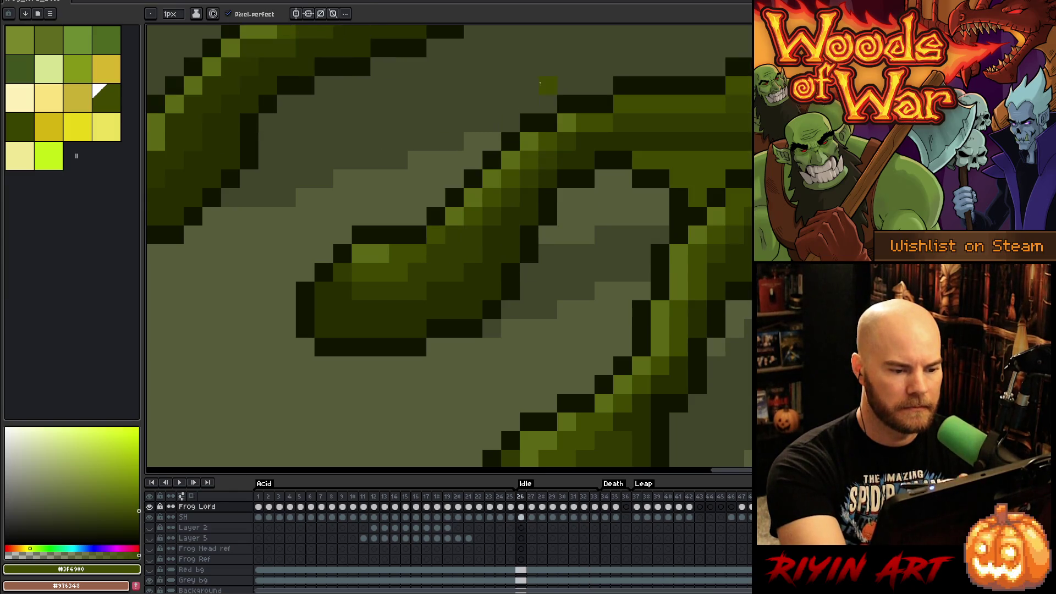
pyautogui.press('Right')
pyautogui.press('Right')
pyautogui.press('Right')
pyautogui.press('Right')
pyautogui.press('Right')
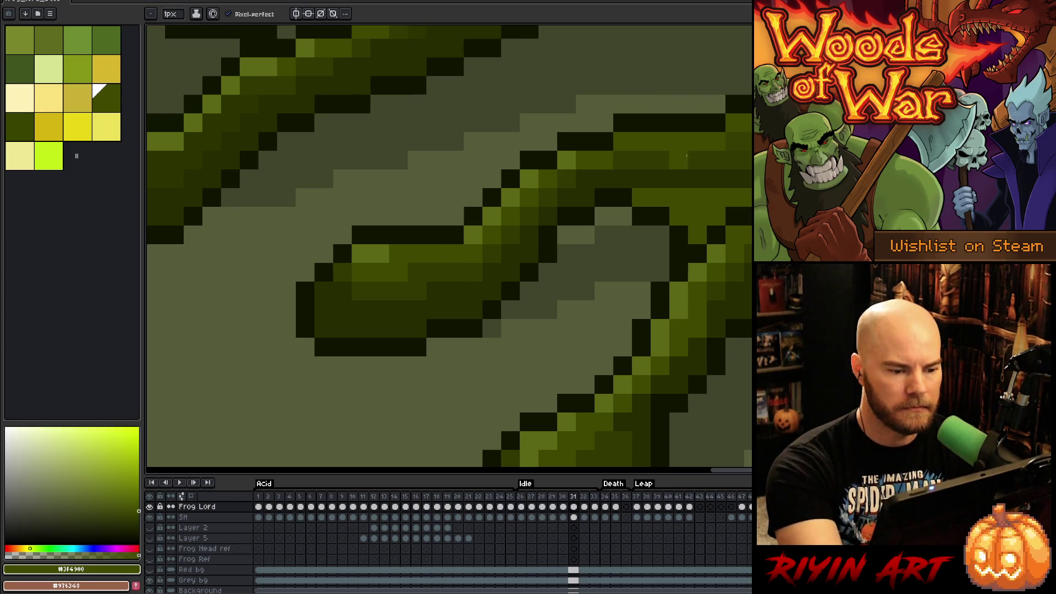
pyautogui.press('Right')
pyautogui.press('Left')
pyautogui.press('Left')
pyautogui.press('alt')
pyautogui.click(468, 264)
pyautogui.press('Right')
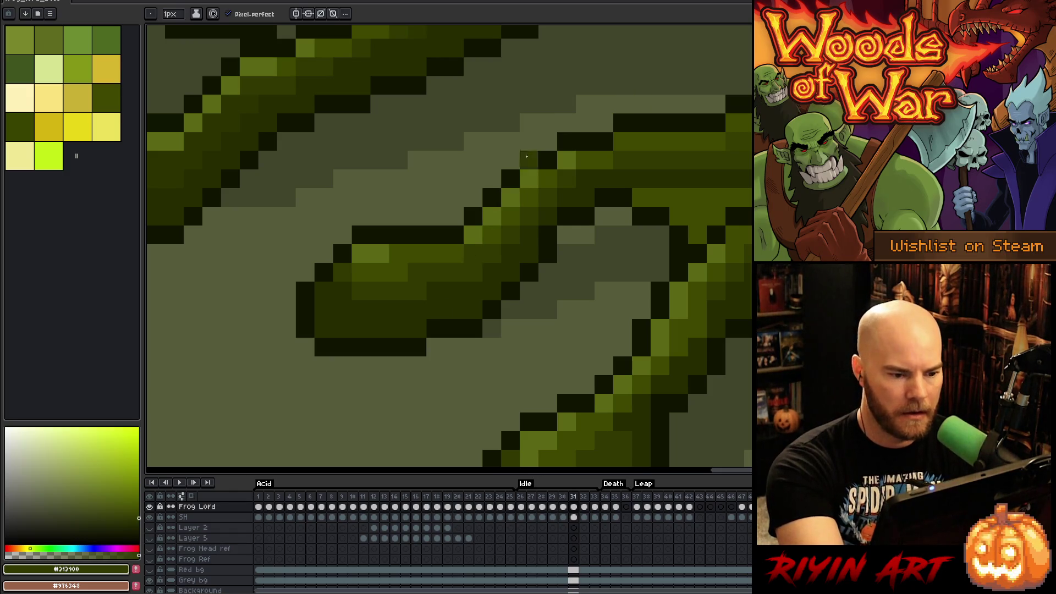
pyautogui.press('Left')
pyautogui.press('Left')
pyautogui.press('Left')
pyautogui.press('Right')
pyautogui.press('Left')
pyautogui.press('Right')
pyautogui.press('Left')
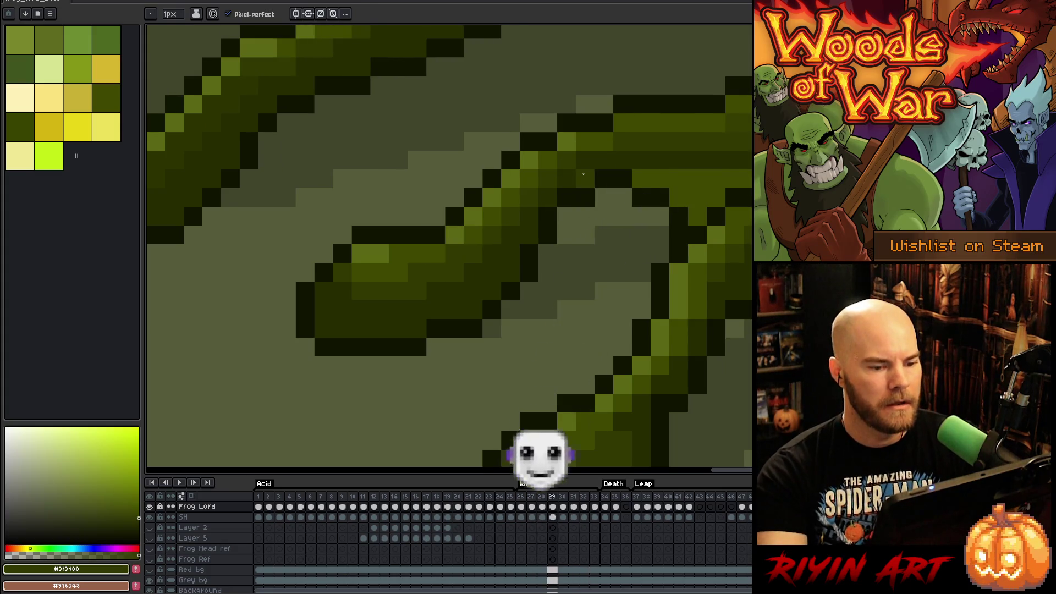
# Step: Play the idle loop to review the toe edits, then stop it
pyautogui.press('Return')
pyautogui.scroll(-1, 700, 321)
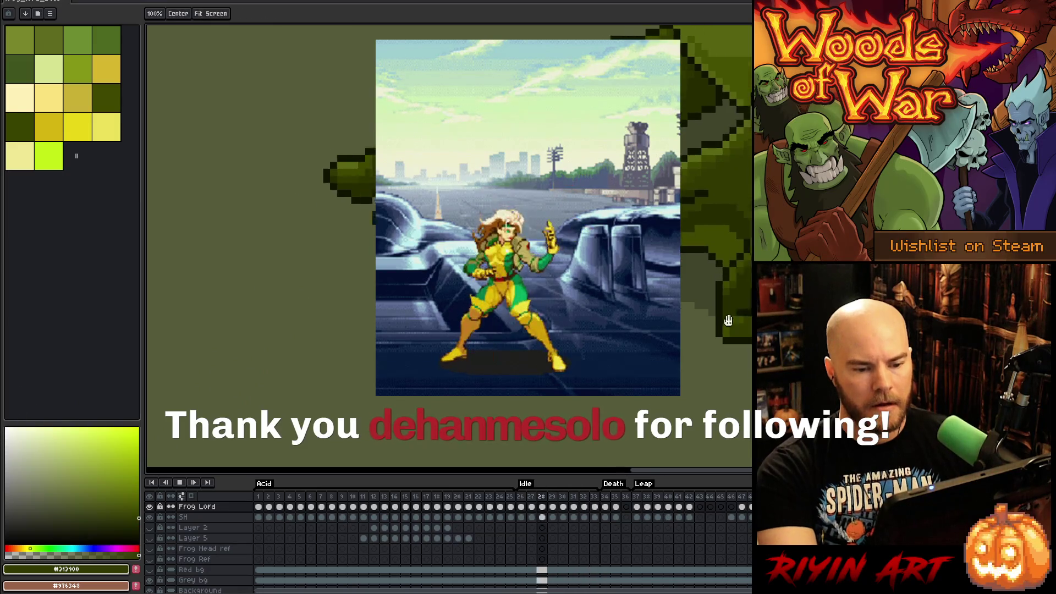
pyautogui.scroll(2, 750, 320)
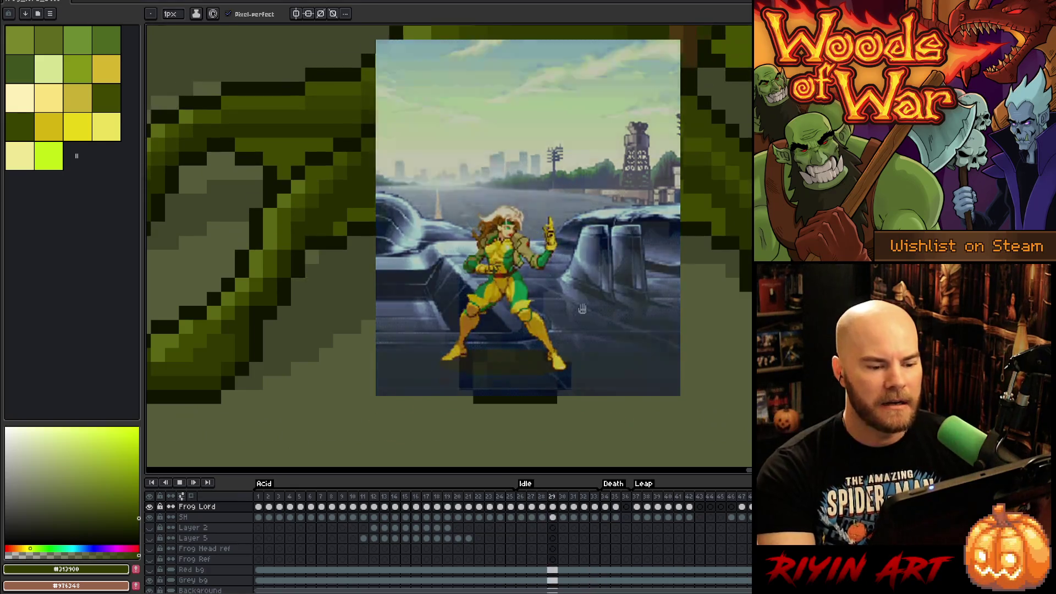
pyautogui.press('Return')
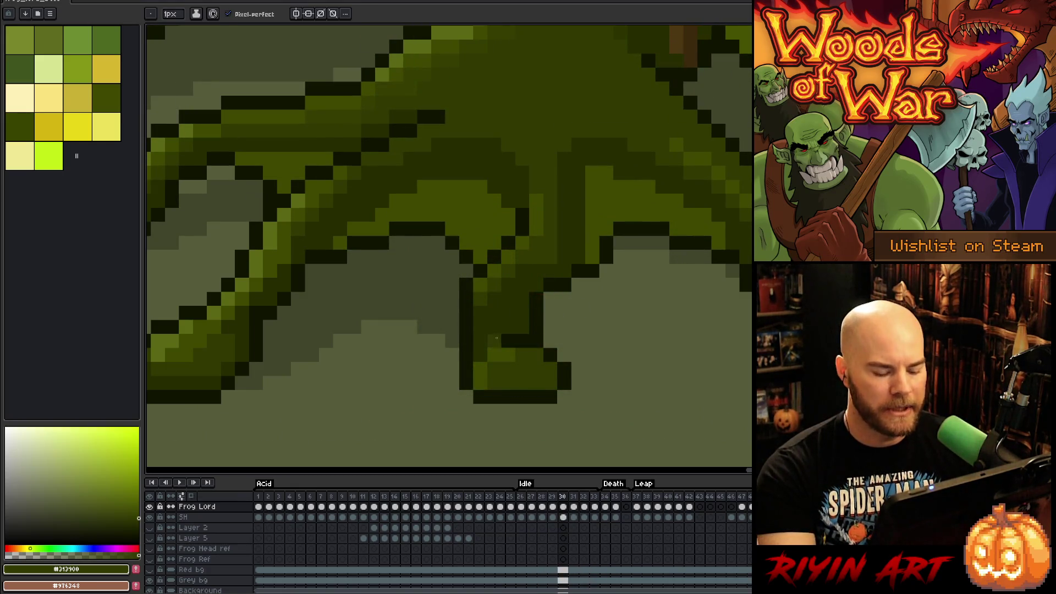
# Step: On idle frame 31, lighten a leg shading pixel to #3F4900 and compare with frame 32
pyautogui.press('Right')
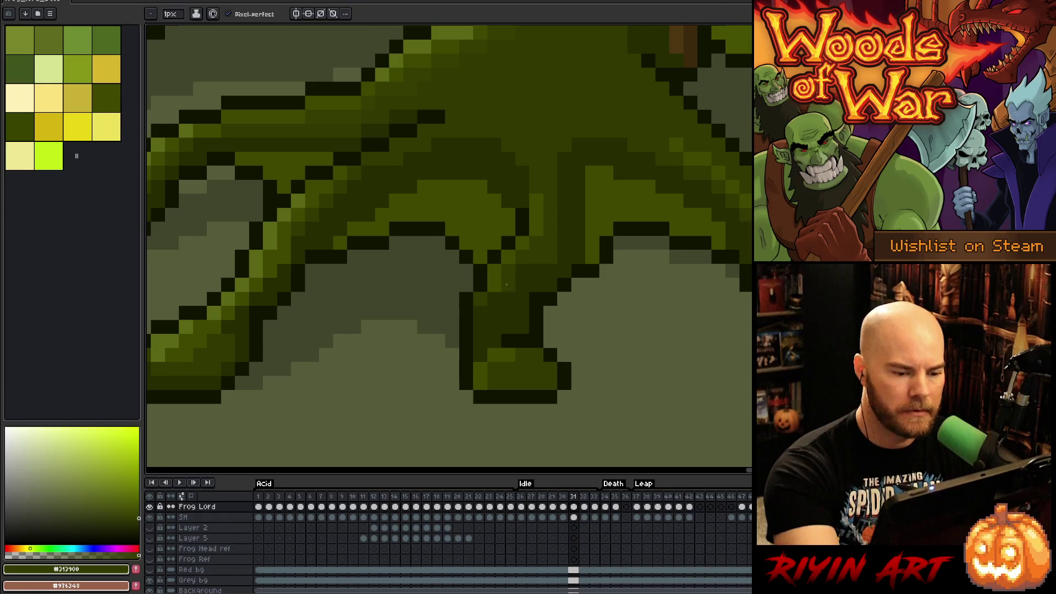
pyautogui.keyDown('alt'); pyautogui.click(494, 277); pyautogui.keyUp('alt')
pyautogui.click(480, 298)
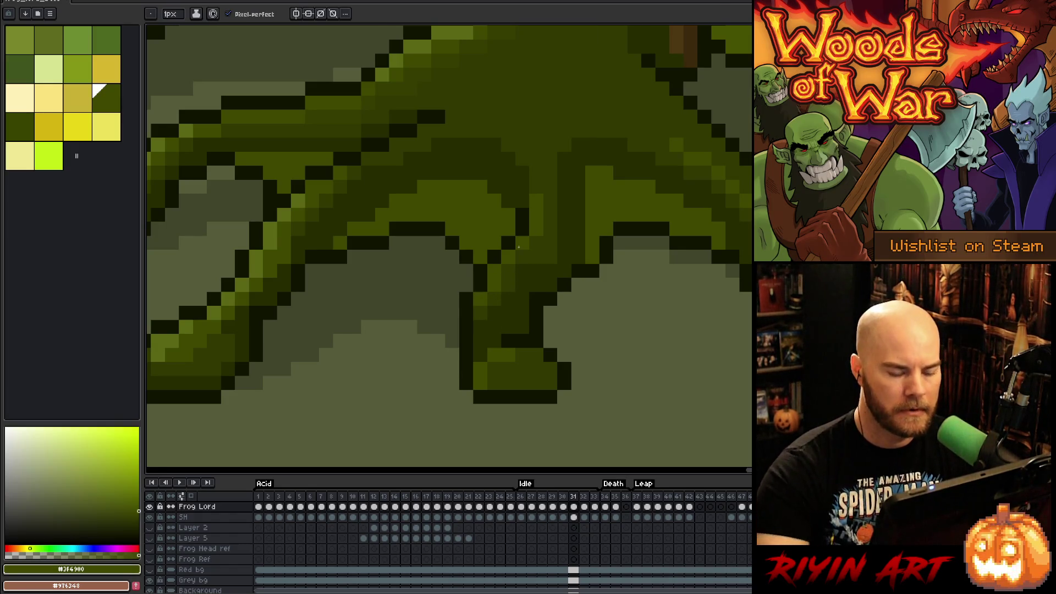
pyautogui.press('Right')
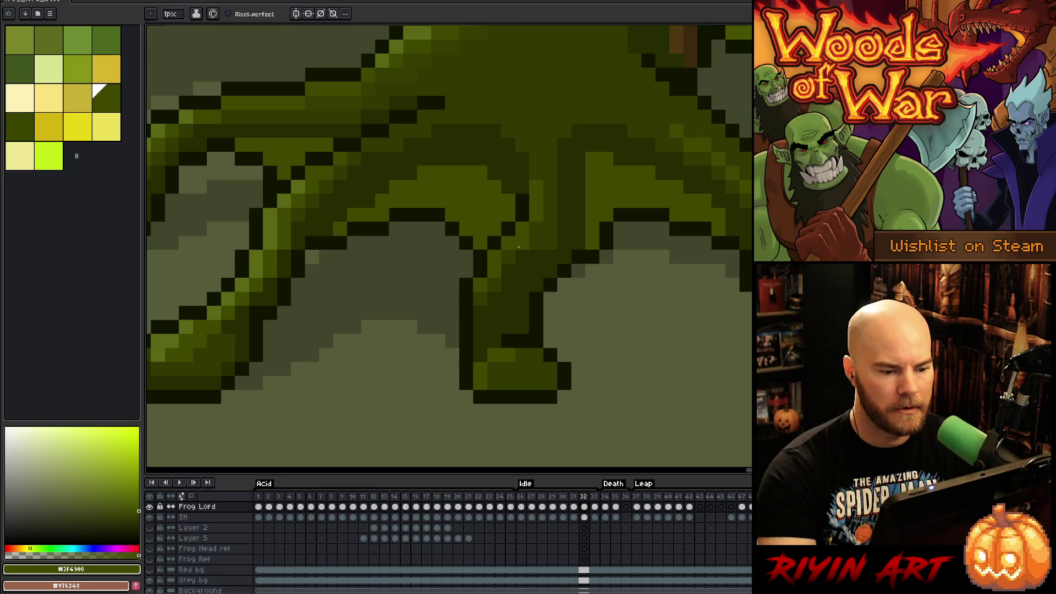
pyautogui.press('Return')
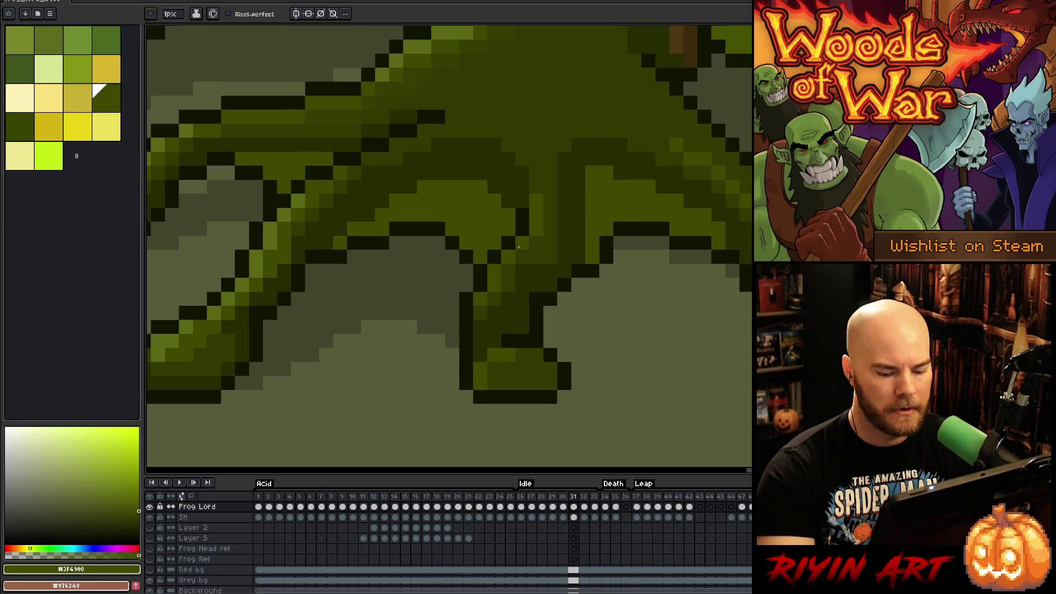
pyautogui.press('Right')
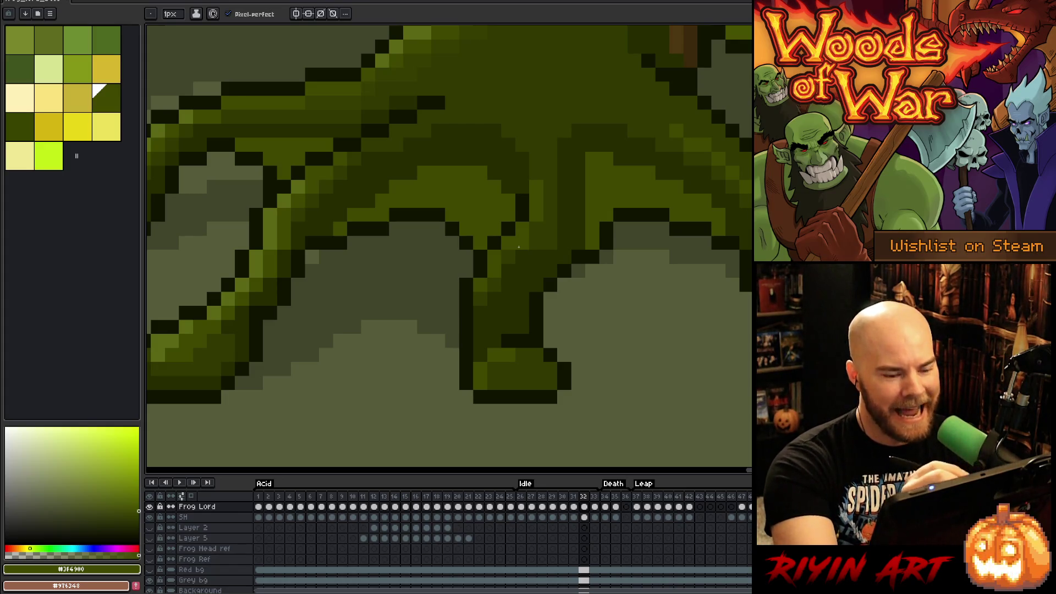
# Step: Sample #313900 and the darkest outline green from the leg, cycle to frame 27, and play the loop
pyautogui.keyDown('alt'); pyautogui.click(509, 262); pyautogui.keyUp('alt')
pyautogui.press('Right')
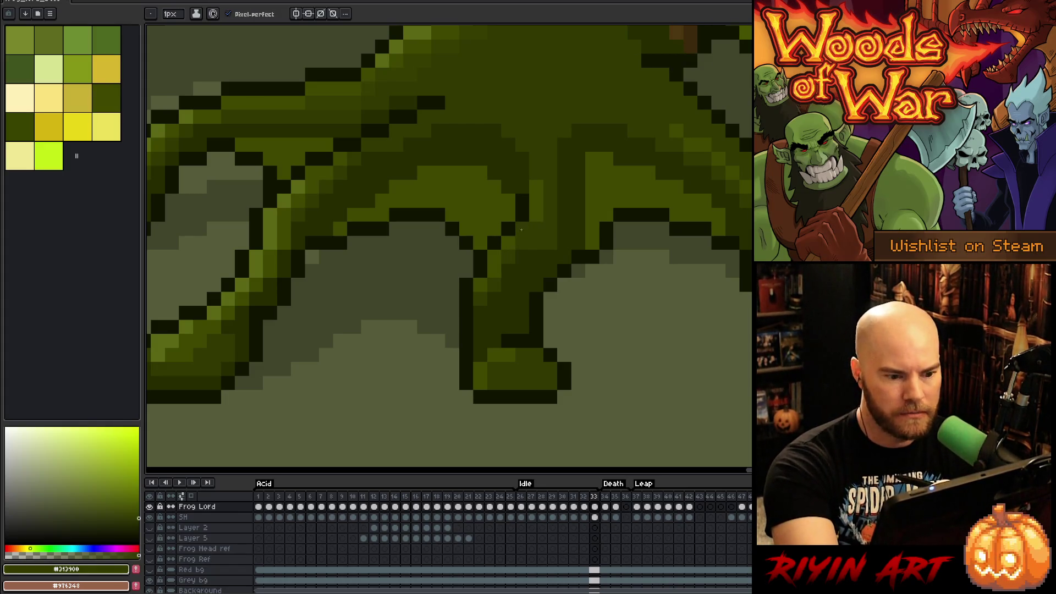
pyautogui.press('Right')
pyautogui.press('Right')
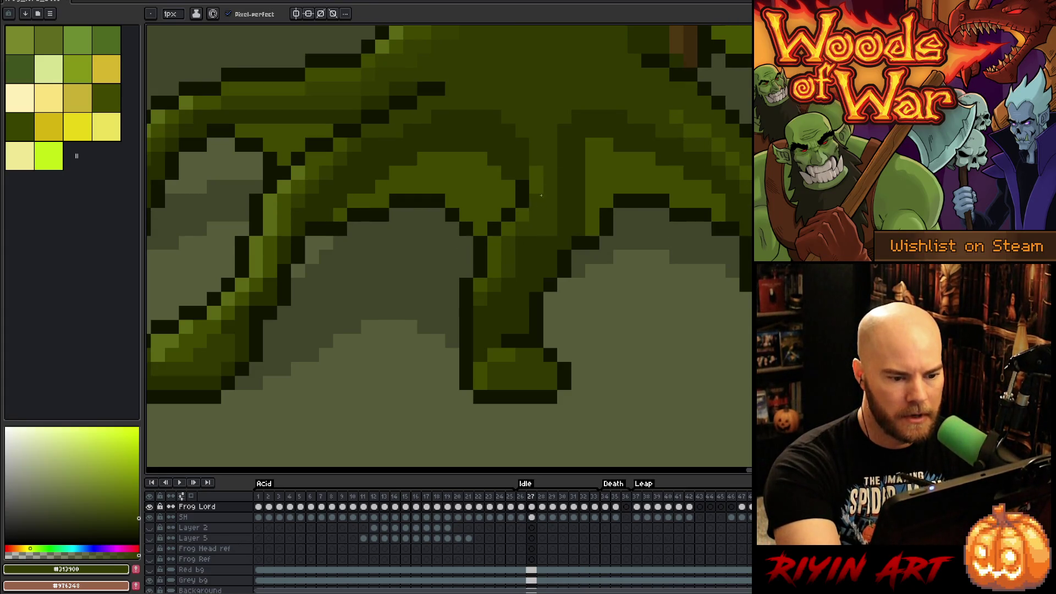
pyautogui.press('Right')
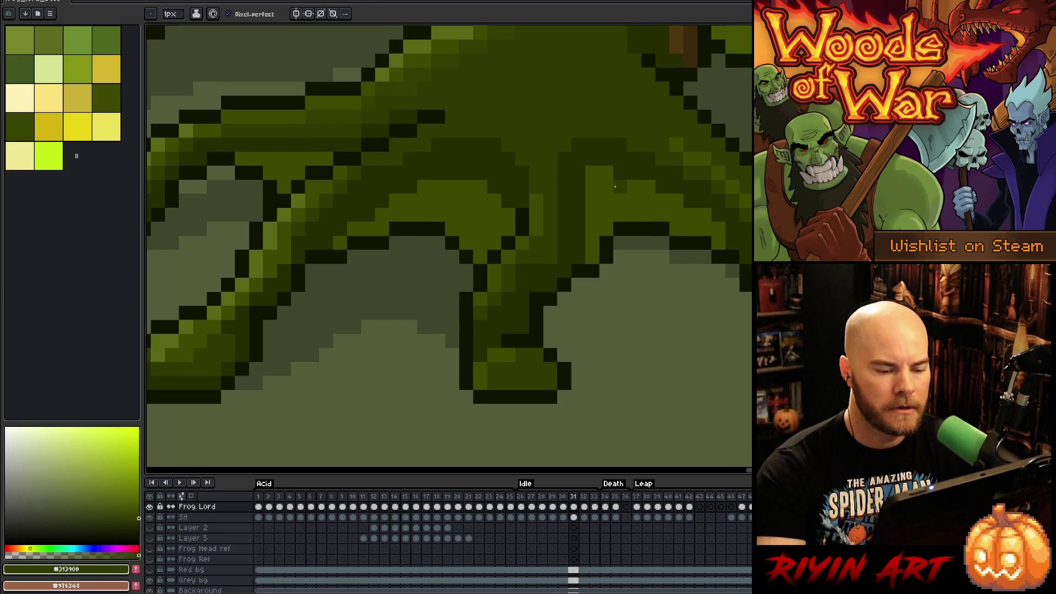
pyautogui.keyDown('alt'); pyautogui.click(537, 296); pyautogui.keyUp('alt')
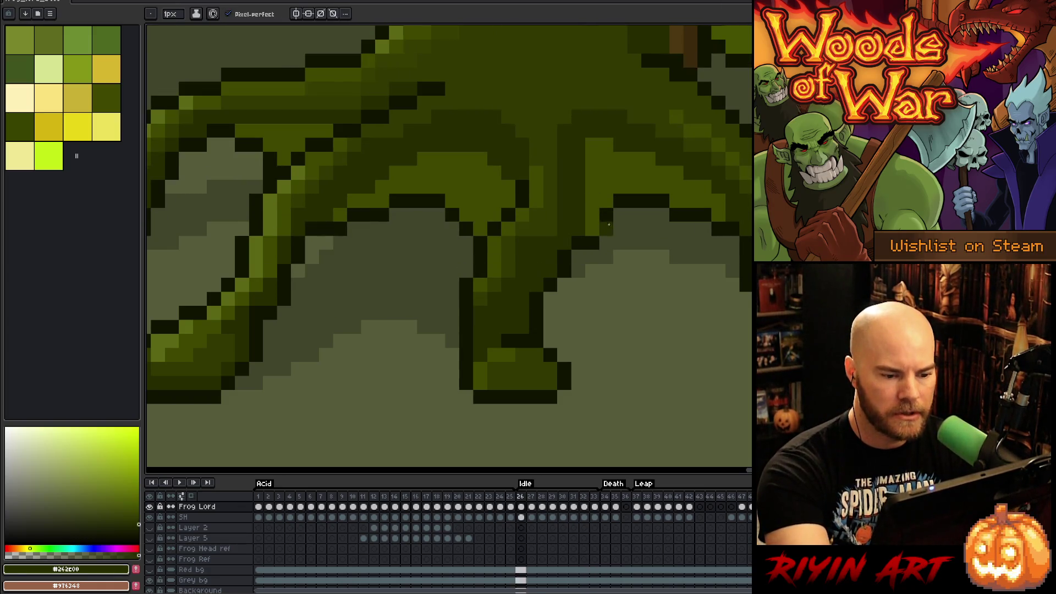
pyautogui.press('Return')
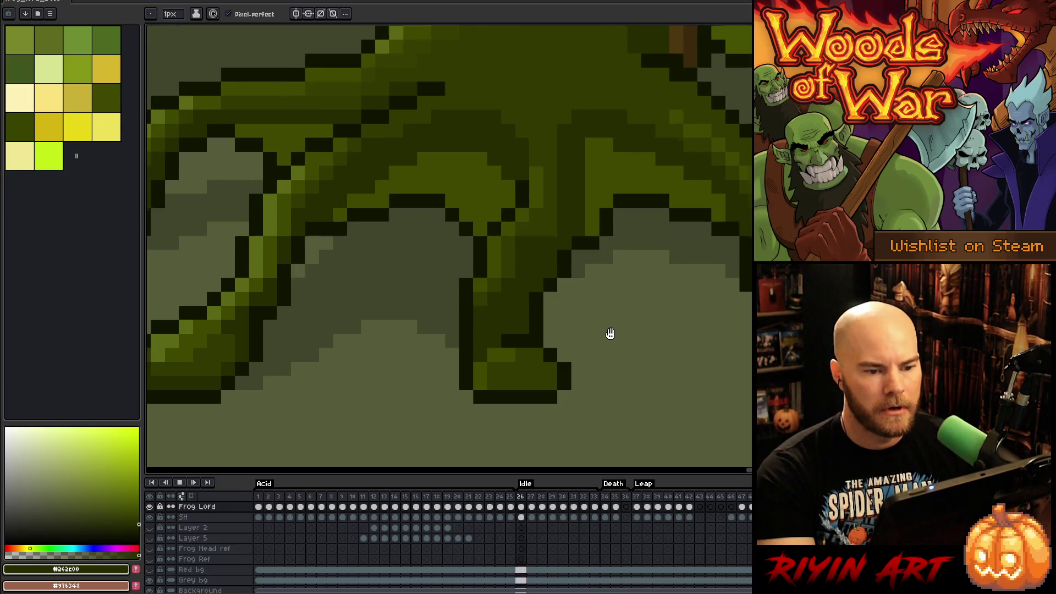
# Step: Zoom out and back in on the frog's upper leg joint, then stop playback
pyautogui.scroll(-3, 653, 231)
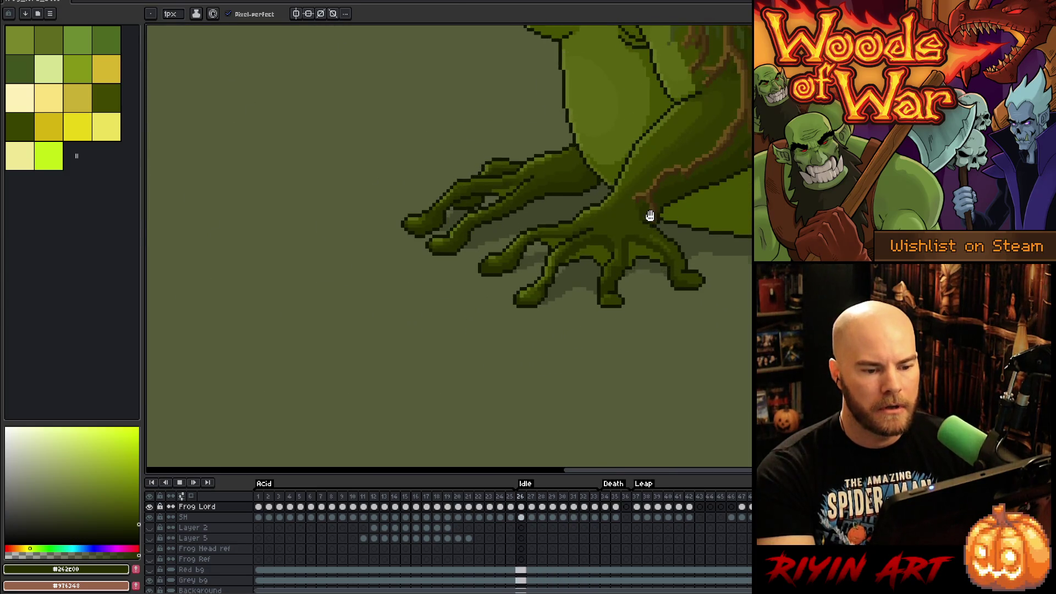
pyautogui.scroll(3, 655, 222)
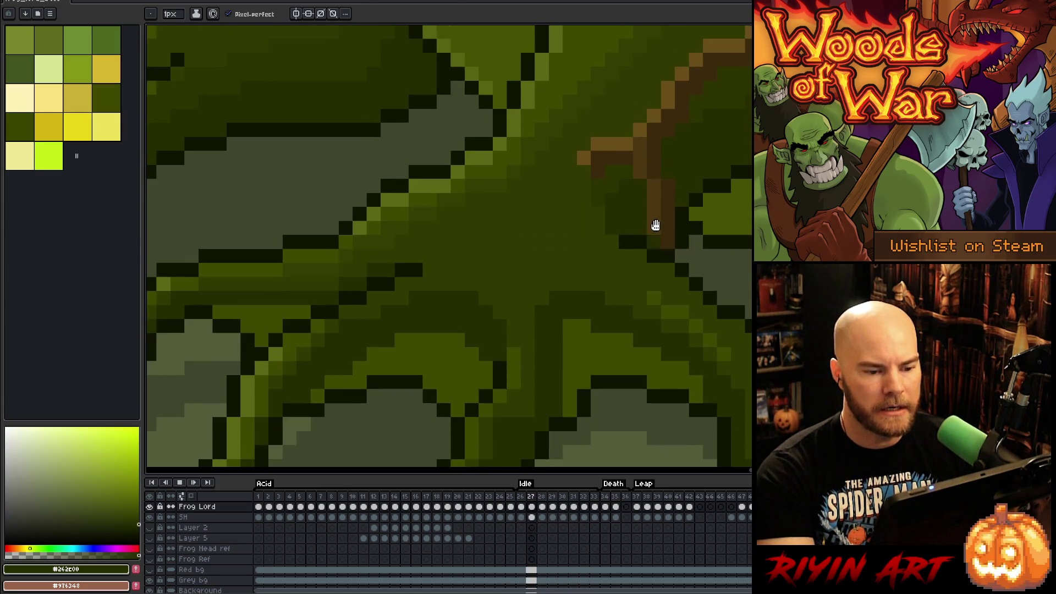
pyautogui.press('Return')
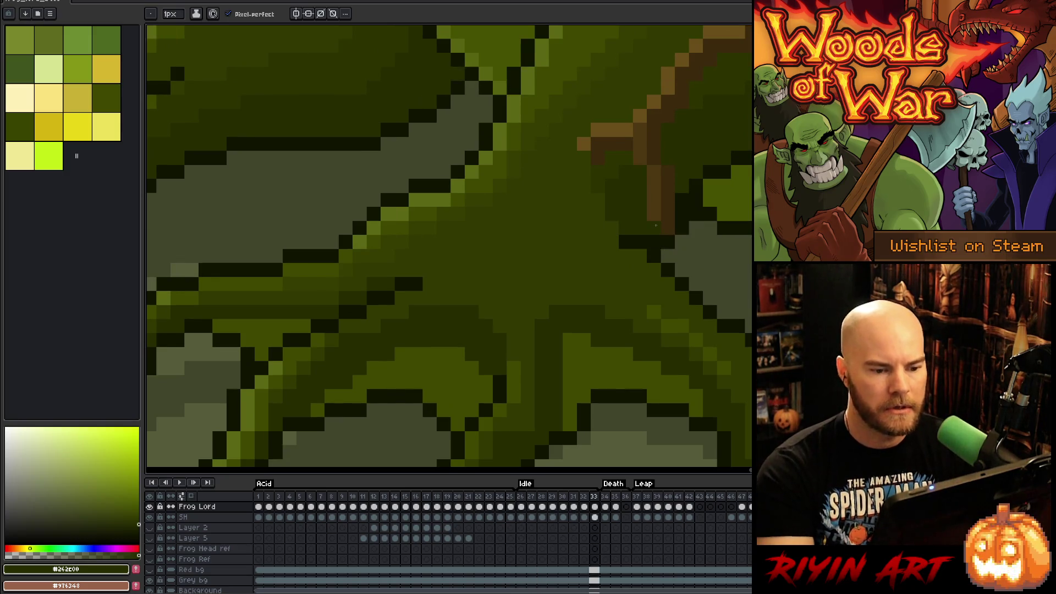
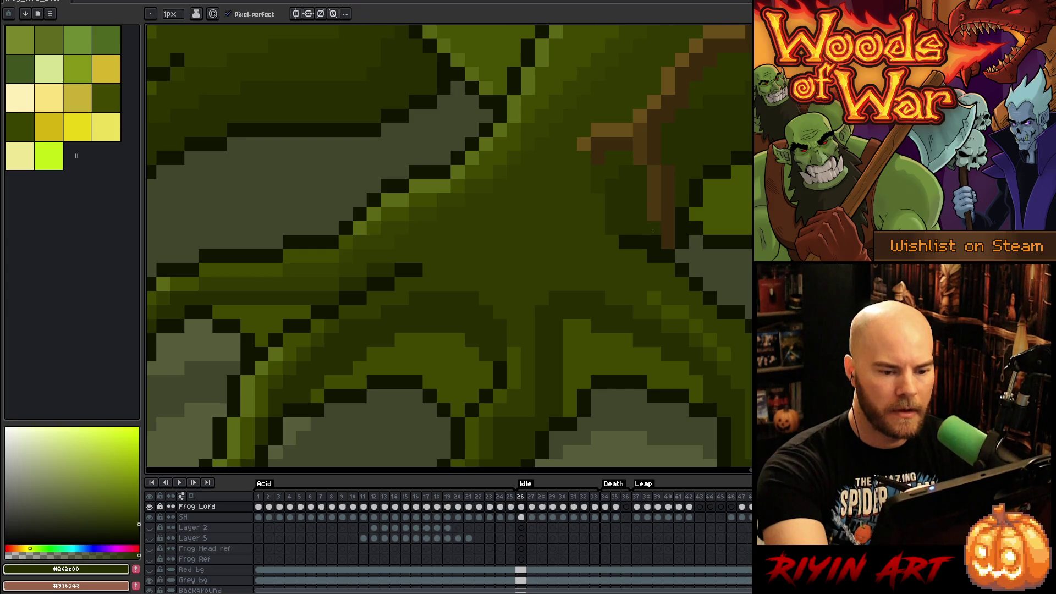
# Step: Sample the dark outline green and the olive branch green on the last Idle frame
pyautogui.keyDown('alt'); pyautogui.click(667, 247); pyautogui.keyUp('alt')
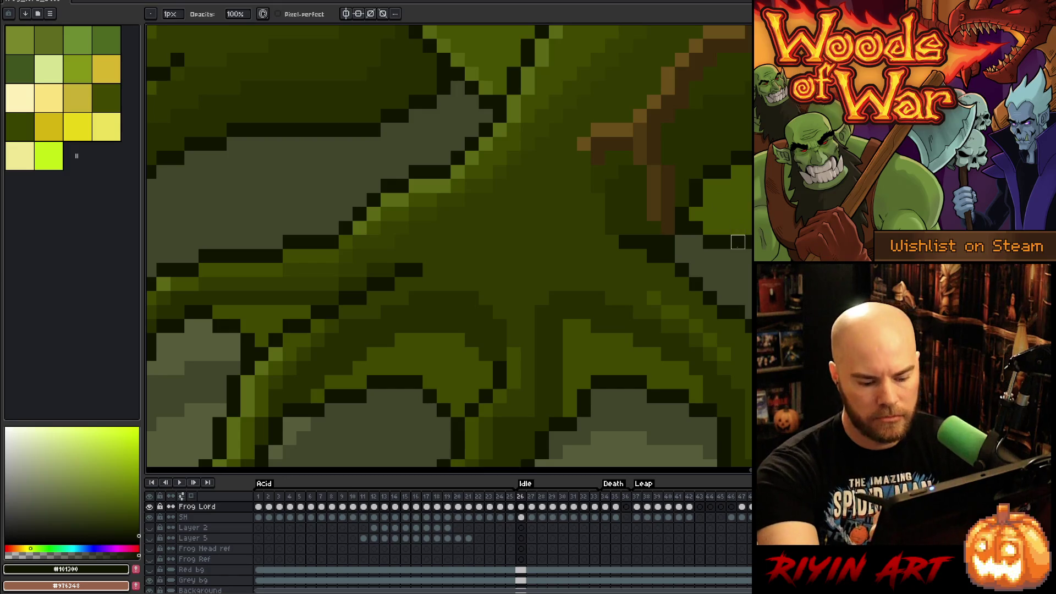
pyautogui.press('.')
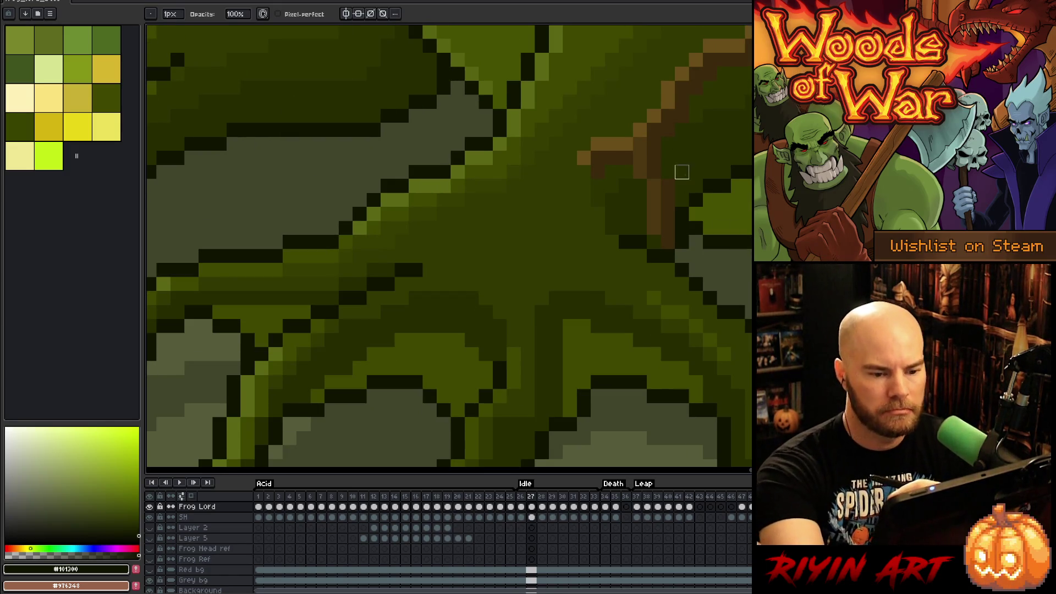
pyautogui.press(',')
pyautogui.press(',')
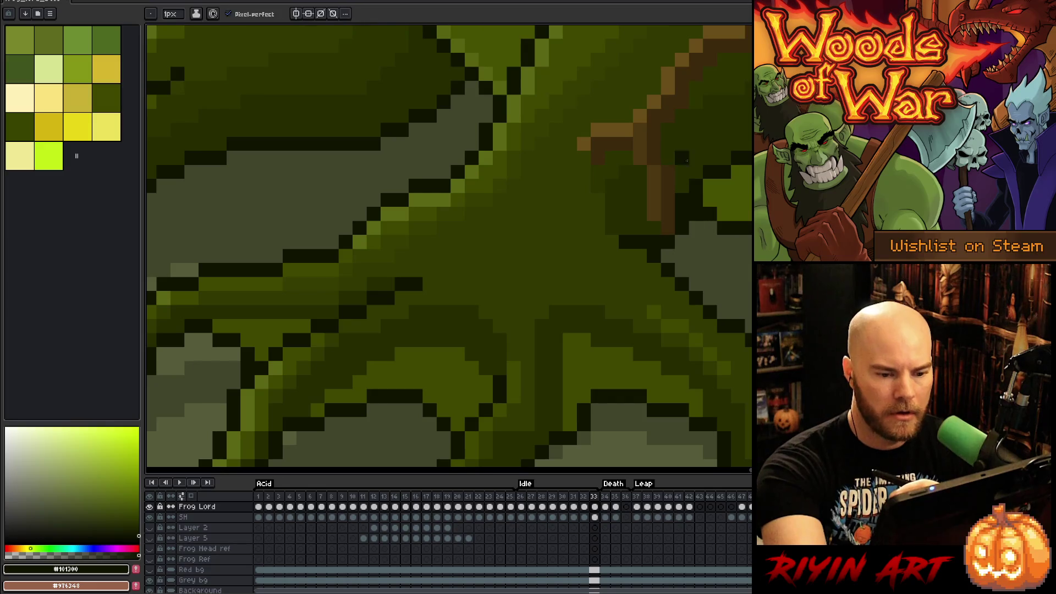
pyautogui.keyDown('alt'); pyautogui.click(689, 168); pyautogui.keyUp('alt')
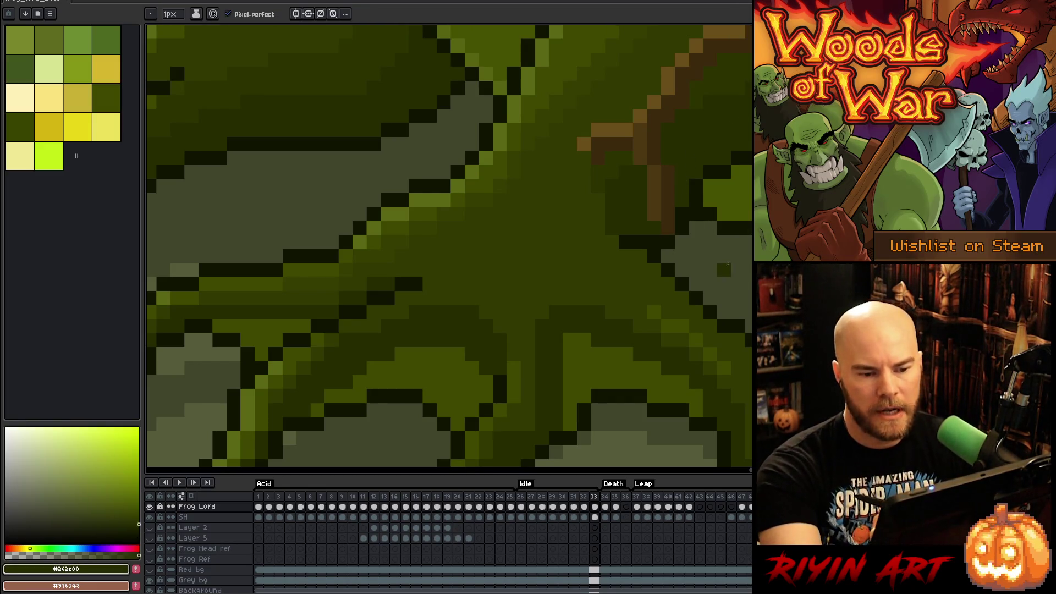
pyautogui.click(725, 169)
pyautogui.keyDown('alt'); pyautogui.click(715, 179); pyautogui.keyUp('alt')
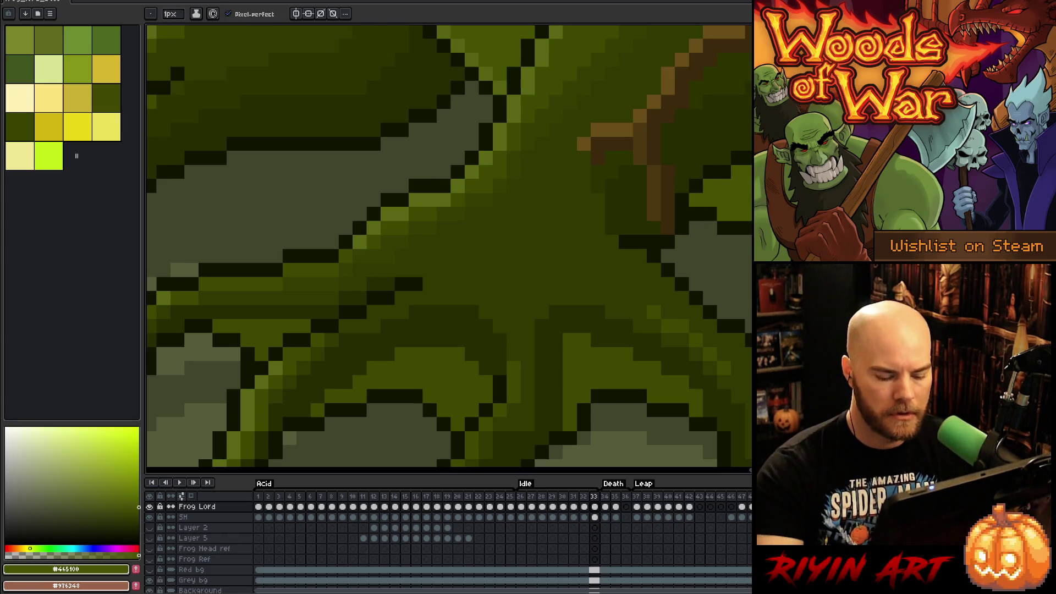
# Step: Compare Idle frames 30–33, re-sample the dark outline green, and play the idle animation
pyautogui.press(',')
pyautogui.press('.')
pyautogui.press('.')
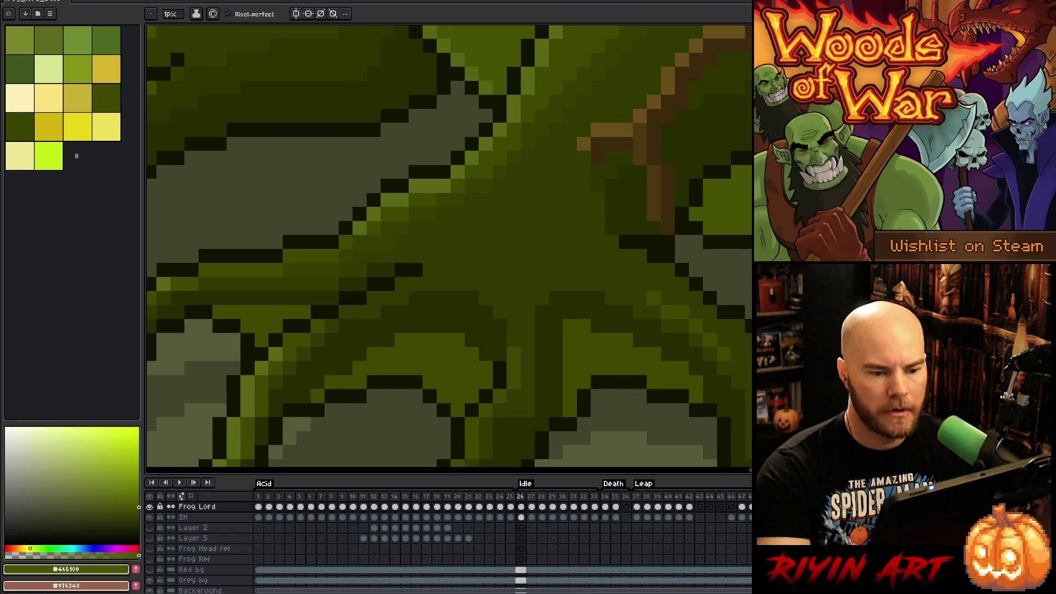
pyautogui.press(',')
pyautogui.keyDown('alt'); pyautogui.click(699, 176); pyautogui.keyUp('alt')
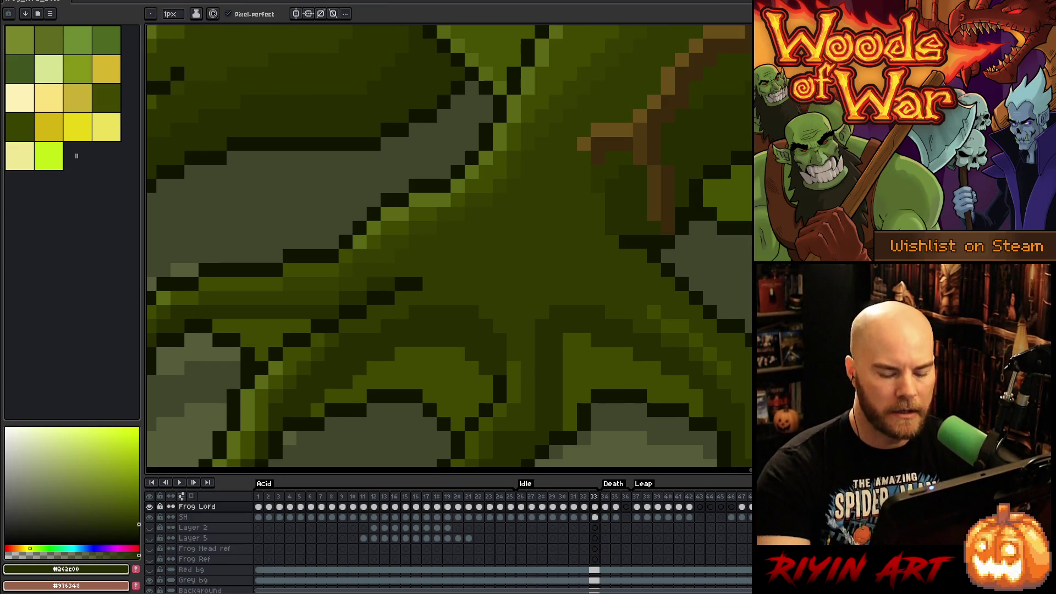
pyautogui.press(',')
pyautogui.press(',')
pyautogui.press(',')
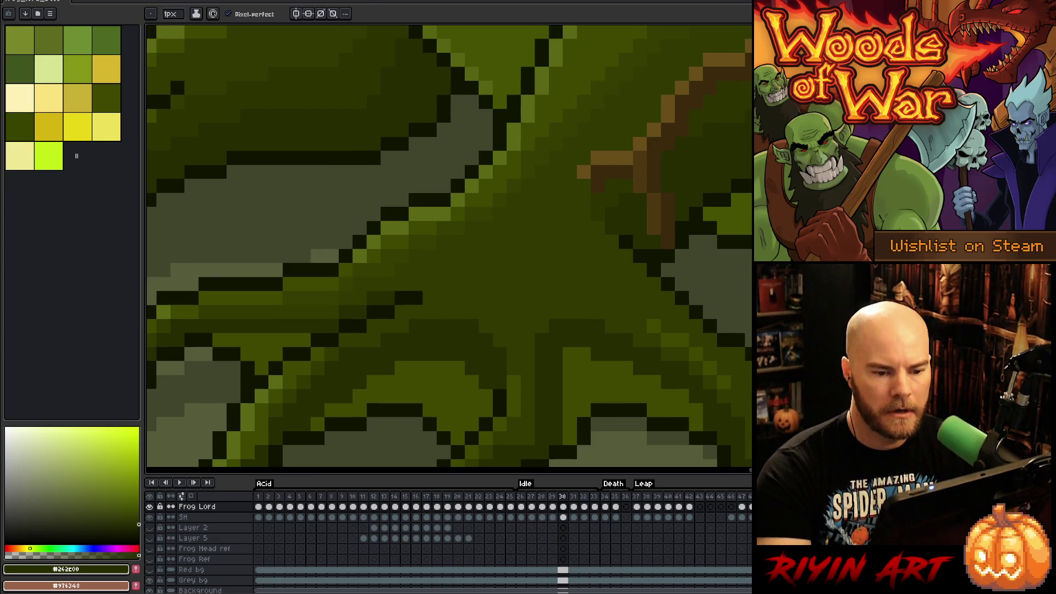
pyautogui.press('.')
pyautogui.press('.')
pyautogui.press('.')
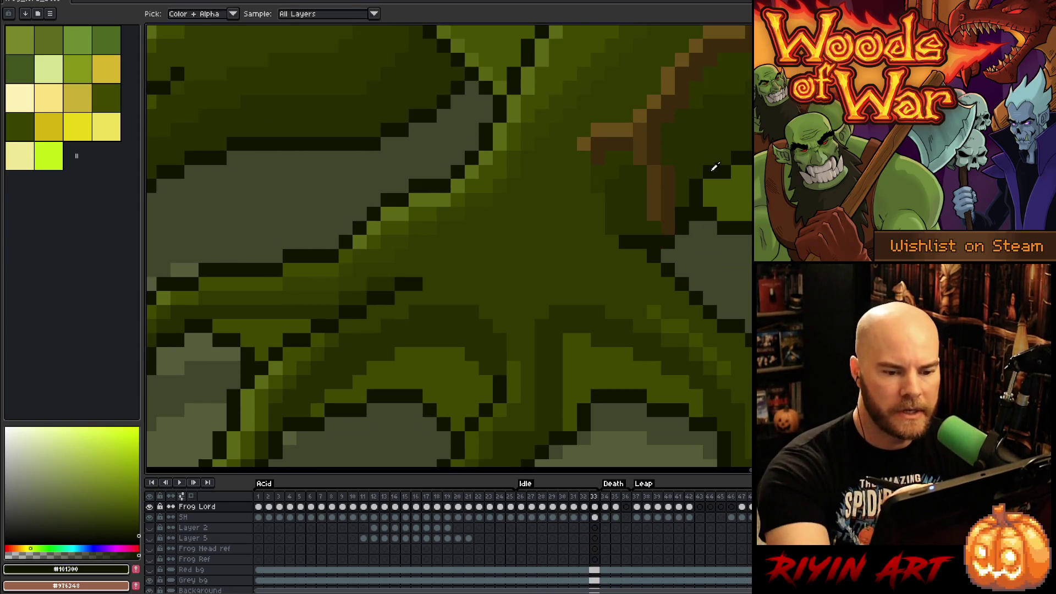
pyautogui.press(',')
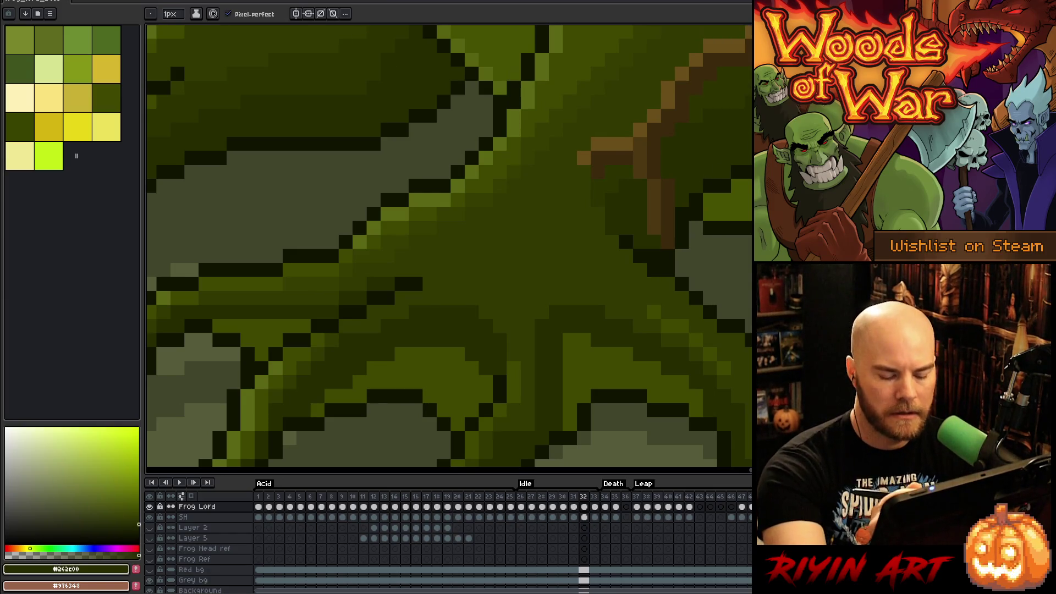
pyautogui.press('Return')
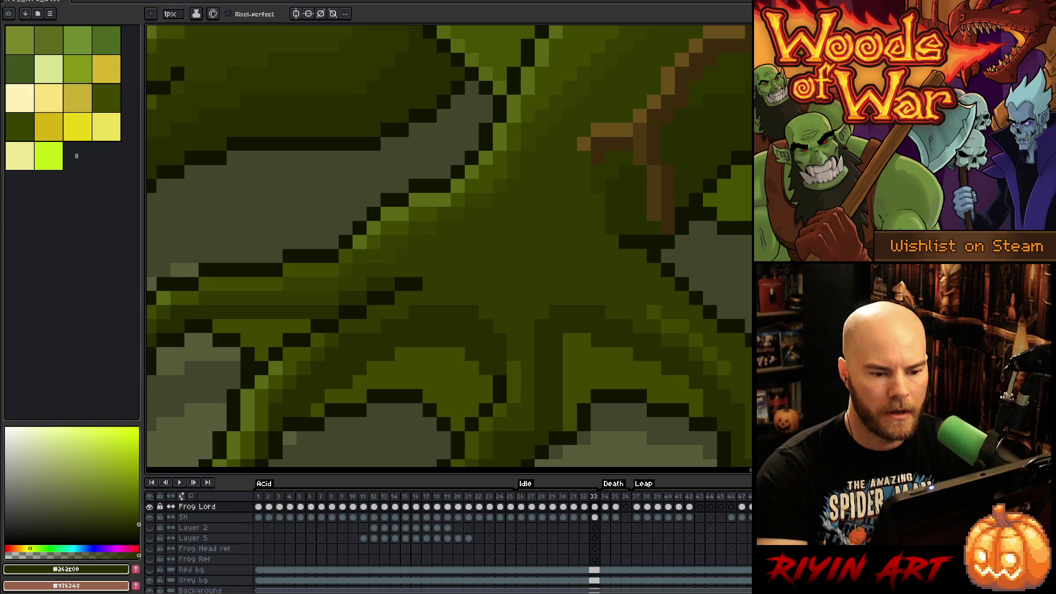
# Step: Paint olive moss pixels along the right branch on frame 33 and preview the idle loop
pyautogui.keyDown('alt'); pyautogui.click(718, 198); pyautogui.keyUp('alt')
pyautogui.moveTo(709, 198); pyautogui.dragTo(713, 216)
pyautogui.press('Return')
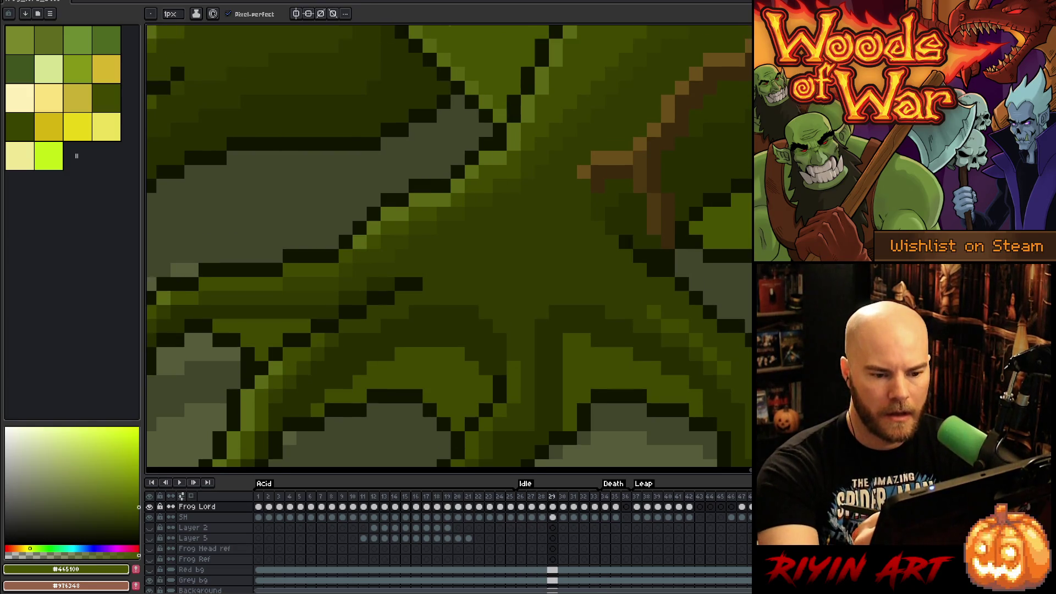
pyautogui.press('Return')
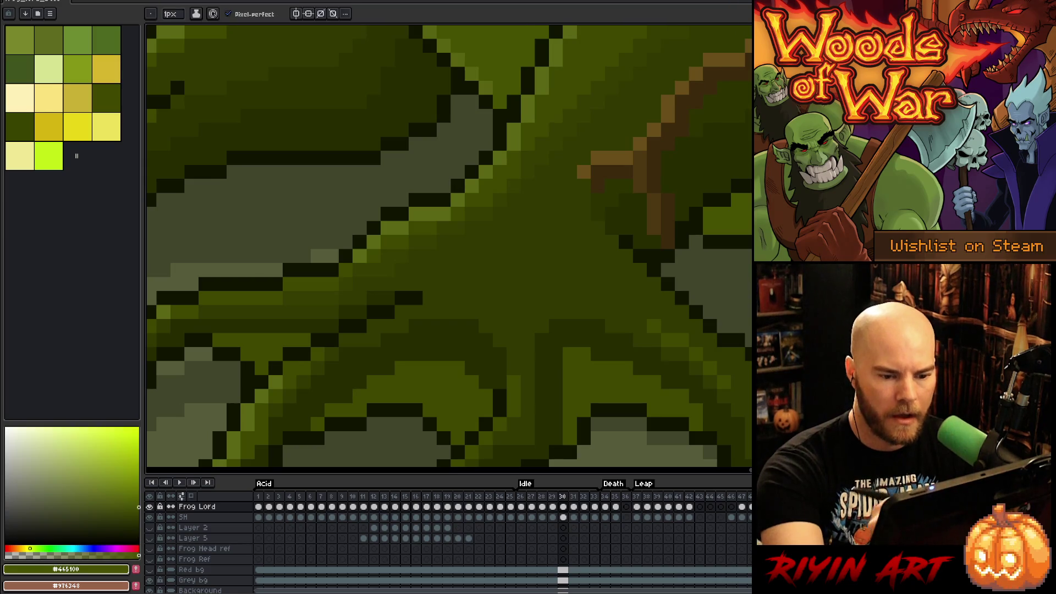
pyautogui.press('Return')
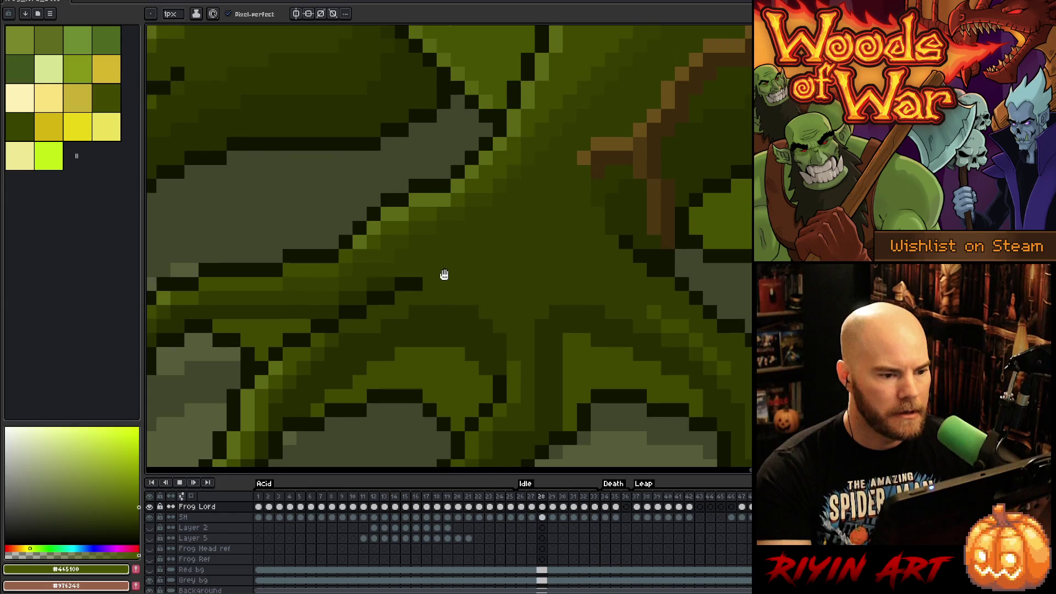
pyautogui.moveTo(383, 206)
pyautogui.mouseDown()
pyautogui.moveTo(378, 85)
pyautogui.moveTo(429, 361)
pyautogui.mouseUp()
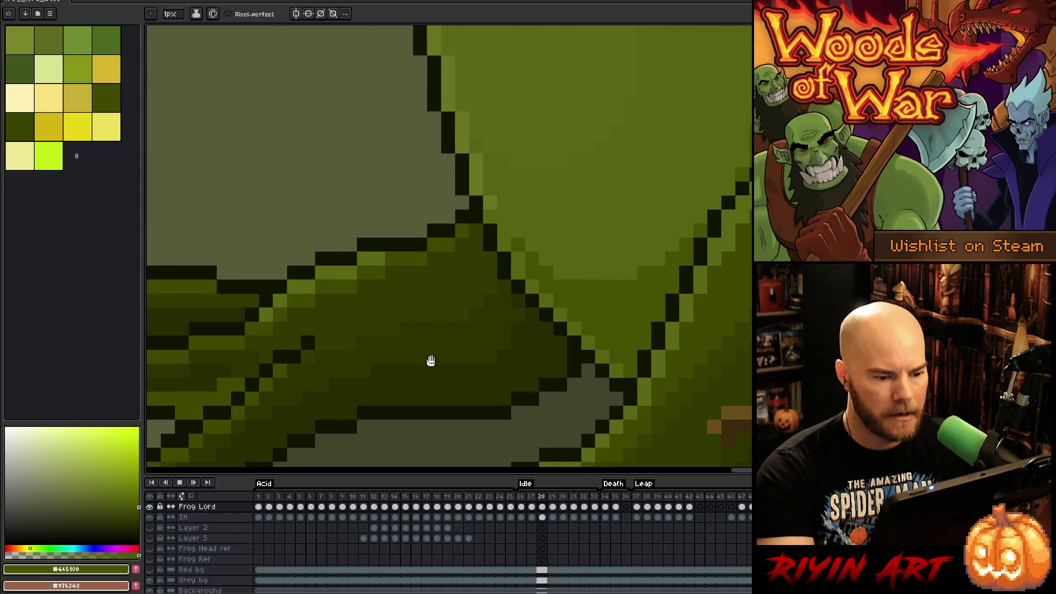
# Step: Stop playback, sample the dark outline green, and step through Idle frames 26 to 30
pyautogui.press('Return')
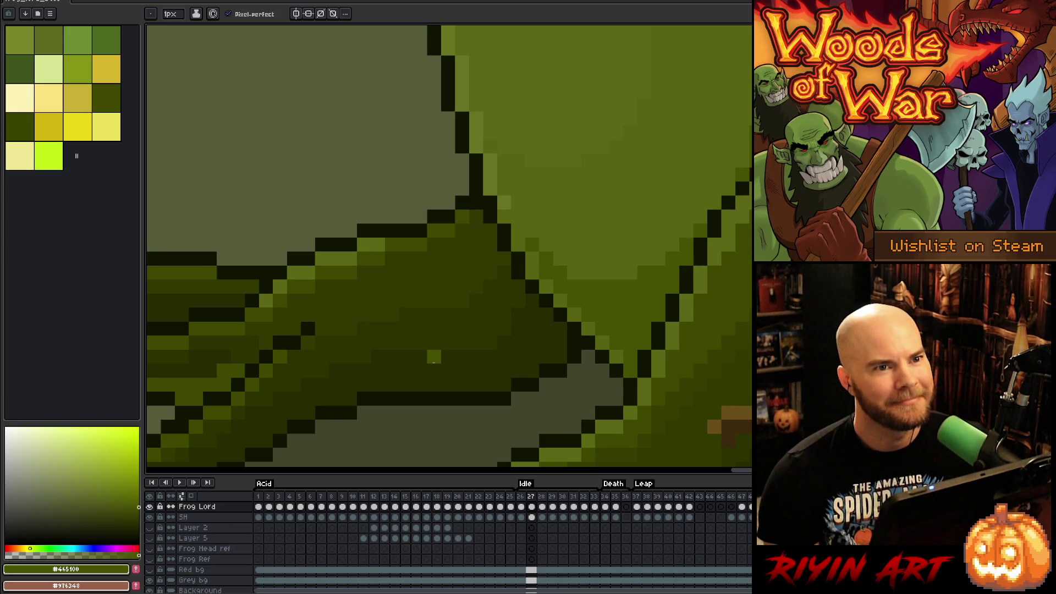
pyautogui.keyDown('alt'); pyautogui.click(569, 343); pyautogui.keyUp('alt')
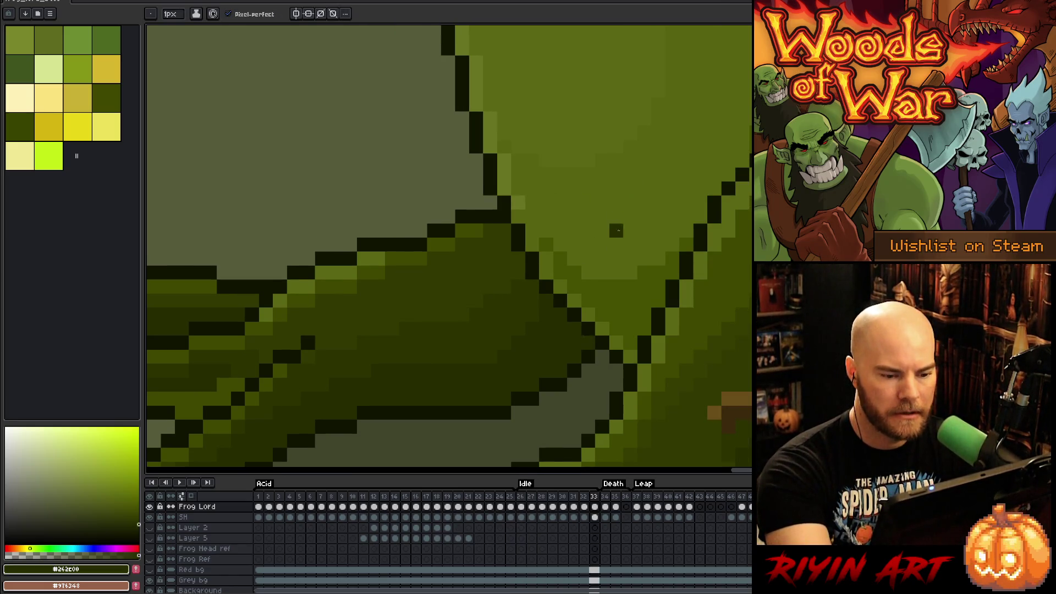
pyautogui.press(',')
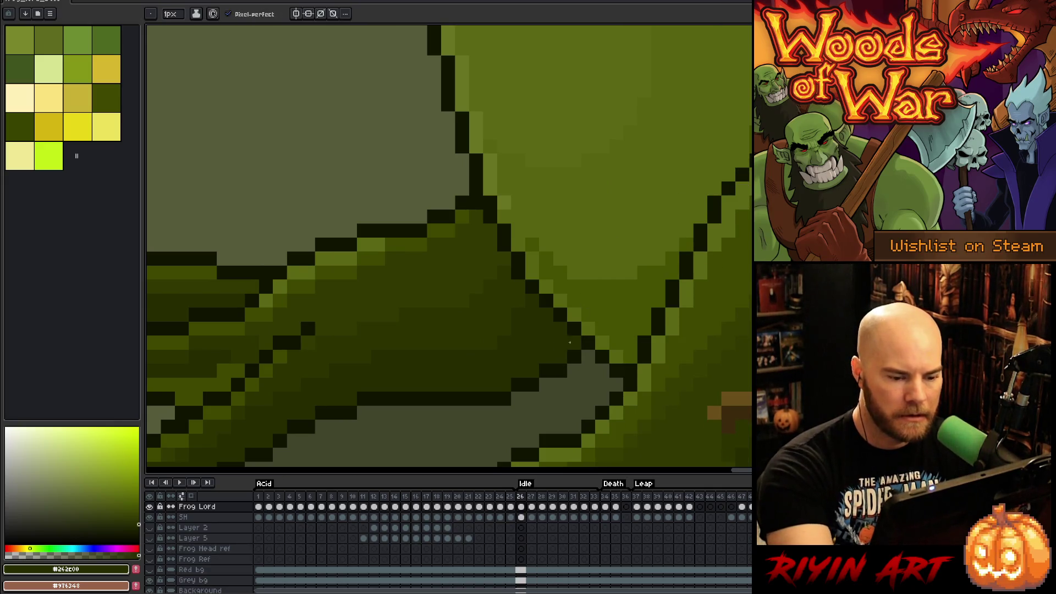
pyautogui.press('.')
pyautogui.press('.')
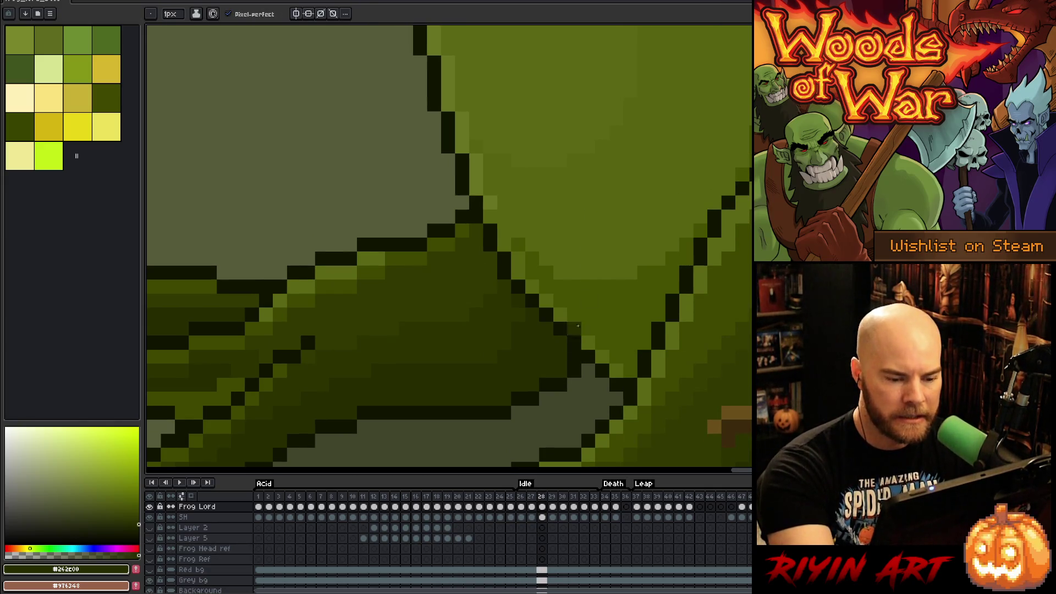
pyautogui.press('.')
pyautogui.press('.')
# Step: Compare frames 30 through 33, then sample a dark olive shade on frame 32
pyautogui.press('.')
pyautogui.press(',')
pyautogui.press('.')
pyautogui.press(',')
pyautogui.press('.')
pyautogui.press('.')
pyautogui.press(',')
pyautogui.press('.')
pyautogui.press('.')
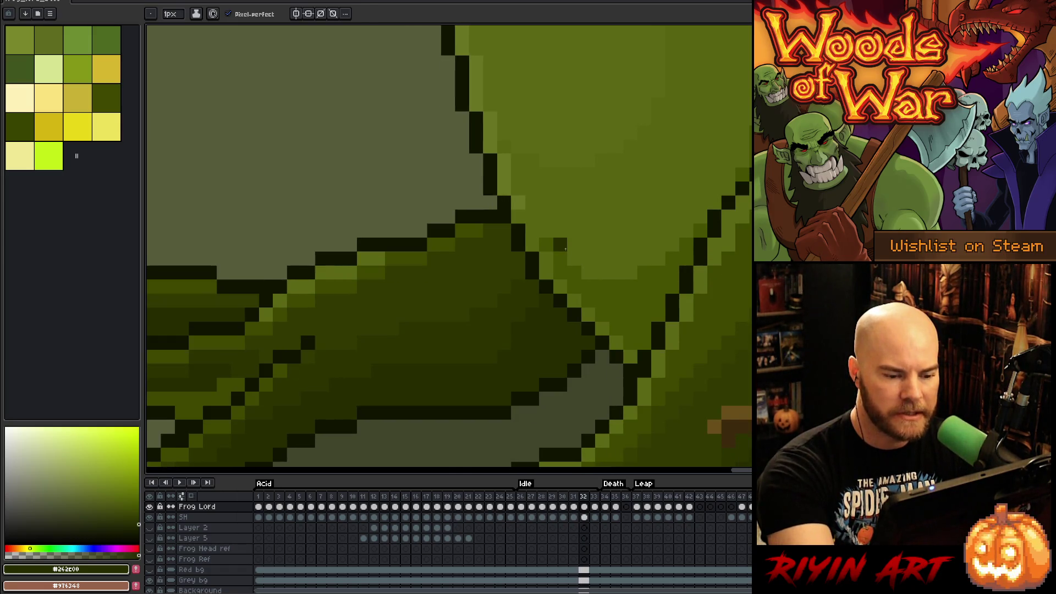
pyautogui.press('.')
pyautogui.press(',')
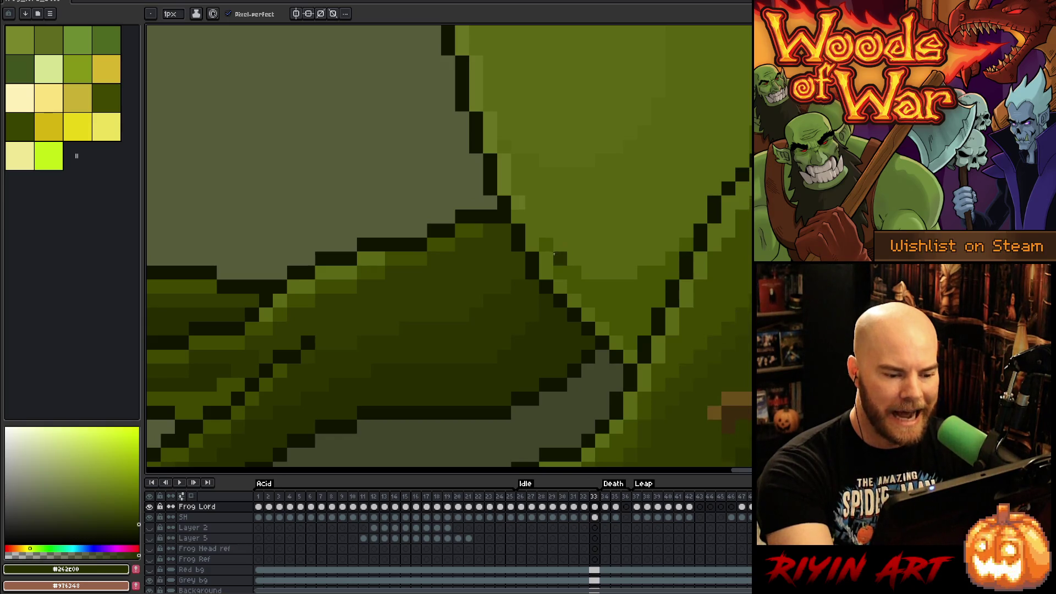
pyautogui.press(',')
pyautogui.keyDown('alt'); pyautogui.click(506, 332); pyautogui.keyUp('alt')
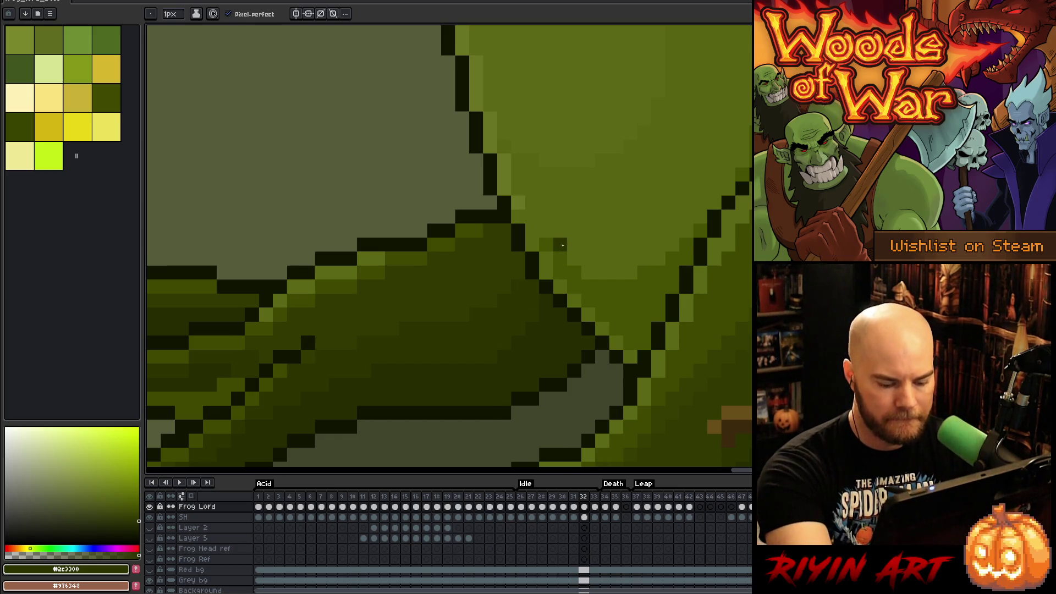
# Step: Flip between Idle frames 28 to 31 to check the outline where the shapes meet
pyautogui.press(',')
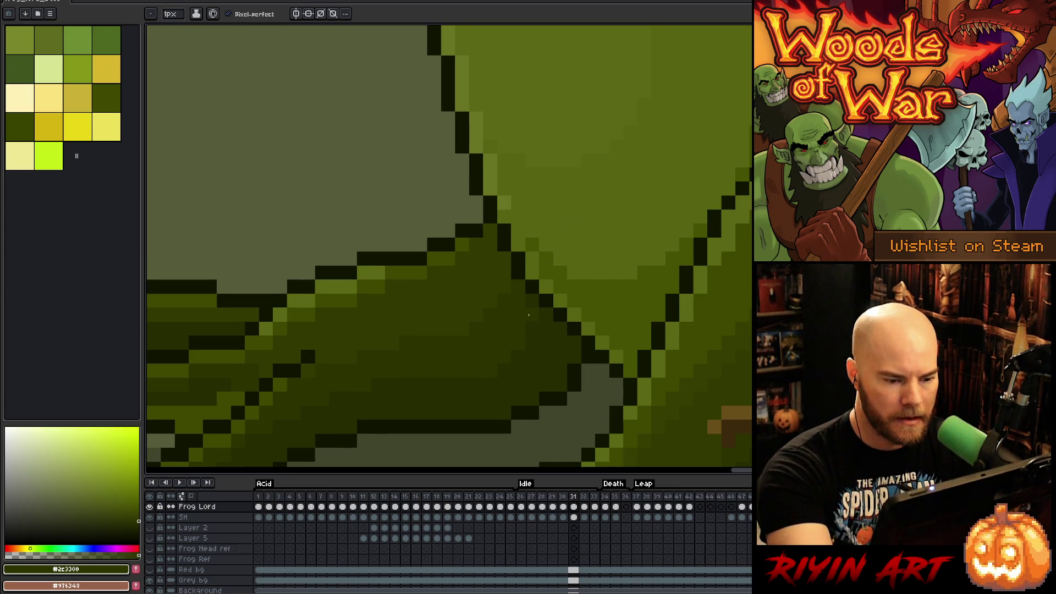
pyautogui.press(',')
pyautogui.press('.')
pyautogui.press('.')
pyautogui.press(',')
pyautogui.press(',')
pyautogui.press('.')
pyautogui.press(',')
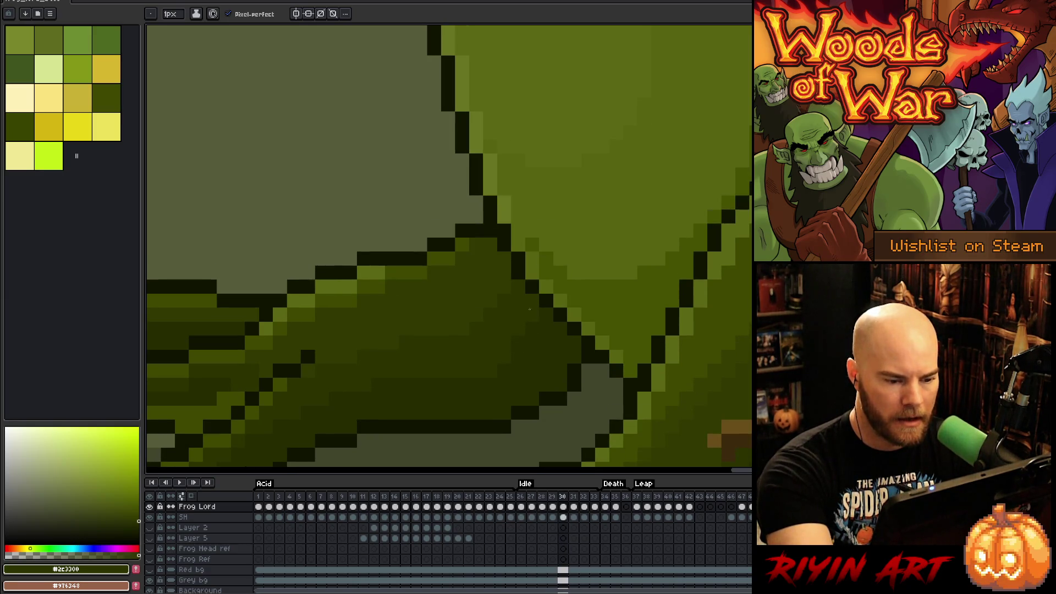
pyautogui.press(',')
pyautogui.press('.')
pyautogui.press(',')
pyautogui.press(',')
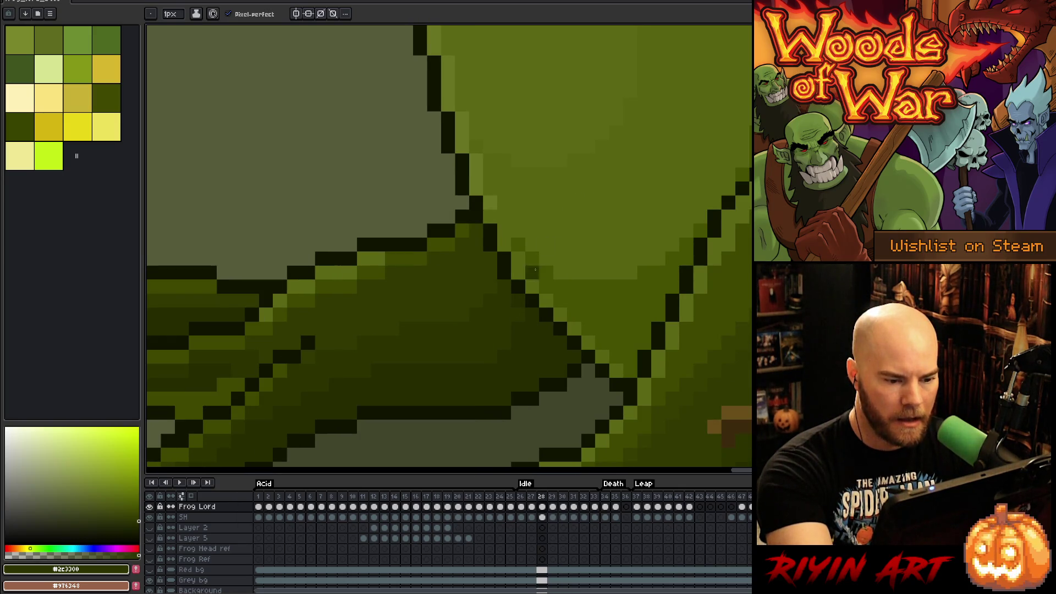
pyautogui.press('.')
pyautogui.press('.')
pyautogui.press(',')
pyautogui.press('.')
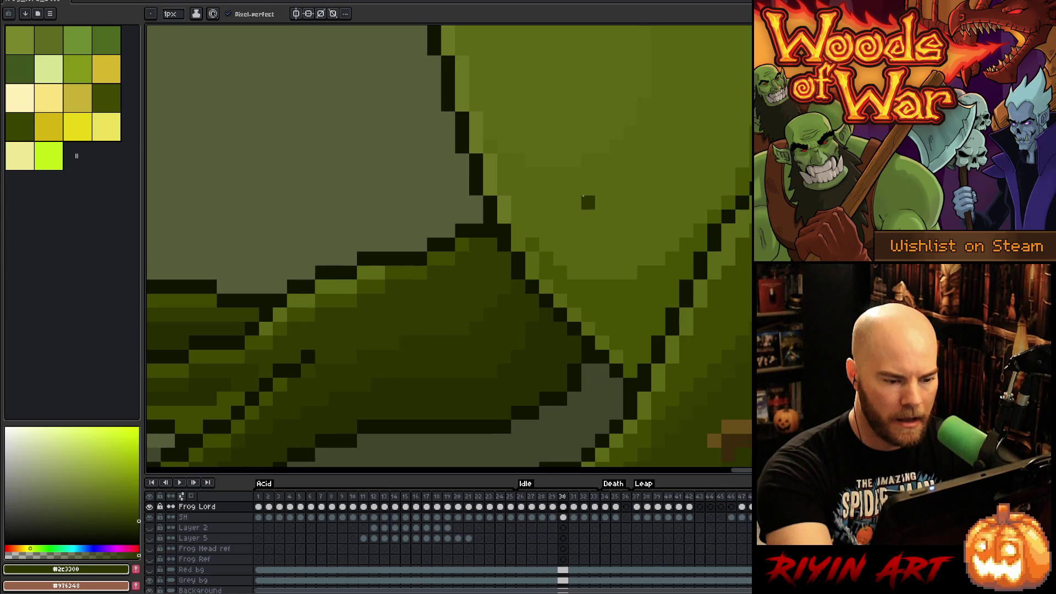
pyautogui.press(',')
pyautogui.press('.')
# Step: Step through the Idle loop to frame 32 and sample a slightly darker olive for shading
pyautogui.press(',')
pyautogui.press(',')
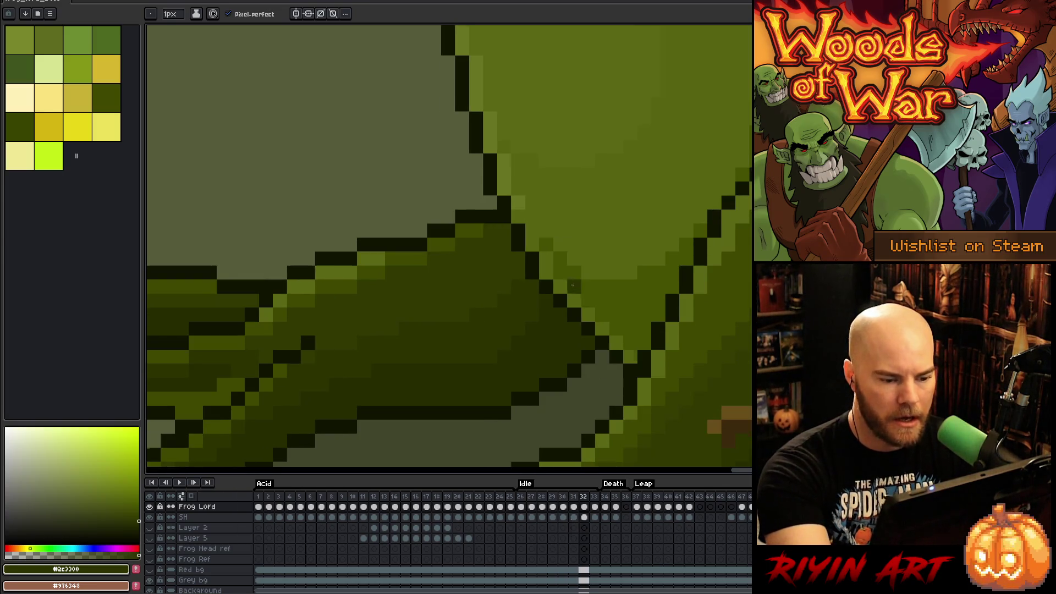
pyautogui.press(',')
pyautogui.press(',')
pyautogui.press('.')
pyautogui.press('.')
pyautogui.press('.')
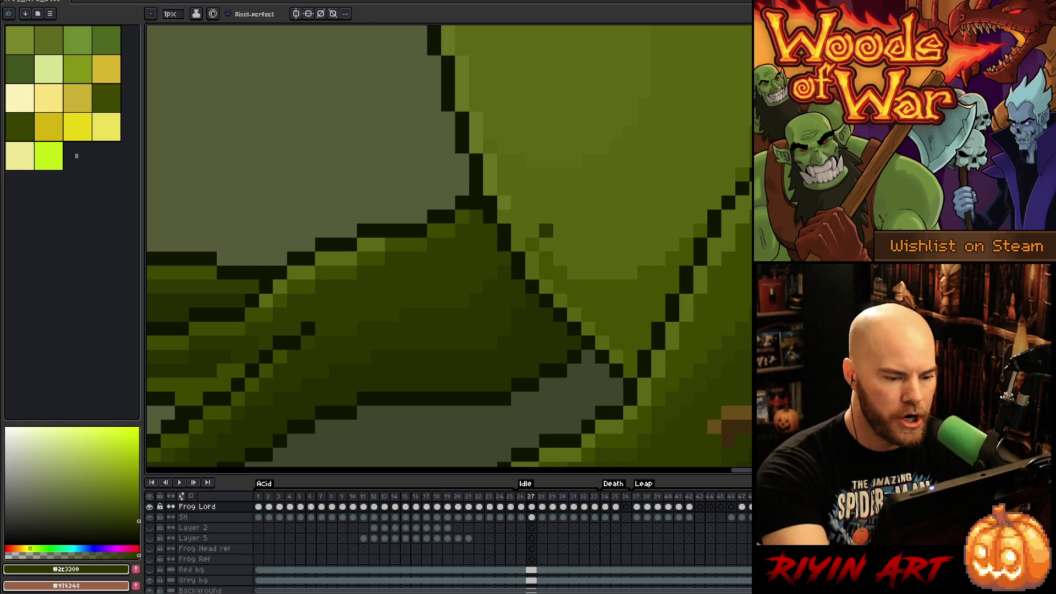
pyautogui.press(',')
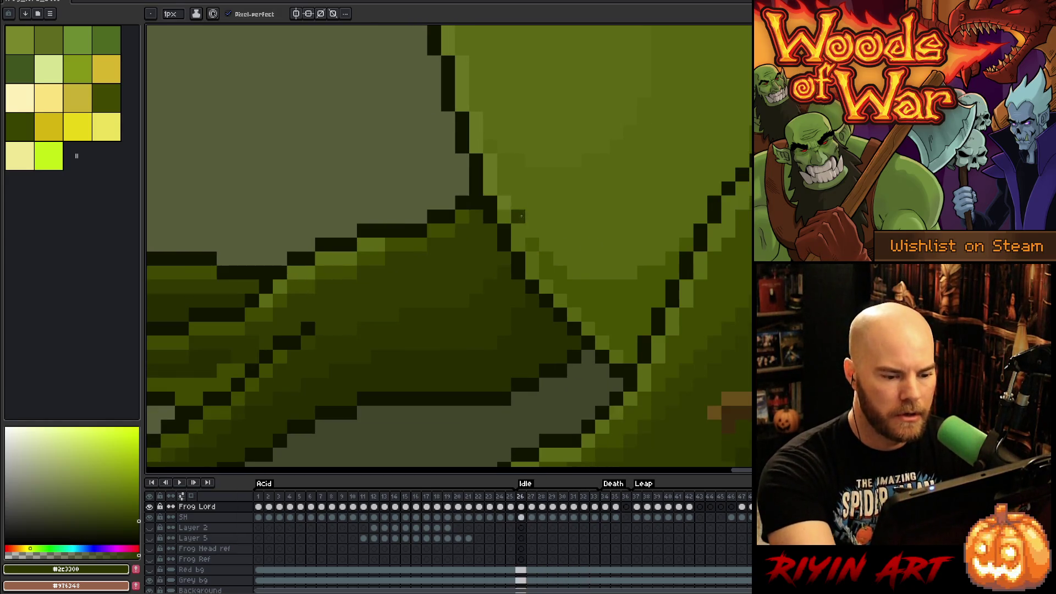
pyautogui.press(',')
pyautogui.press('.')
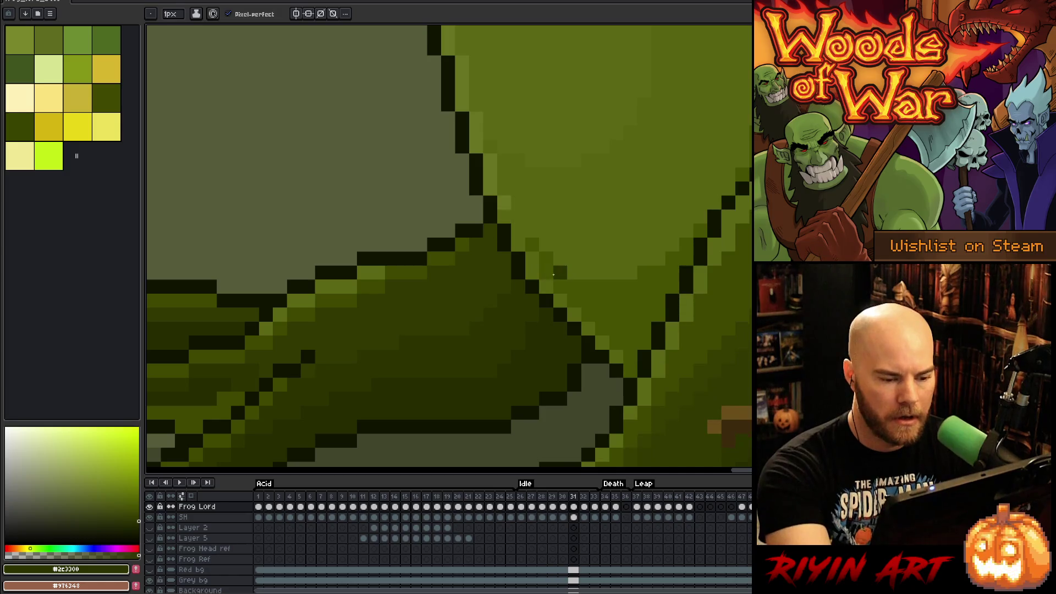
pyautogui.press('.')
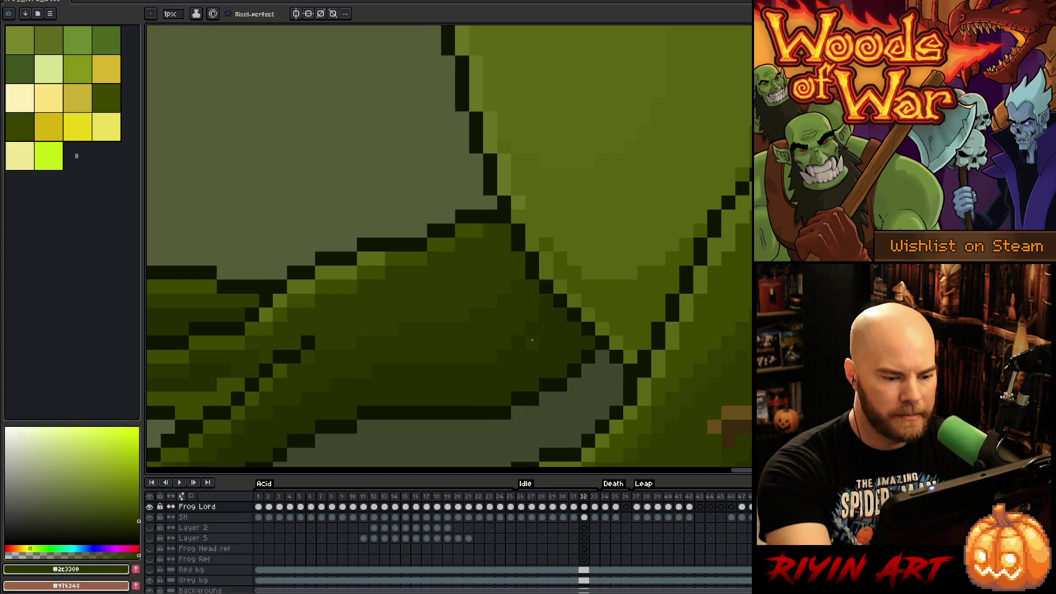
pyautogui.keyDown('alt'); pyautogui.click(532, 318); pyautogui.keyUp('alt')
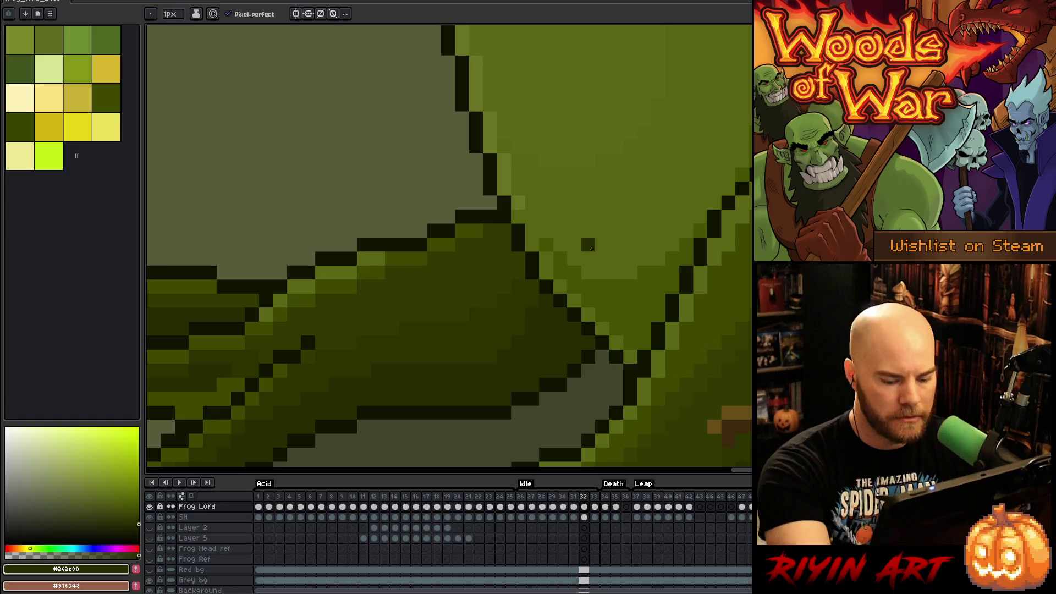
# Step: Compare frames 32 and 33, then add a dark outline pixel on the shadow edge in frame 30
pyautogui.press('.')
pyautogui.press(',')
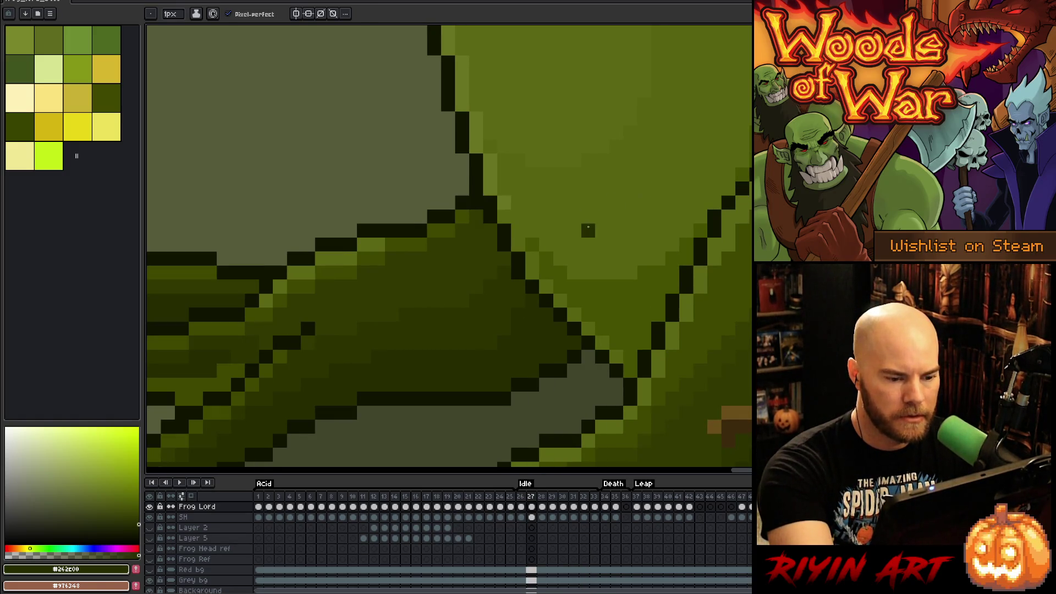
pyautogui.press('.')
pyautogui.press(',')
pyautogui.press('.')
pyautogui.press(',')
pyautogui.press('.')
pyautogui.press(',')
pyautogui.press('.')
pyautogui.press(',')
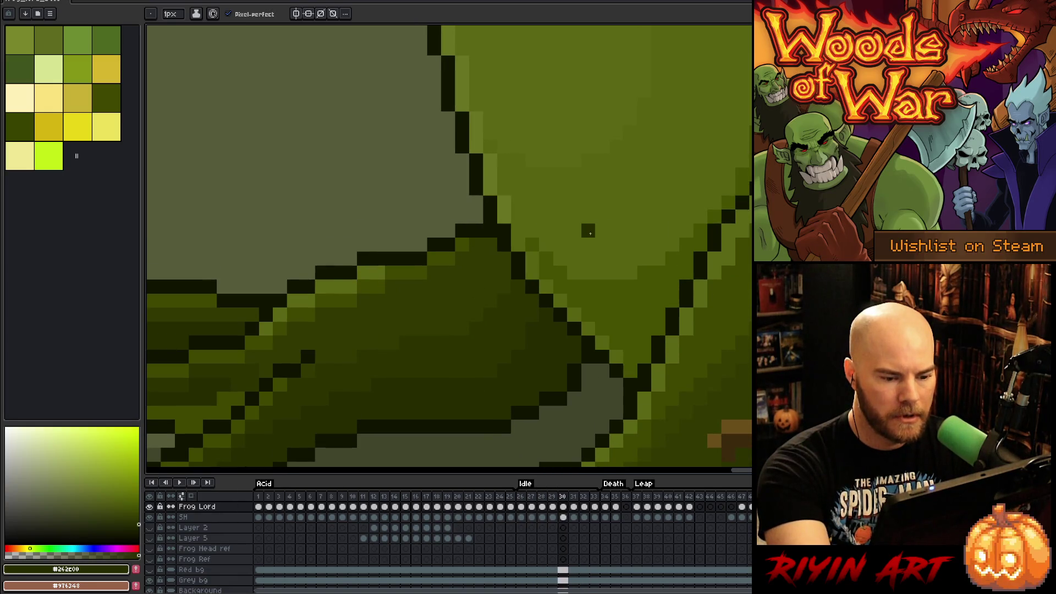
pyautogui.press('.')
pyautogui.press(',')
pyautogui.press(',')
pyautogui.press(',')
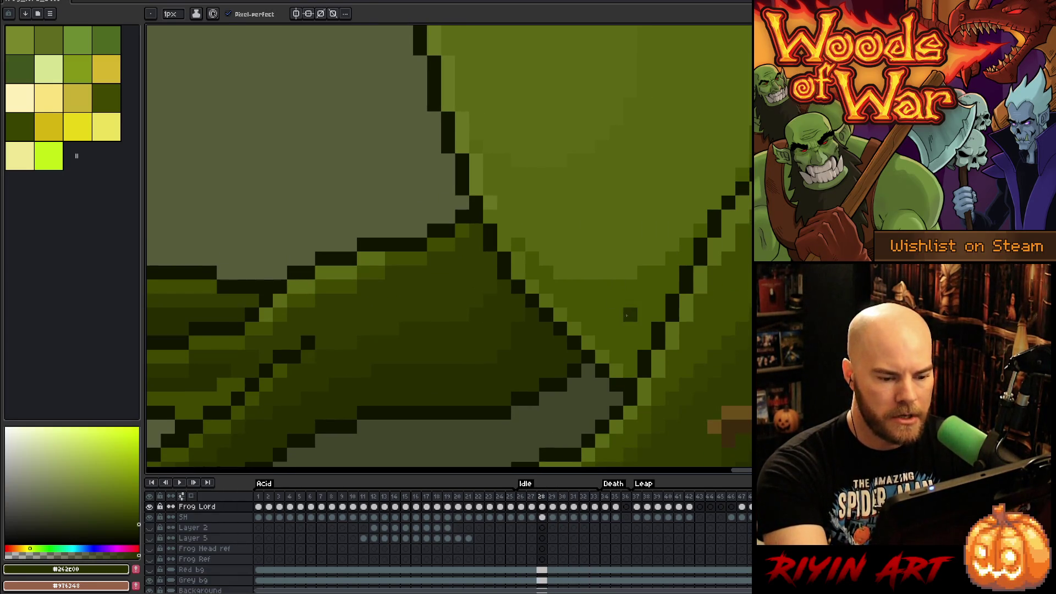
pyautogui.click(575, 367)
# Step: Place a near-black outline pixel on the frog in frame 31 and compare frames 31–33
pyautogui.press('.')
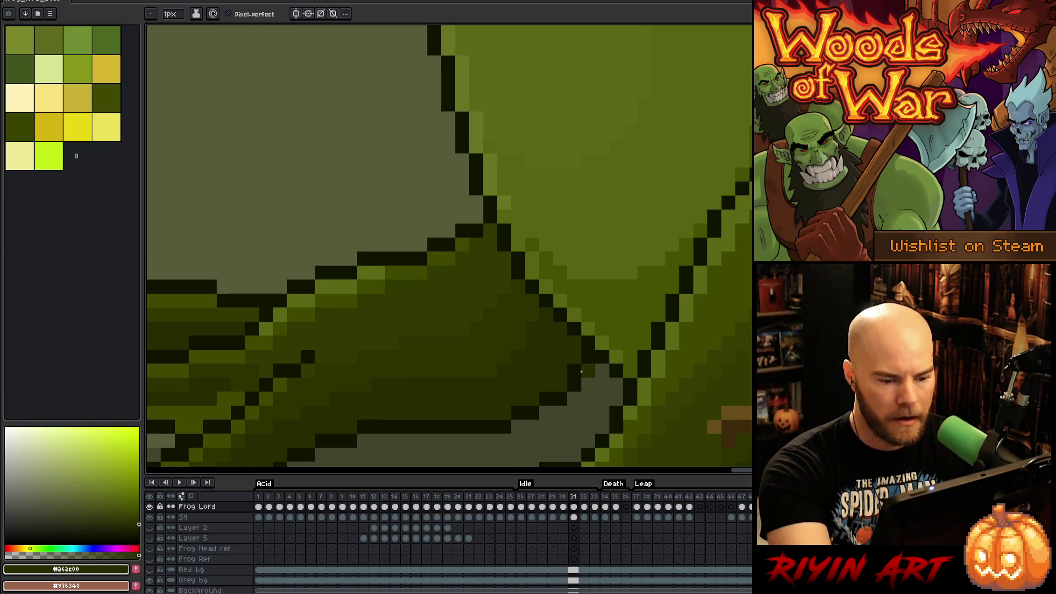
pyautogui.keyDown('alt'); pyautogui.click(572, 382); pyautogui.keyUp('alt')
pyautogui.click(687, 203)
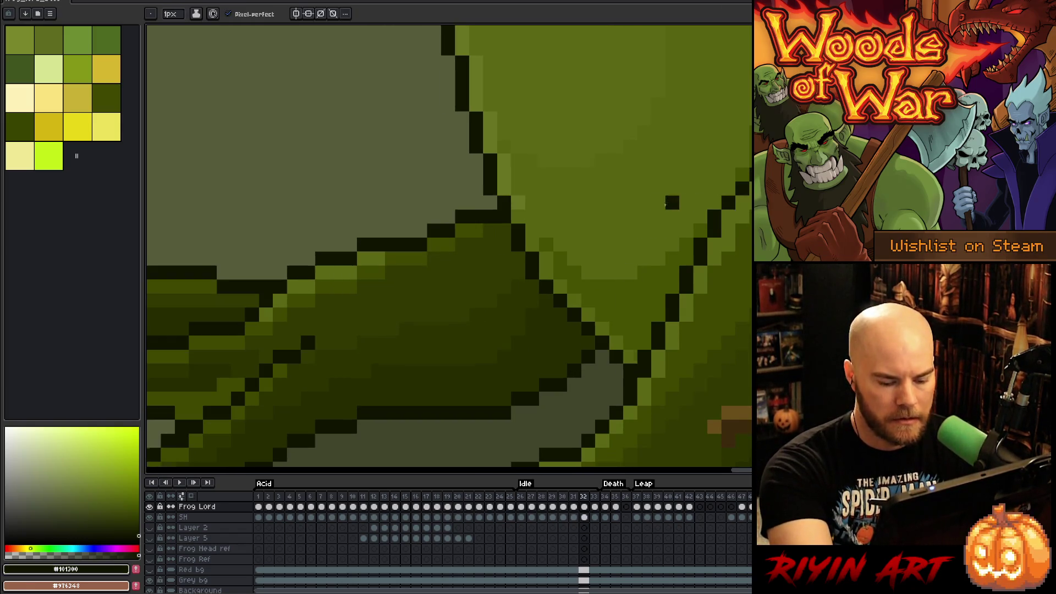
pyautogui.press('.')
pyautogui.press(',')
pyautogui.press('.')
pyautogui.press(',')
pyautogui.press('.')
pyautogui.press('.')
pyautogui.press(',')
pyautogui.press('.')
pyautogui.press(',')
pyautogui.press('.')
pyautogui.press(',')
pyautogui.press(',')
pyautogui.press(',')
pyautogui.press('.')
# Step: Sample the dark olive shadow colour, review the Idle frames, and jump to frame 29
pyautogui.keyDown('alt'); pyautogui.click(487, 270); pyautogui.keyUp('alt')
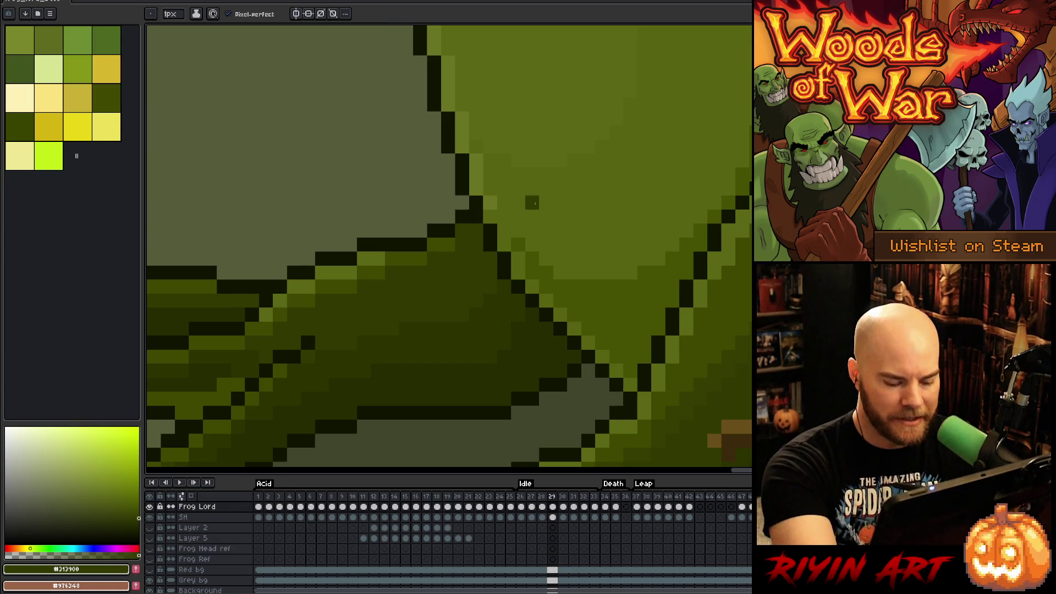
pyautogui.press('.')
pyautogui.press('.')
pyautogui.press('.')
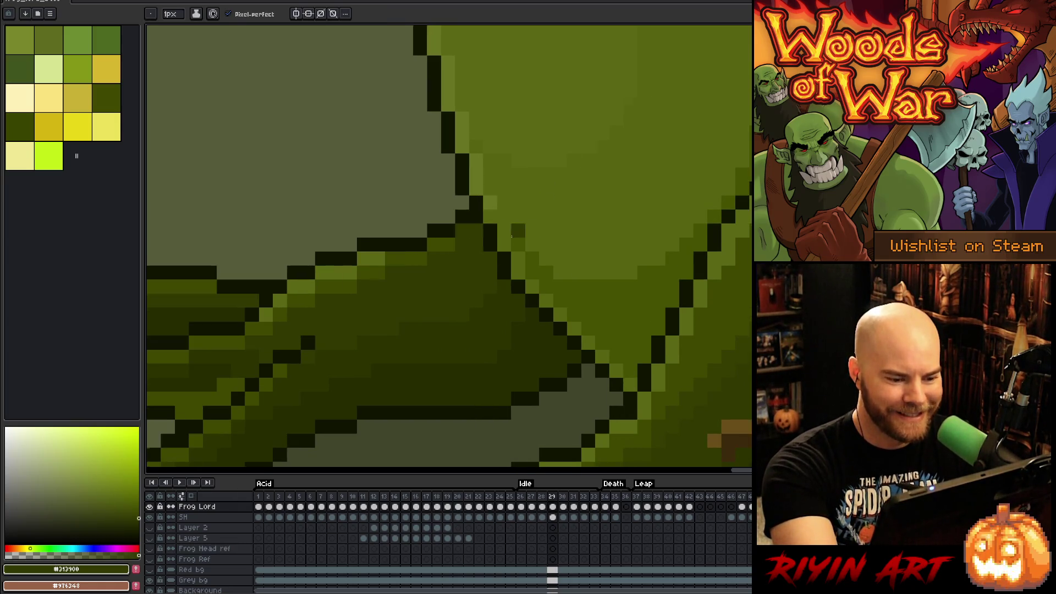
pyautogui.press(',')
pyautogui.press(',')
pyautogui.press('.')
pyautogui.press('.')
pyautogui.press('.')
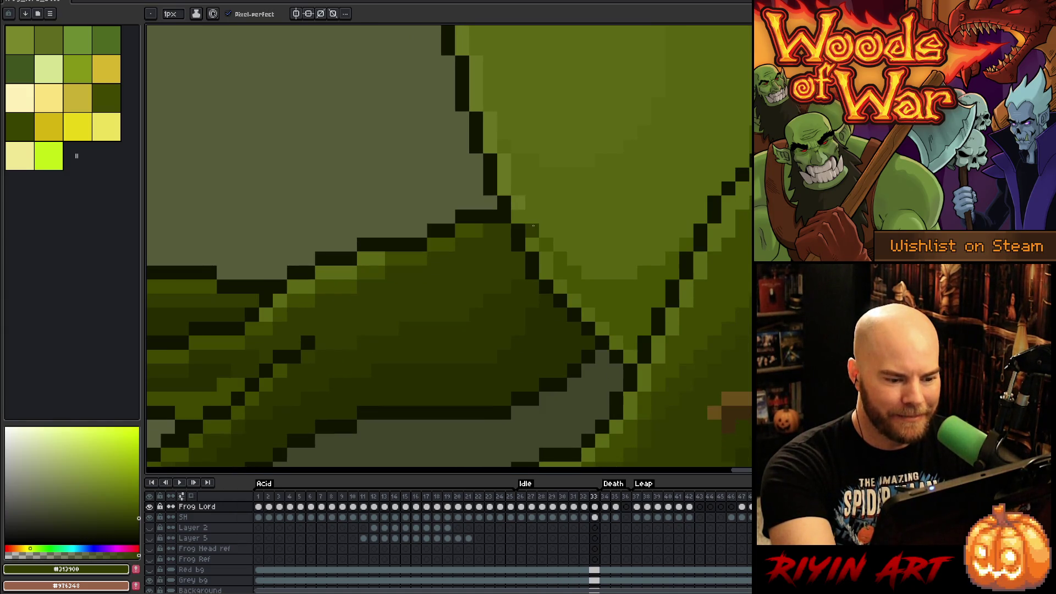
pyautogui.press('.')
pyautogui.press('.')
pyautogui.press(',')
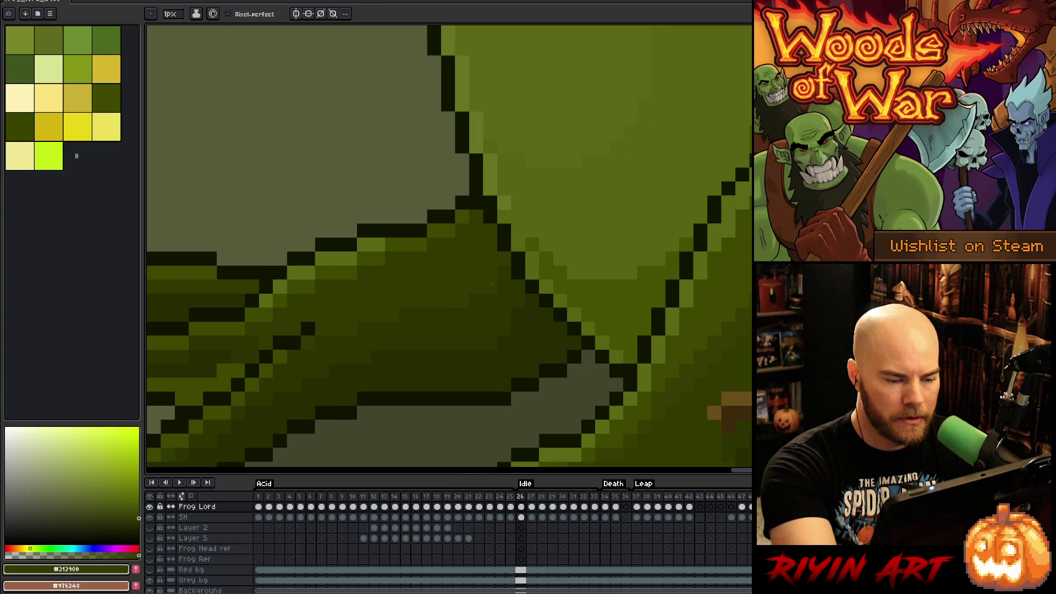
pyautogui.press('.')
pyautogui.press('.')
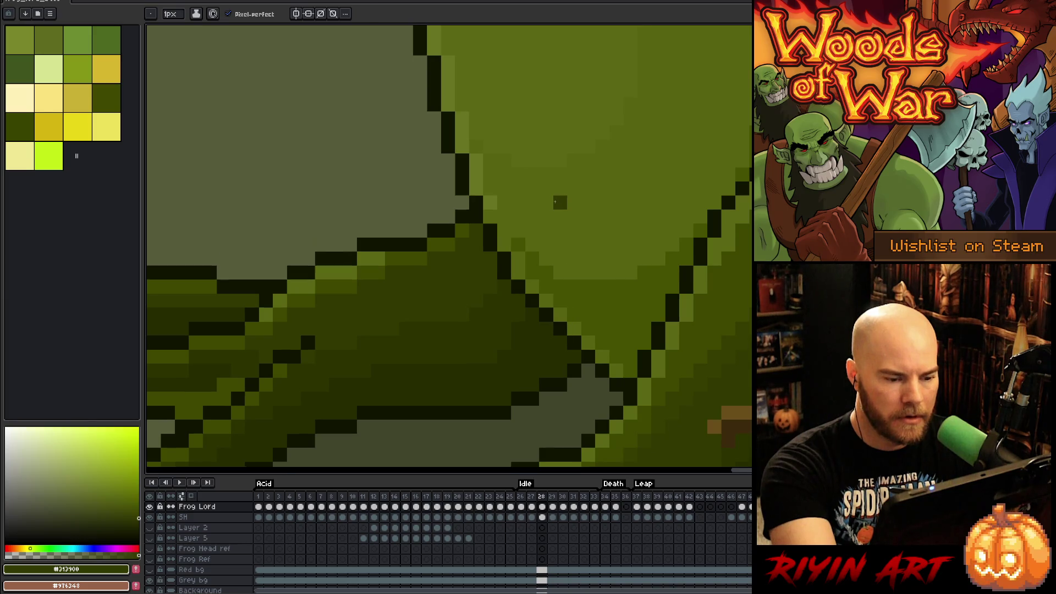
pyautogui.press(',')
pyautogui.press(',')
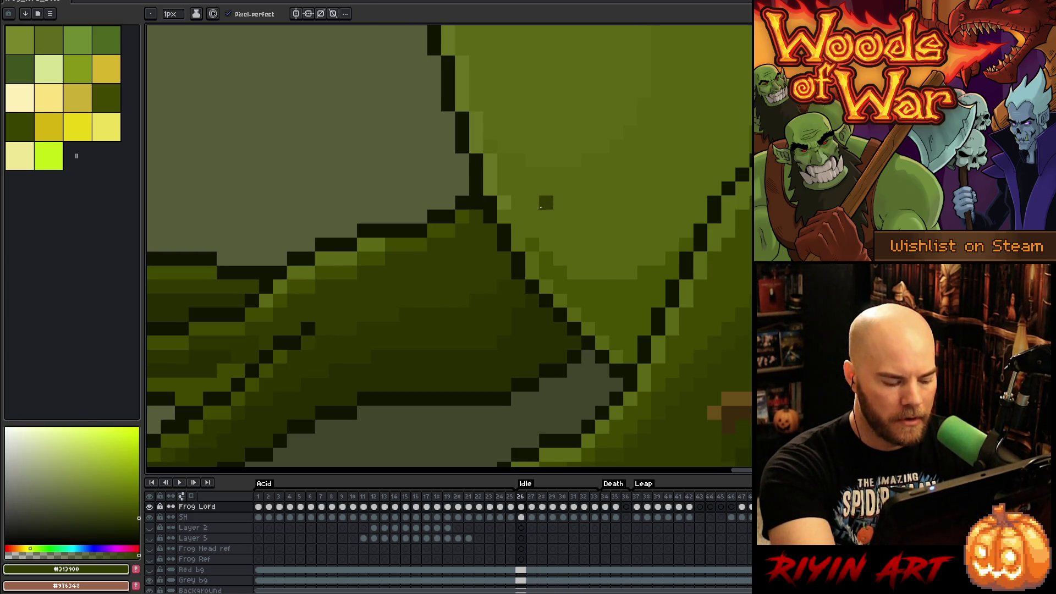
pyautogui.hotkey('alt', 'g')
pyautogui.write('29')
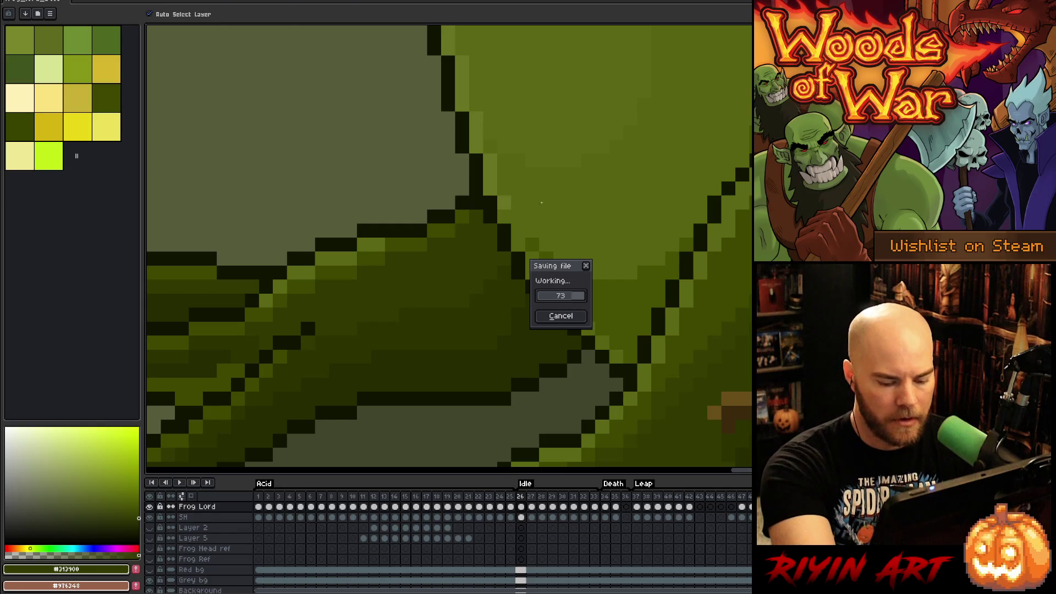
pyautogui.press('Return')
# Step: Compare frames 28 through 33 and play the Idle animation to check the motion
pyautogui.press(',')
pyautogui.press('.')
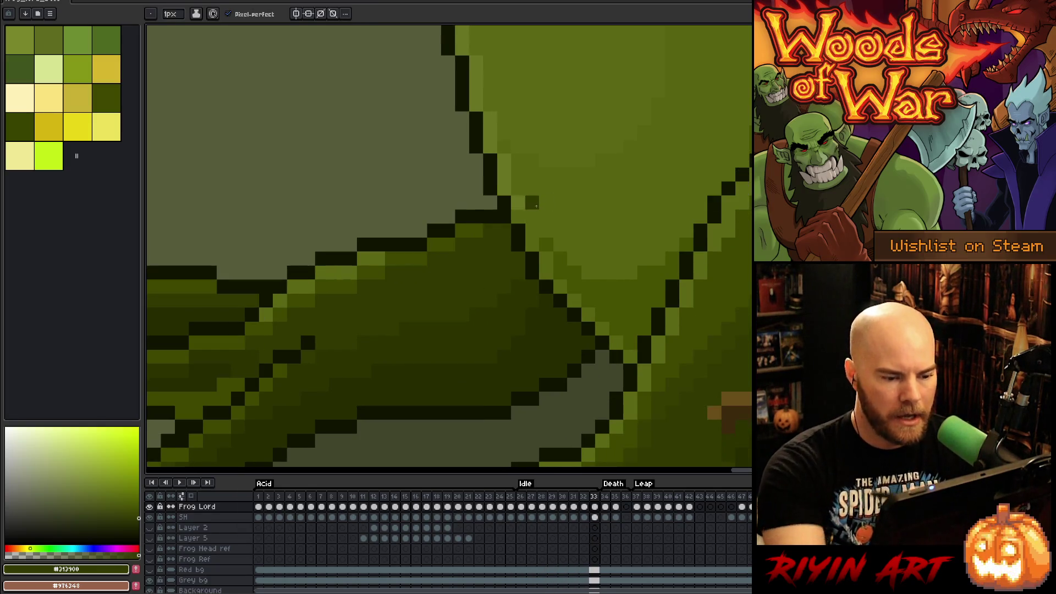
pyautogui.press(',')
pyautogui.press('.')
pyautogui.press('.')
pyautogui.press('.')
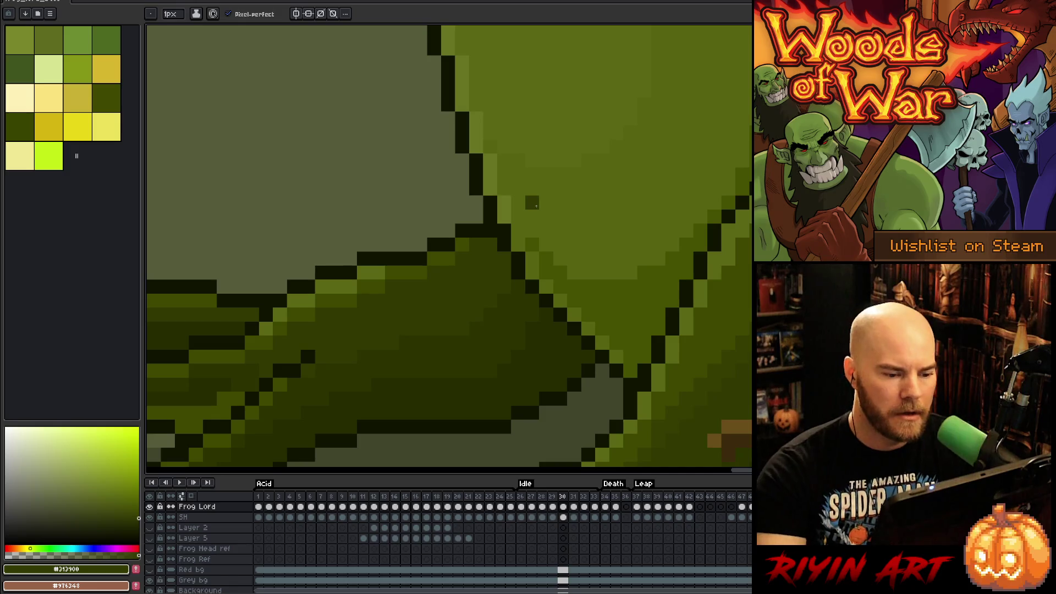
pyautogui.press('.')
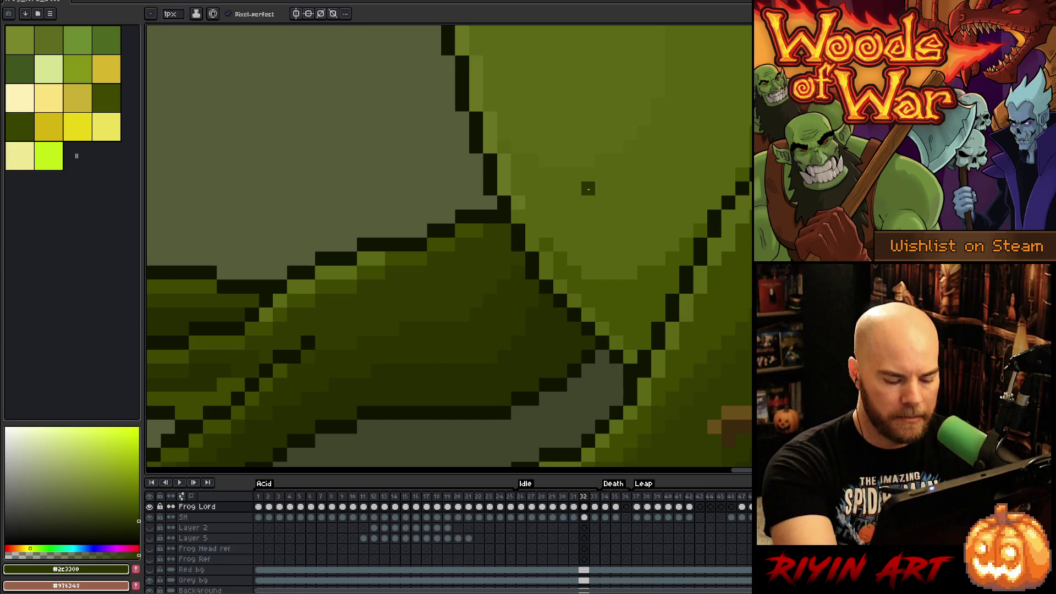
pyautogui.press('.')
pyautogui.press(',')
pyautogui.press('.')
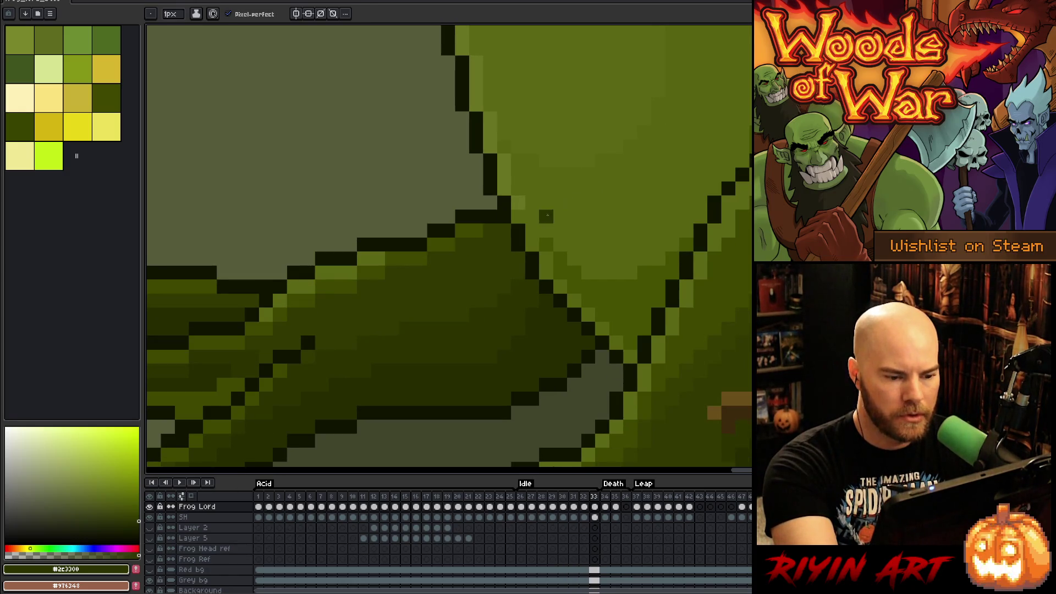
pyautogui.press('Return')
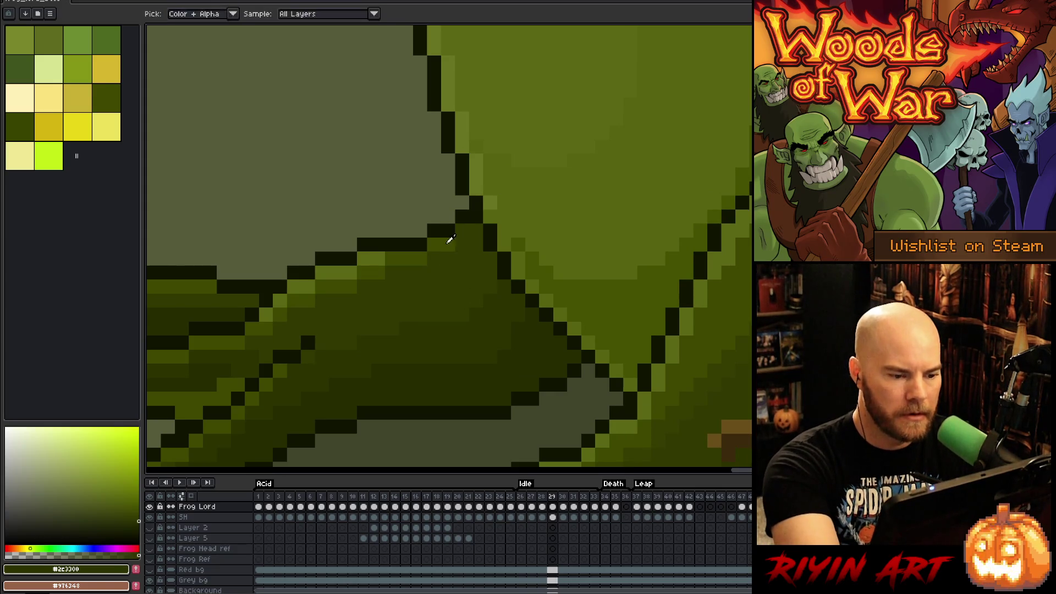
# Step: Touch up the branch corner with lighter olive, brighten the body on frame 30, then reach frame 32
pyautogui.keyDown('alt'); pyautogui.click(448, 237); pyautogui.keyUp('alt')
pyautogui.click(504, 146)
pyautogui.press('Right')
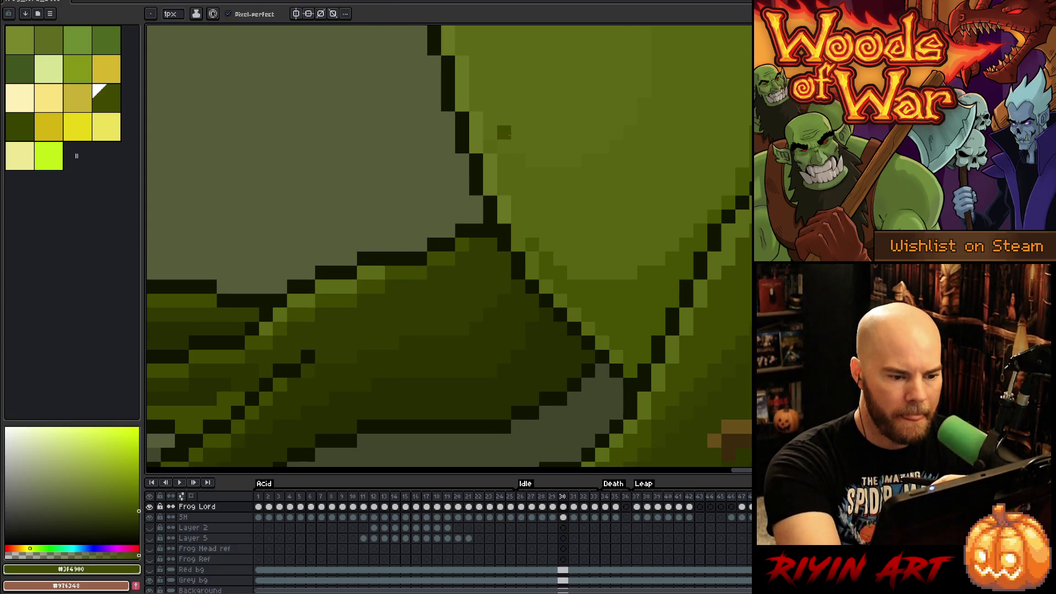
pyautogui.keyDown('alt'); pyautogui.click(488, 255); pyautogui.keyUp('alt')
pyautogui.keyDown('alt'); pyautogui.click(534, 149); pyautogui.keyUp('alt')
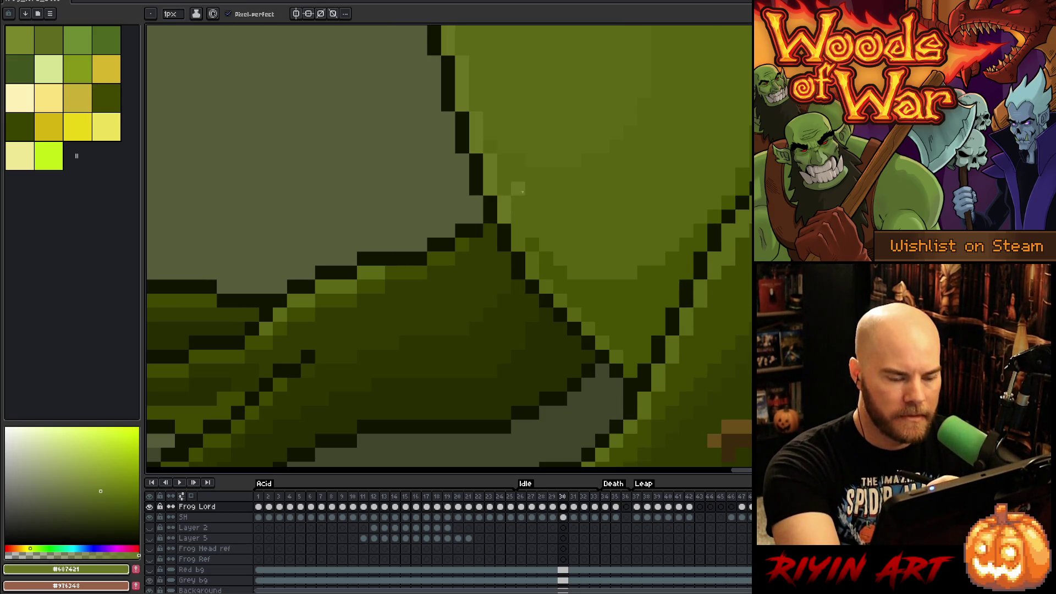
pyautogui.press('Right')
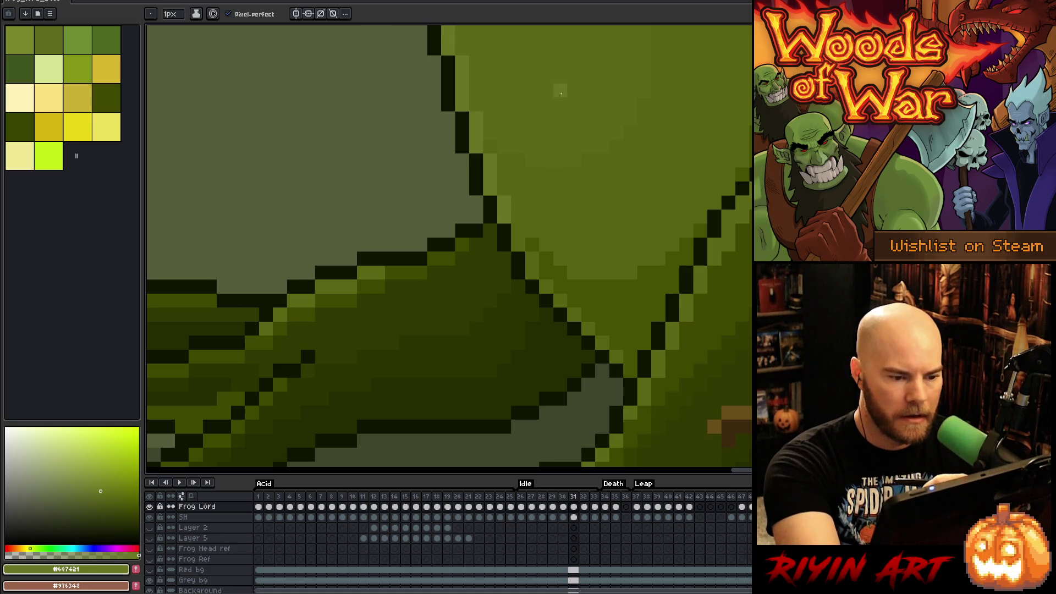
pyautogui.press('Right')
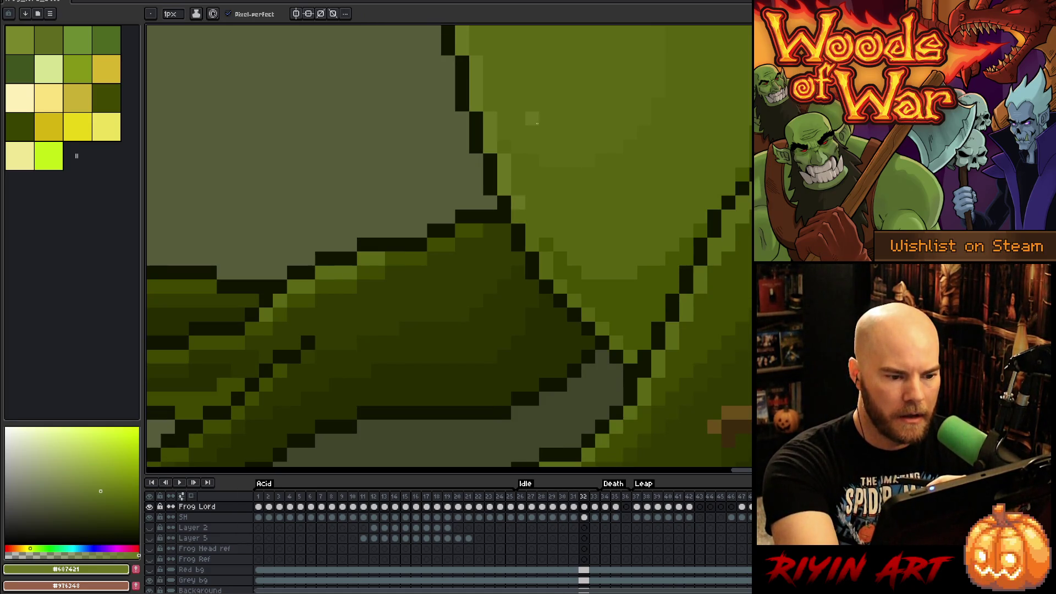
pyautogui.keyDown('alt'); pyautogui.click(503, 236); pyautogui.keyUp('alt')
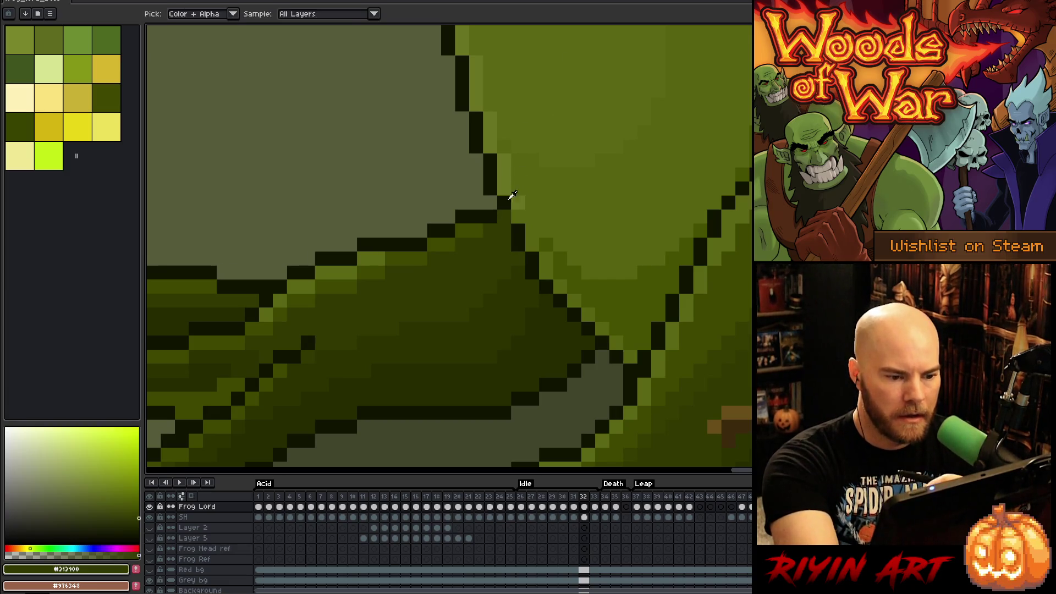
pyautogui.keyDown('alt'); pyautogui.click(504, 216); pyautogui.keyUp('alt')
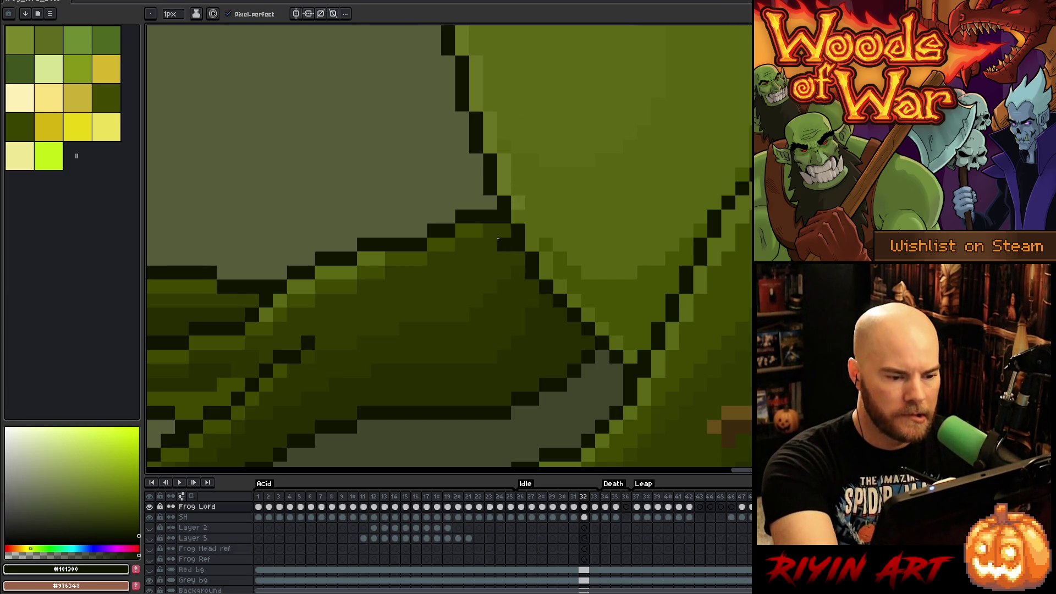
# Step: Paint a dark outline pixel at the branch corner on frame 32 and undo a stray pixel on frame 33
pyautogui.press('Left')
pyautogui.press('Right')
pyautogui.click(490, 202)
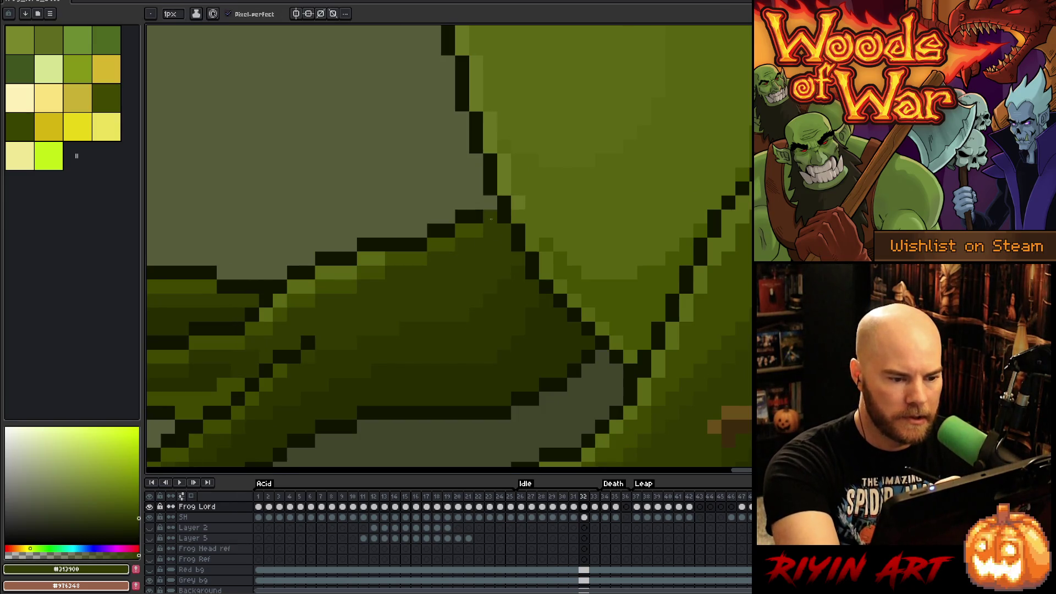
pyautogui.keyDown('alt'); pyautogui.click(520, 219); pyautogui.keyUp('alt')
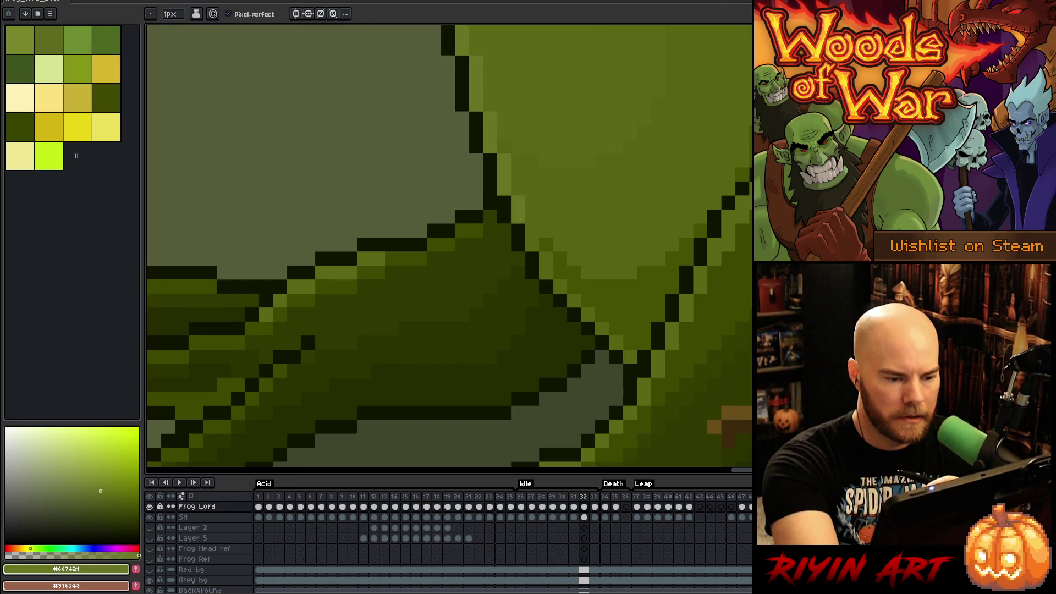
pyautogui.press('Left')
pyautogui.press('Right')
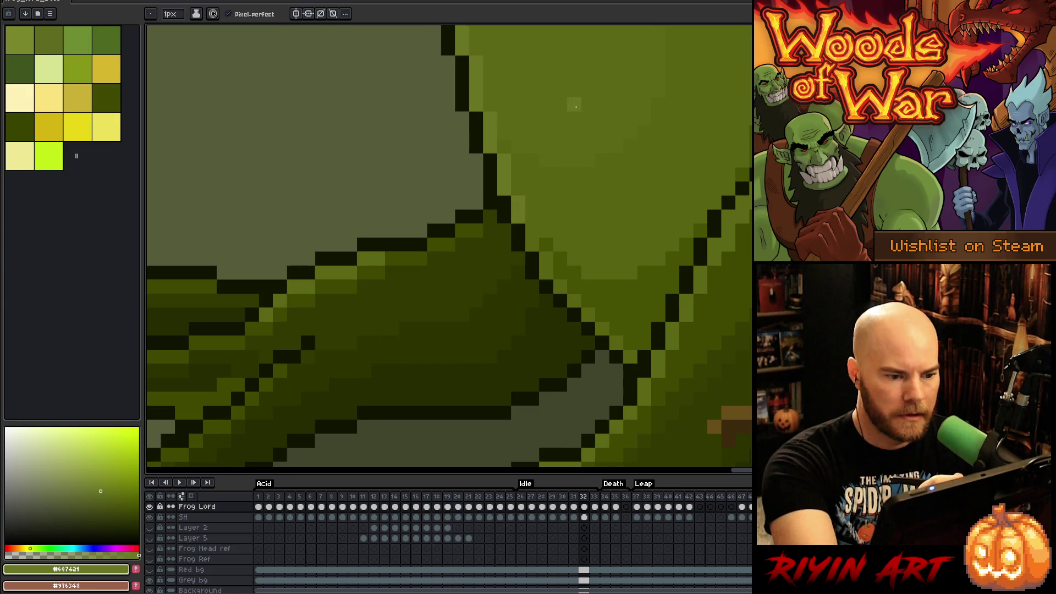
pyautogui.press('Right')
pyautogui.keyDown('alt'); pyautogui.click(489, 205); pyautogui.keyUp('alt')
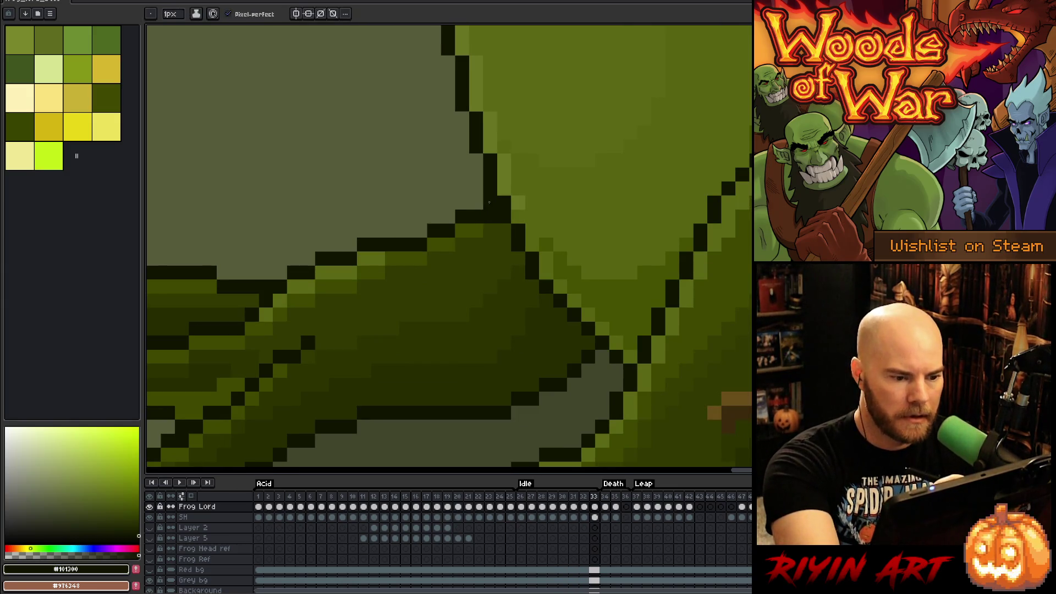
pyautogui.hotkey('ctrl', 'z')
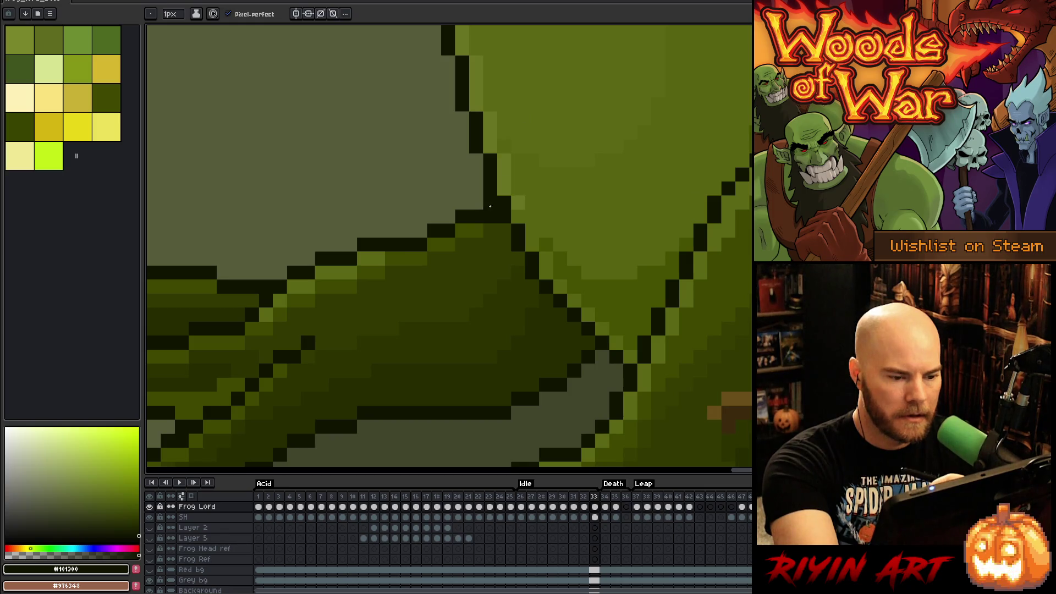
# Step: Sample the dark olive and light green body colours, compare frames, and choose the mid olive shade
pyautogui.keyDown('alt'); pyautogui.click(494, 234); pyautogui.keyUp('alt')
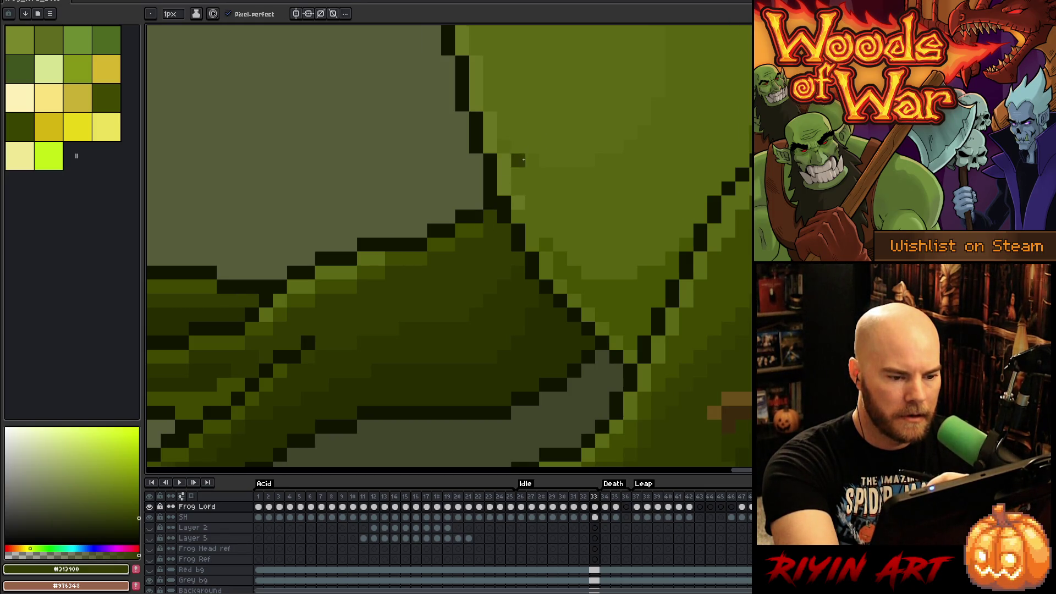
pyautogui.keyDown('alt'); pyautogui.click(518, 201); pyautogui.keyUp('alt')
pyautogui.press('Right')
pyautogui.press('Left')
pyautogui.press('Right')
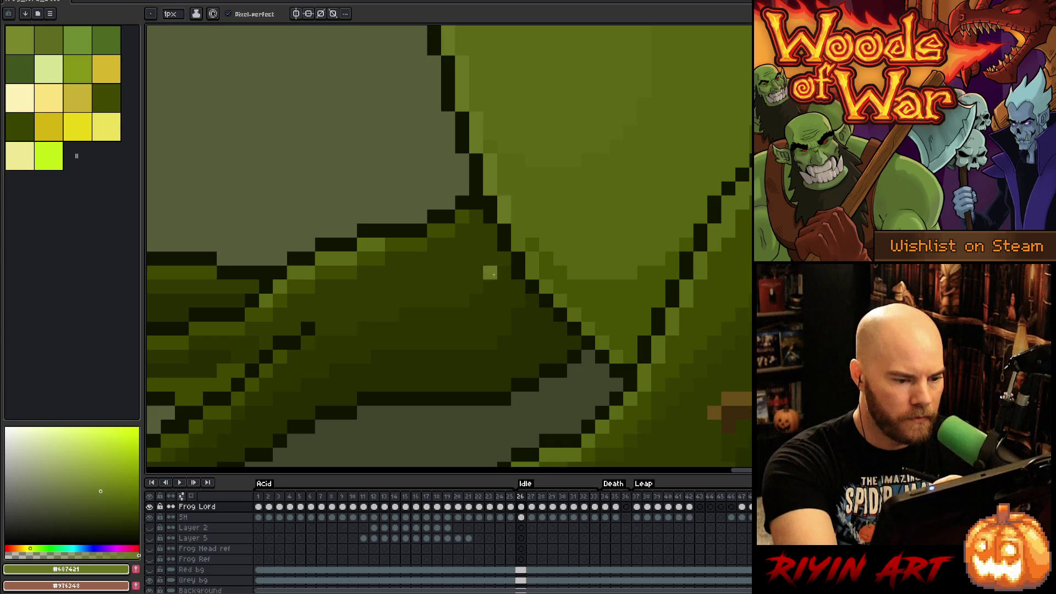
pyautogui.press('Left')
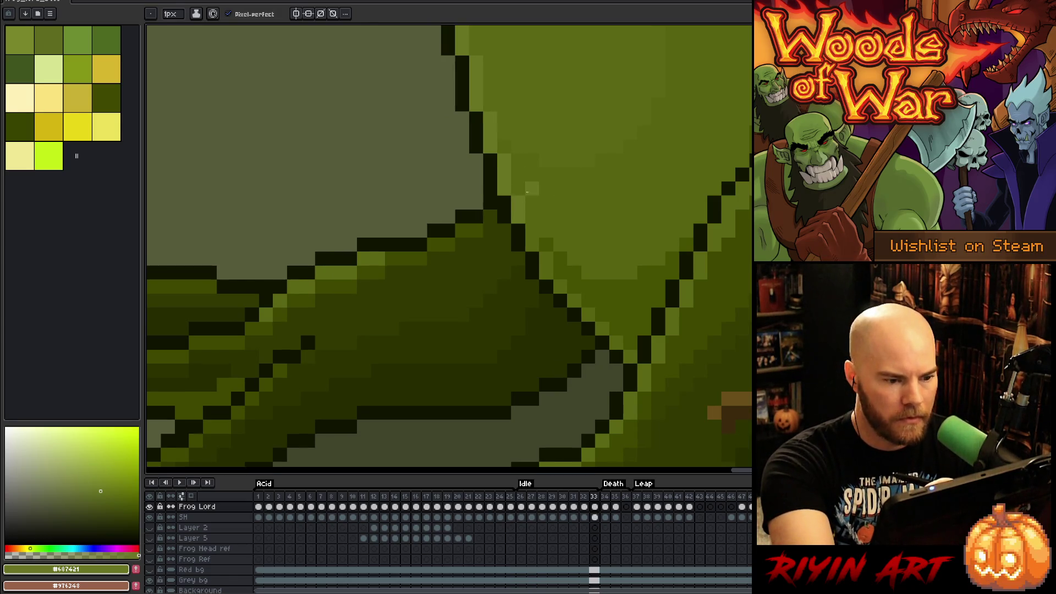
pyautogui.keyDown('alt'); pyautogui.click(468, 228); pyautogui.keyUp('alt')
# Step: Shade the remaining Idle frames with lighter green and dark olive, then play the Idle animation
pyautogui.press('Right')
pyautogui.press('Right')
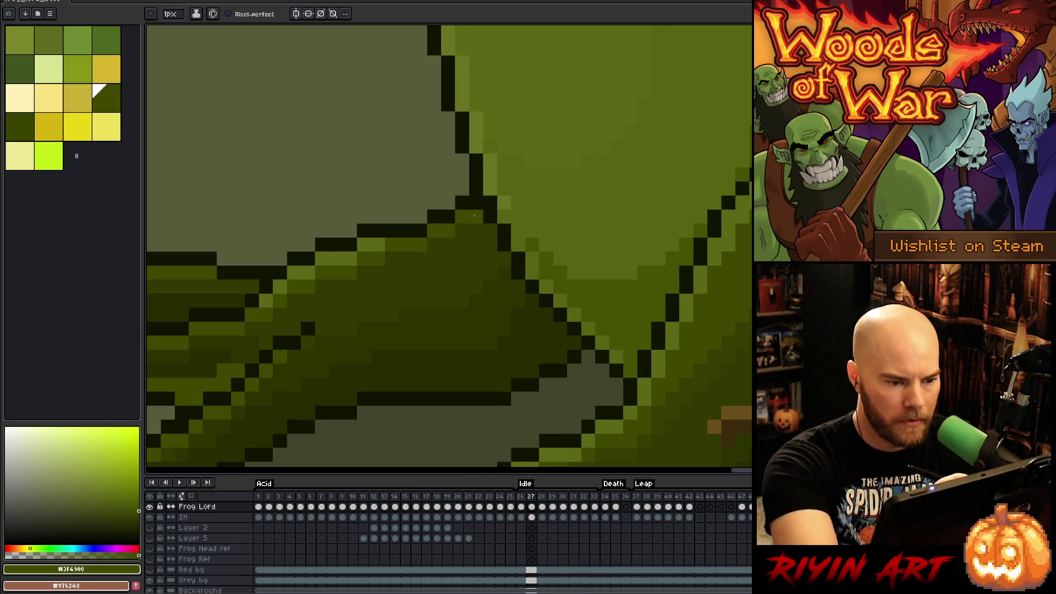
pyautogui.keyDown('alt'); pyautogui.click(502, 198); pyautogui.keyUp('alt')
pyautogui.press('Right')
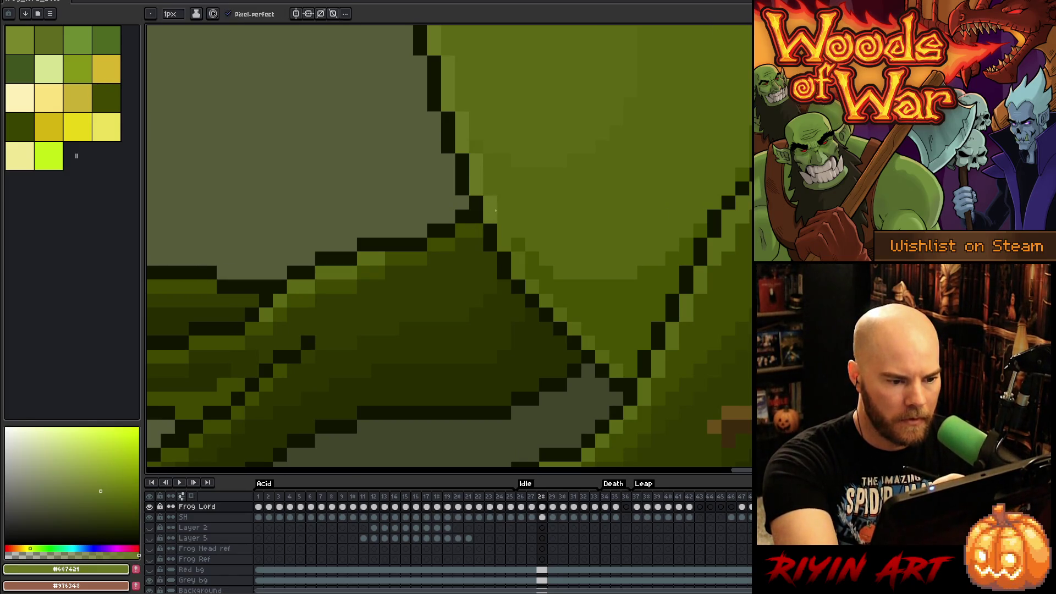
pyautogui.press('Right')
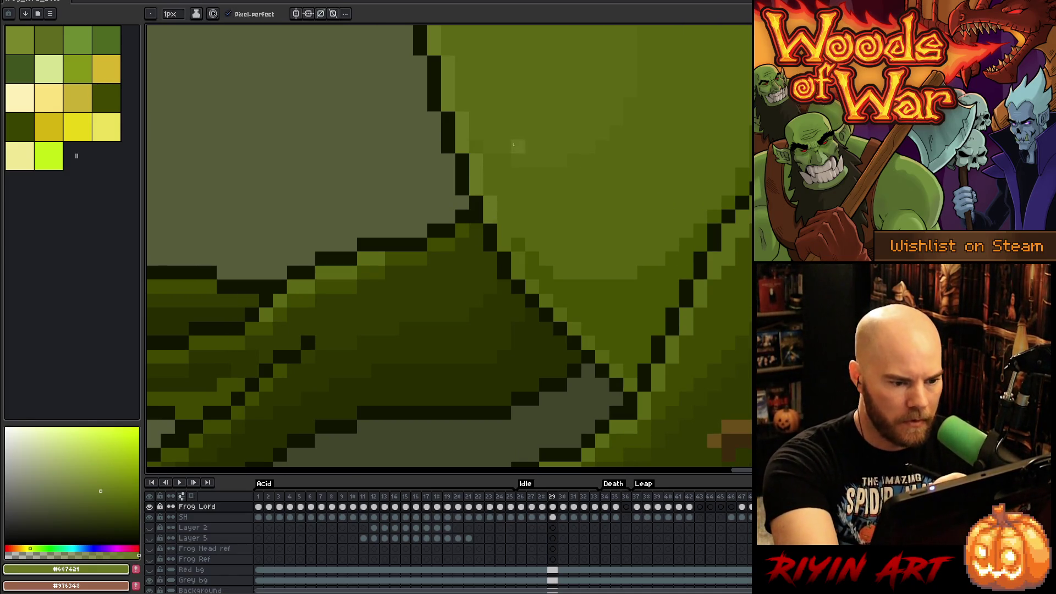
pyautogui.click(106, 97)
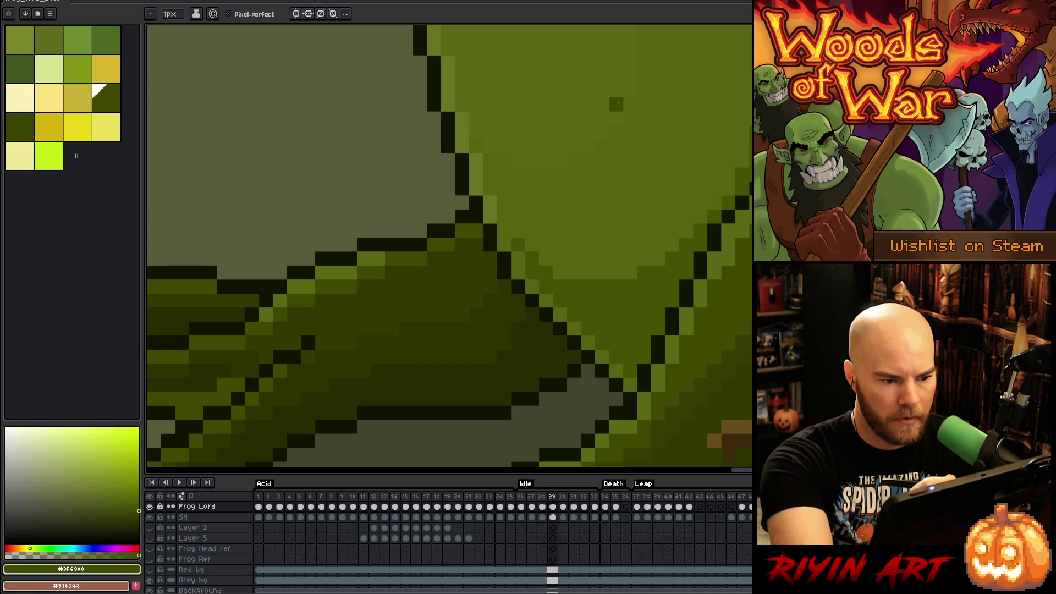
pyautogui.press('Right')
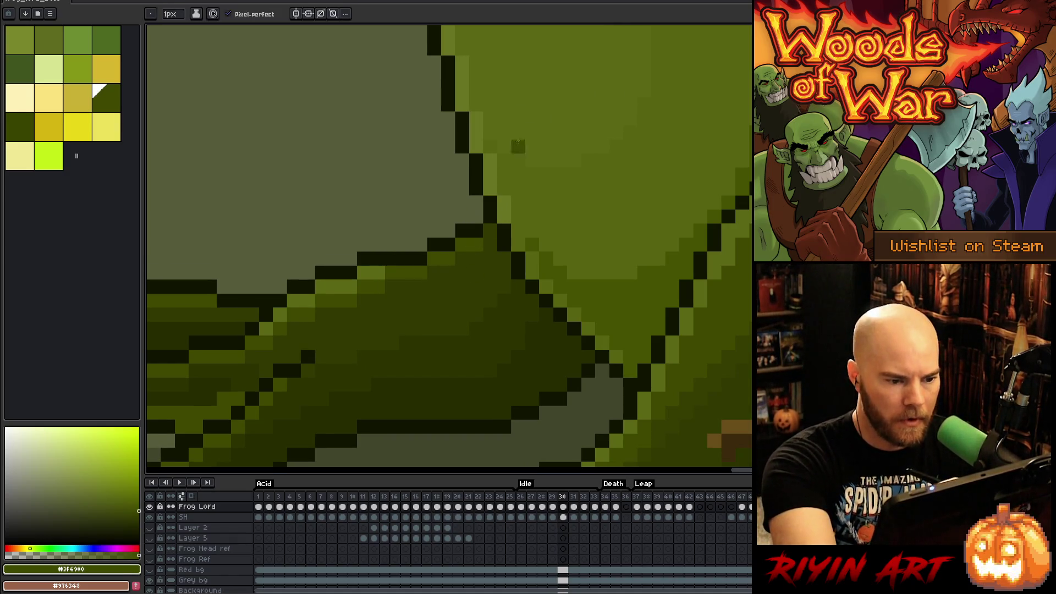
pyautogui.press('Right')
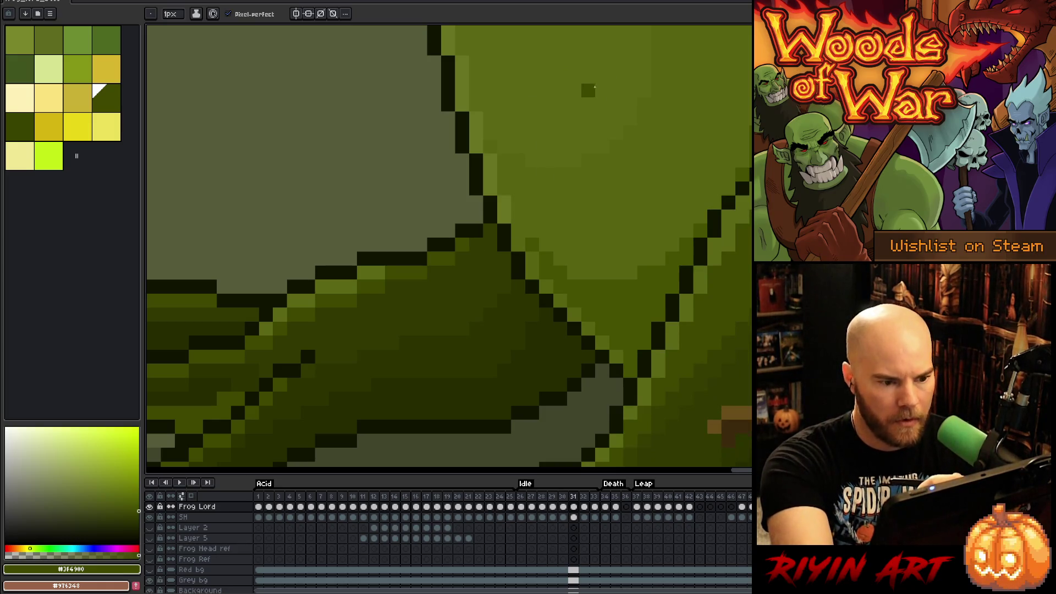
pyautogui.press('Right')
pyautogui.press('Right')
pyautogui.press('Right')
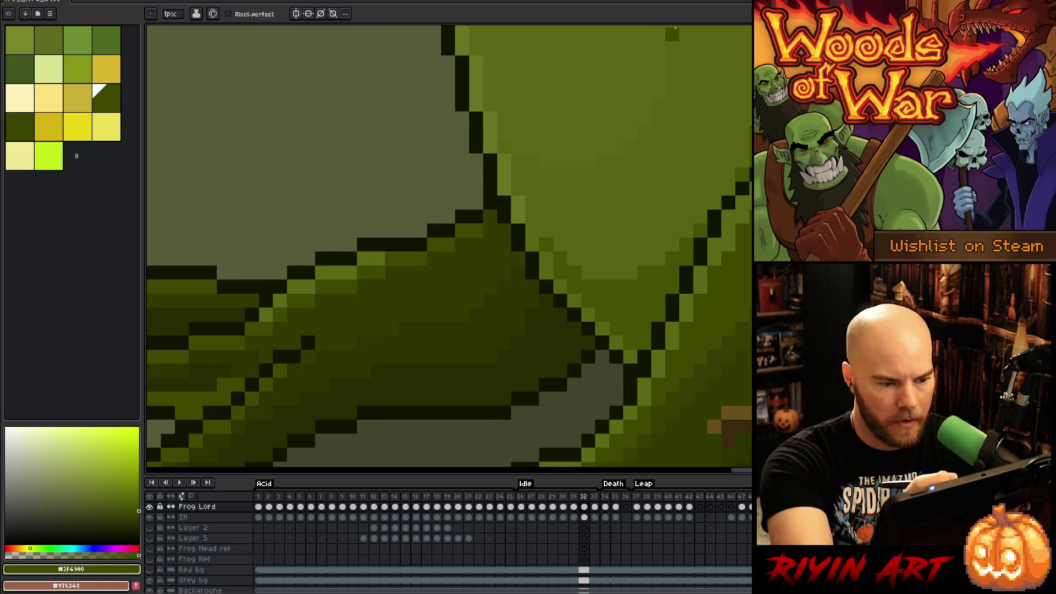
pyautogui.press('p')
pyautogui.press('Escape')
pyautogui.press('Return')
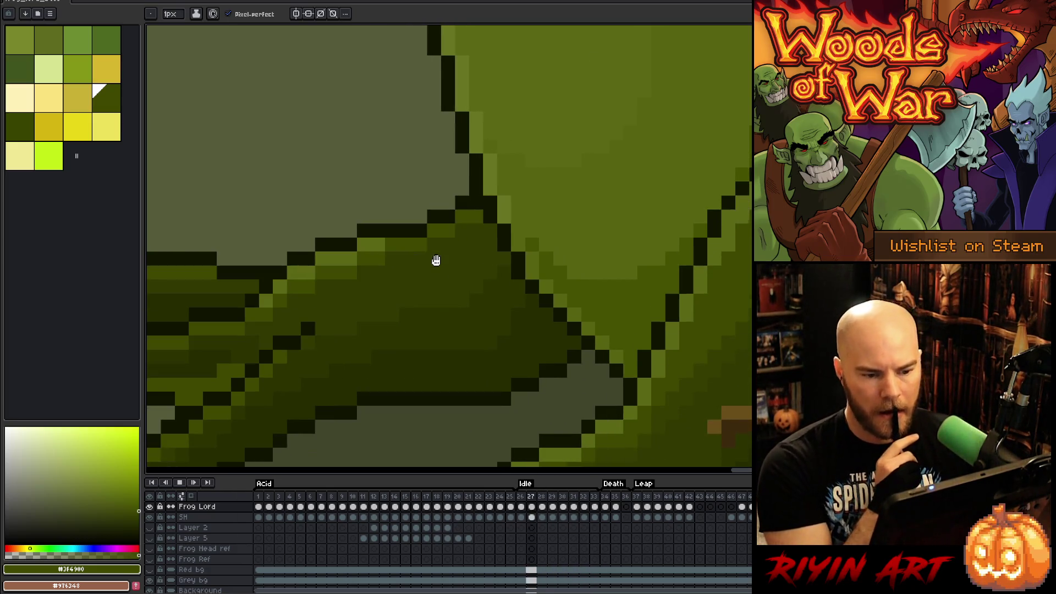
# Step: Sample the frog's body green and step through Idle frames 28–31 to check the outline
pyautogui.scroll(-3, 712, 167)
pyautogui.scroll(3, 672, 248)
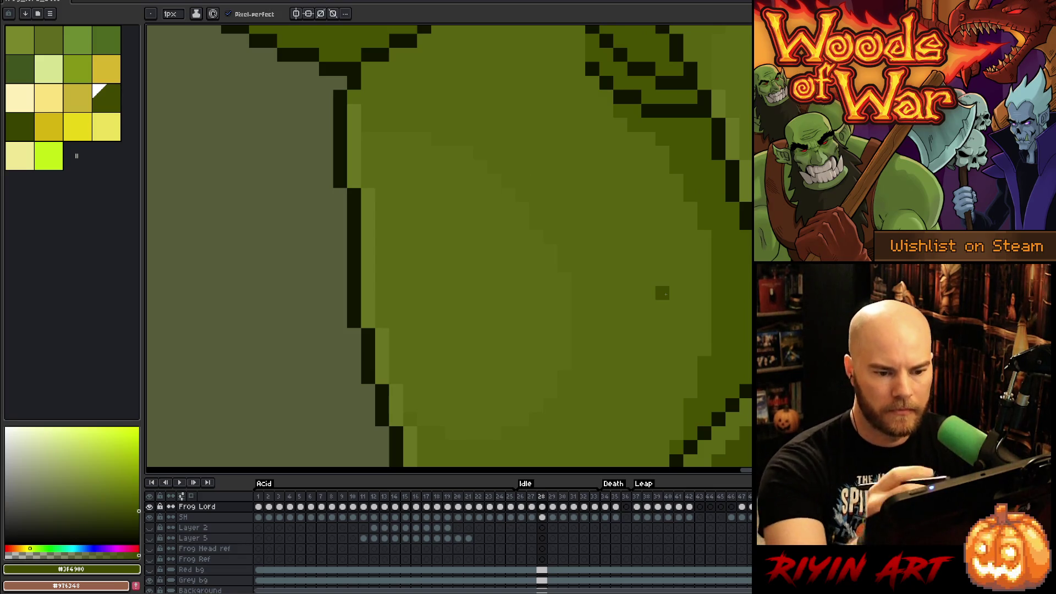
pyautogui.keyDown('alt'); pyautogui.click(709, 232); pyautogui.keyUp('alt')
pyautogui.press('Right')
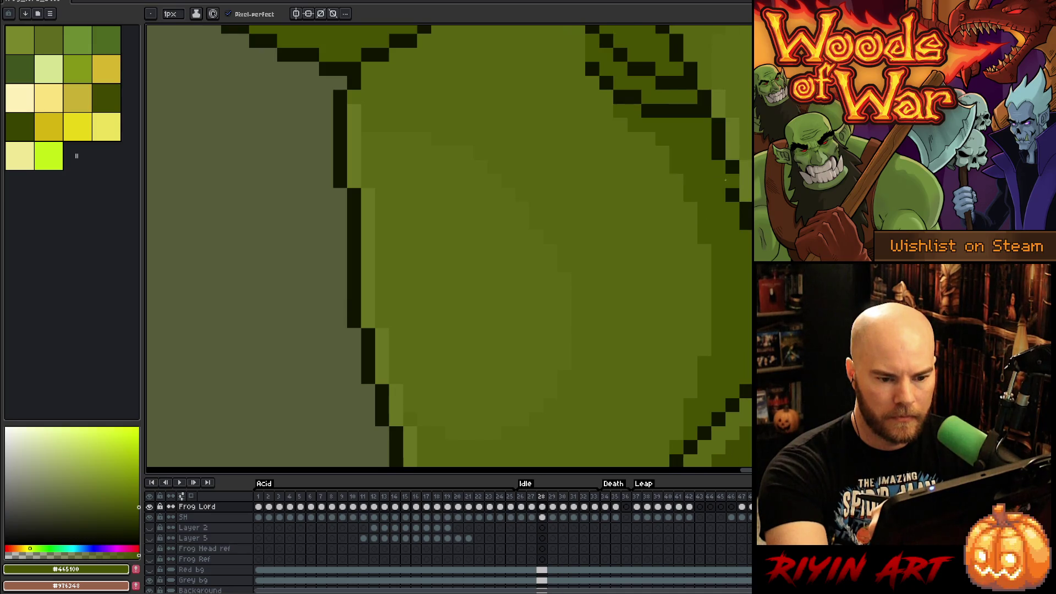
pyautogui.press('Right')
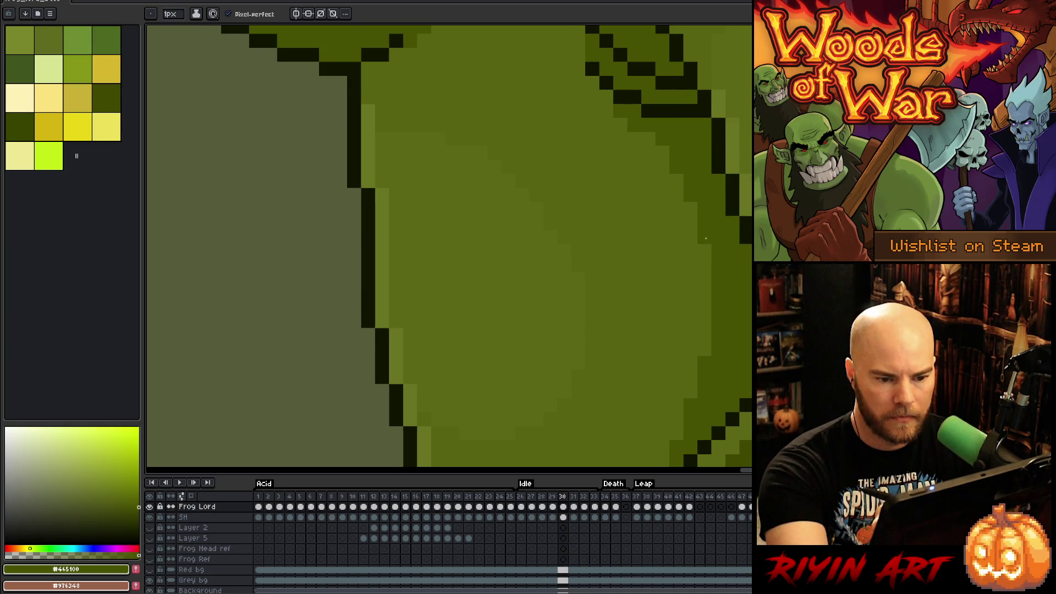
pyautogui.press('Right')
pyautogui.press('Right')
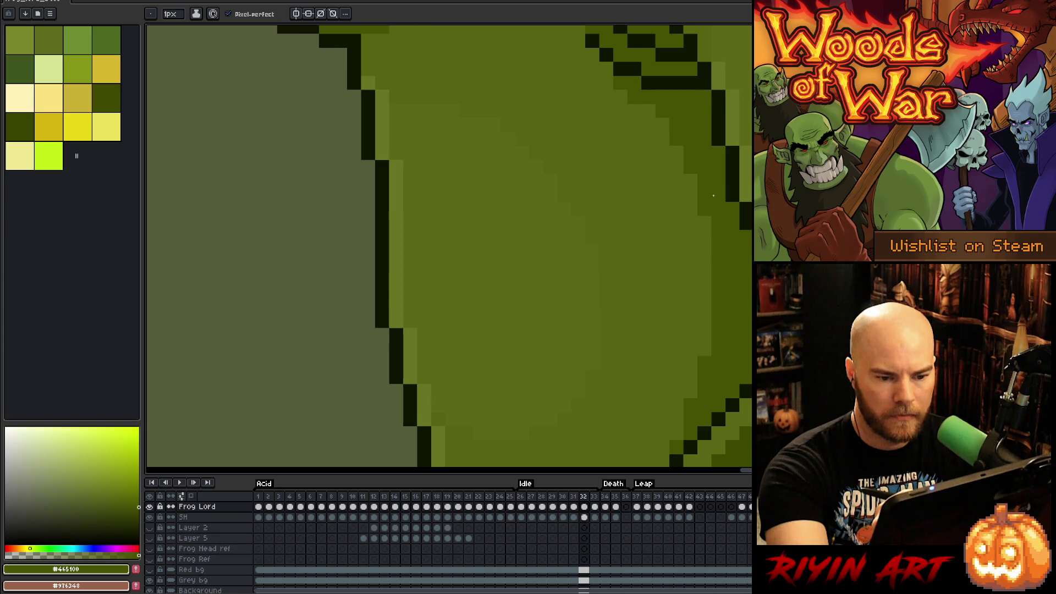
pyautogui.press('Left')
pyautogui.press('Left')
# Step: Compare the body outline between frames 30 and 31, then restart the Idle loop playing
pyautogui.press('Right')
pyautogui.press('Left')
pyautogui.press('Right')
pyautogui.press('Left')
pyautogui.press('Right')
pyautogui.press('Left')
pyautogui.press('Right')
pyautogui.press('Return')
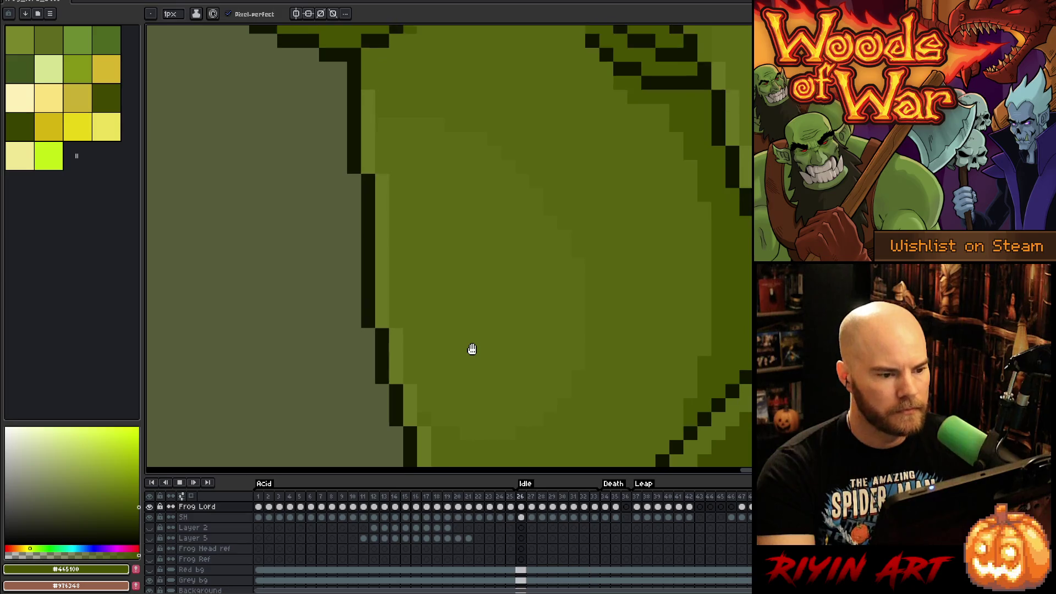
pyautogui.scroll(-3, 472, 352)
# Step: Stop the Idle playback and sample the mid-green #576310 at the arm-and-body joint
pyautogui.scroll(2, 559, 389)
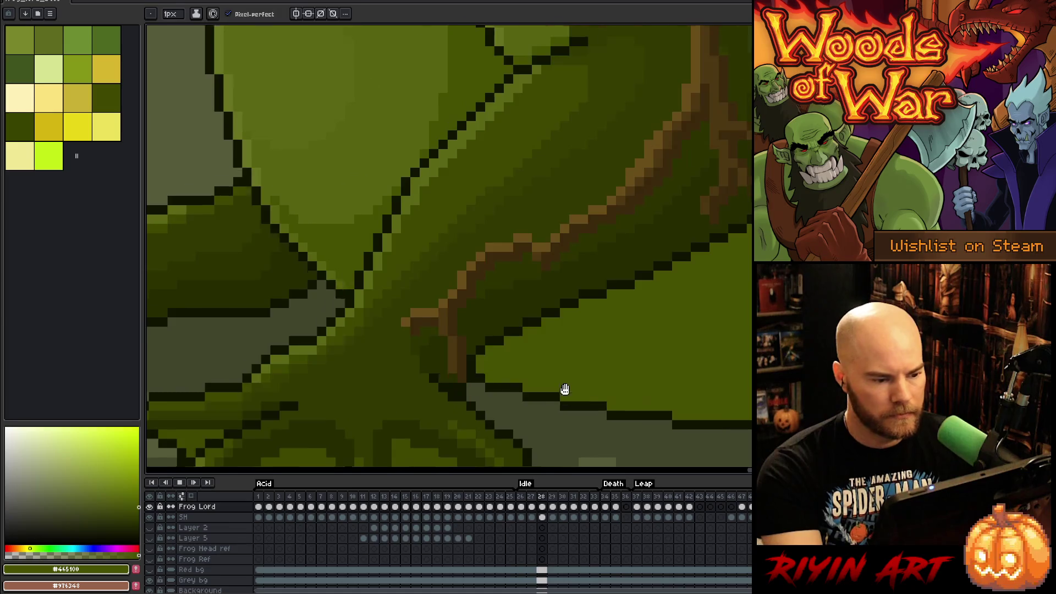
pyautogui.scroll(-3, 429, 394)
pyautogui.scroll(3, 444, 358)
pyautogui.press('Return')
pyautogui.scroll(1, 465, 314)
pyautogui.keyDown('alt'); pyautogui.click(499, 279); pyautogui.keyUp('alt')
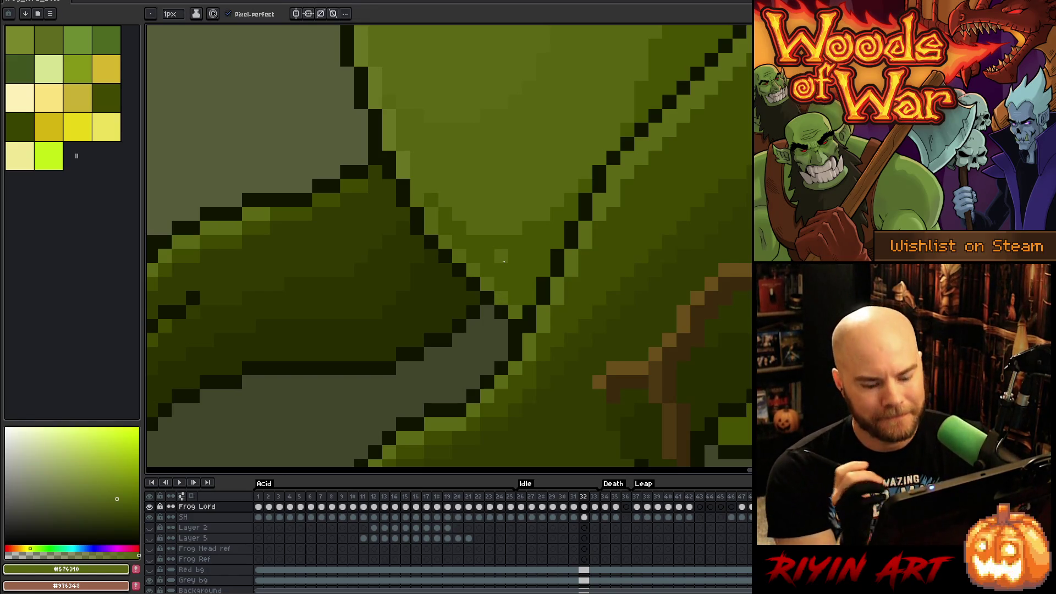
# Step: Touch up the joint shading across Idle frames 27–33, then switch to the hand tool
pyautogui.press('.')
pyautogui.press('.')
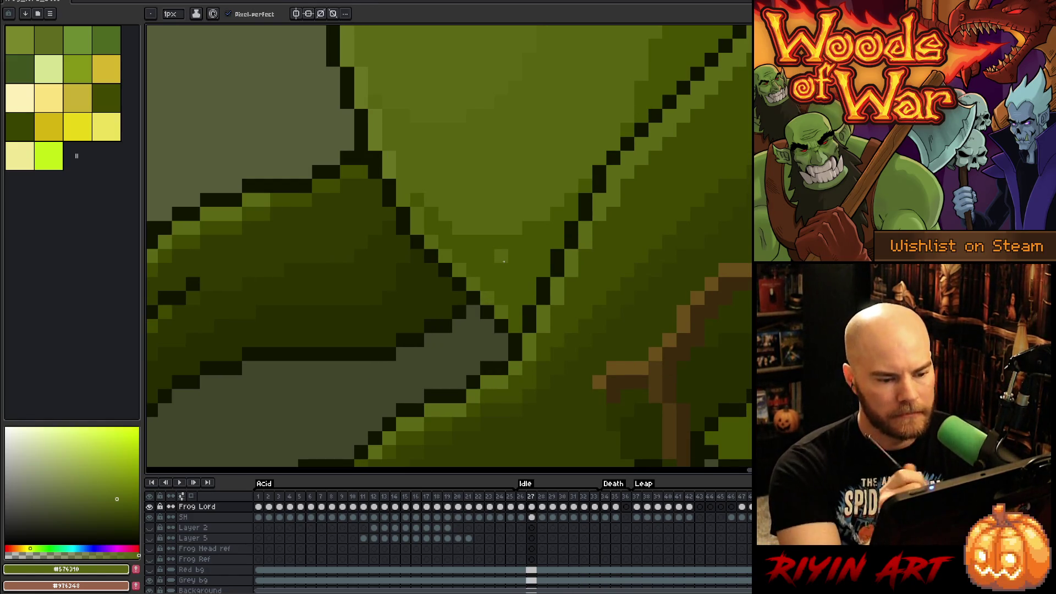
pyautogui.press('.')
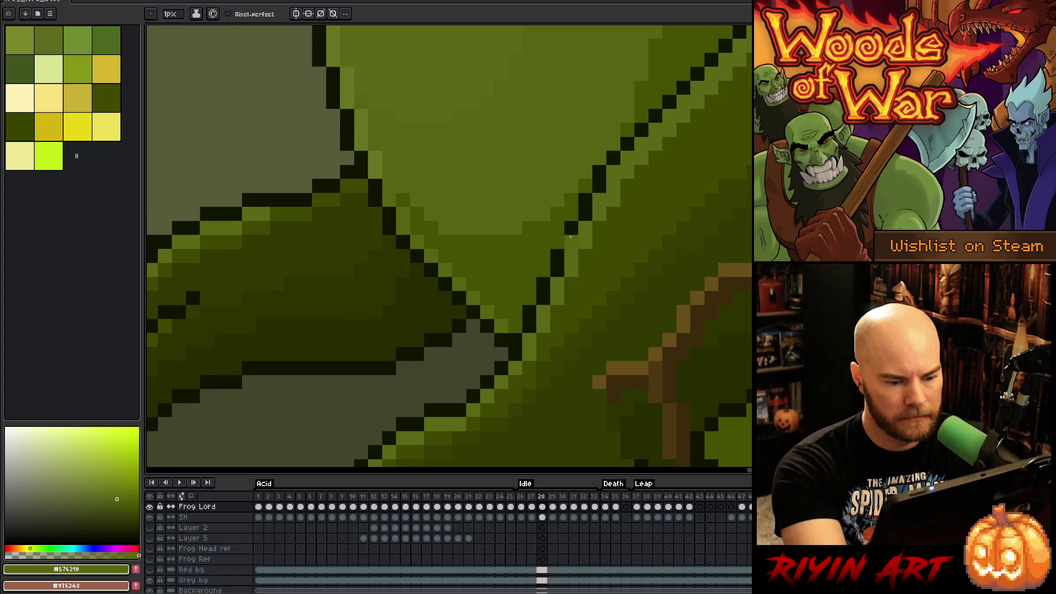
pyautogui.press('.')
pyautogui.press('.')
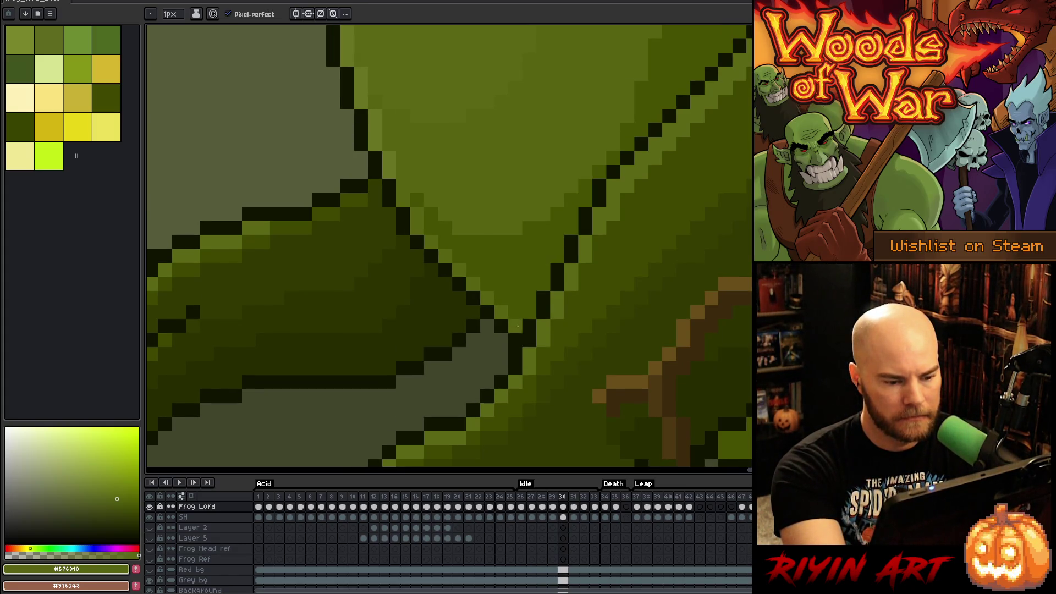
pyautogui.press('.')
pyautogui.press('.')
pyautogui.press('.')
pyautogui.press('.')
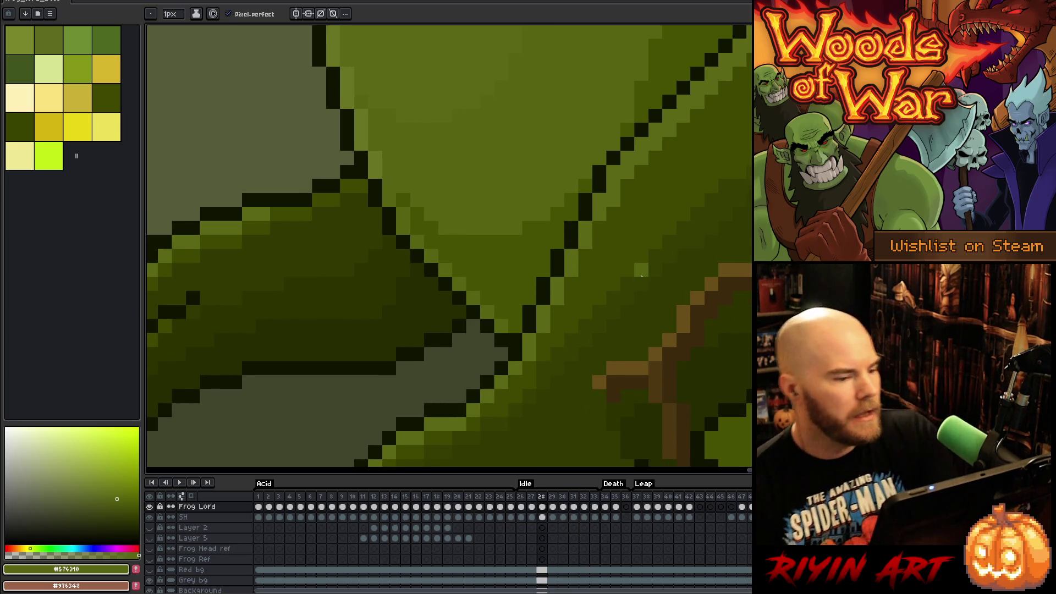
pyautogui.scroll(-5, 641, 275)
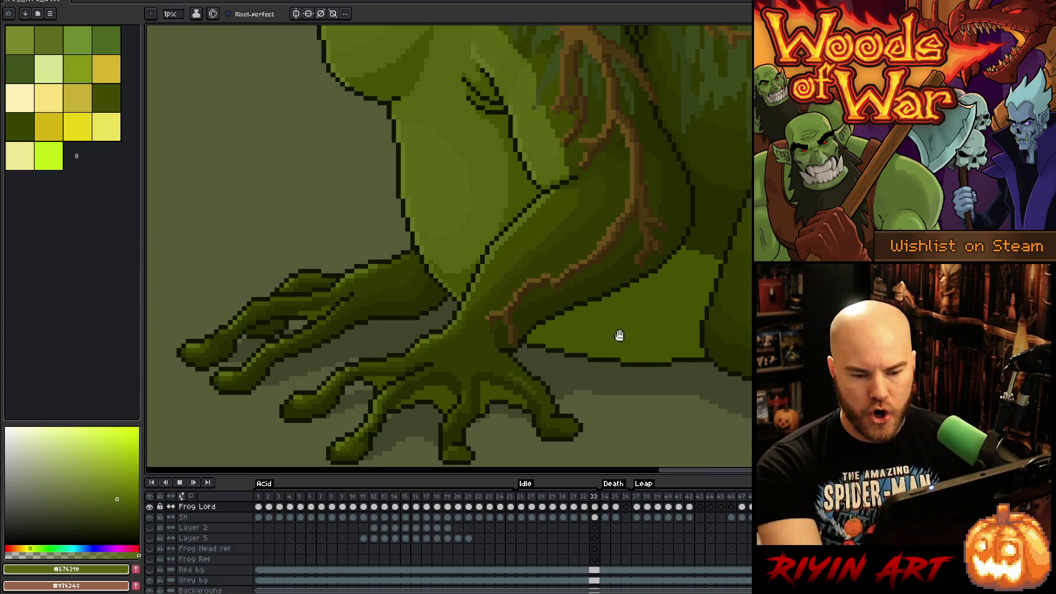
pyautogui.press('h')
pyautogui.scroll(3, 637, 290)
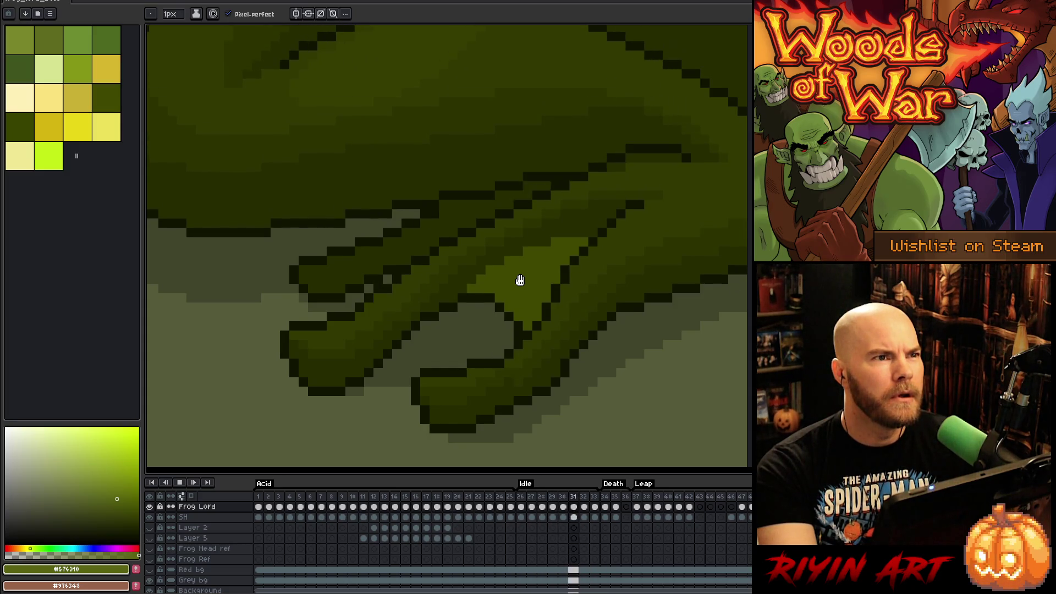
# Step: Stop playback, zoom in, and compare the frog's hand on frames 30 and 31
pyautogui.press('Return')
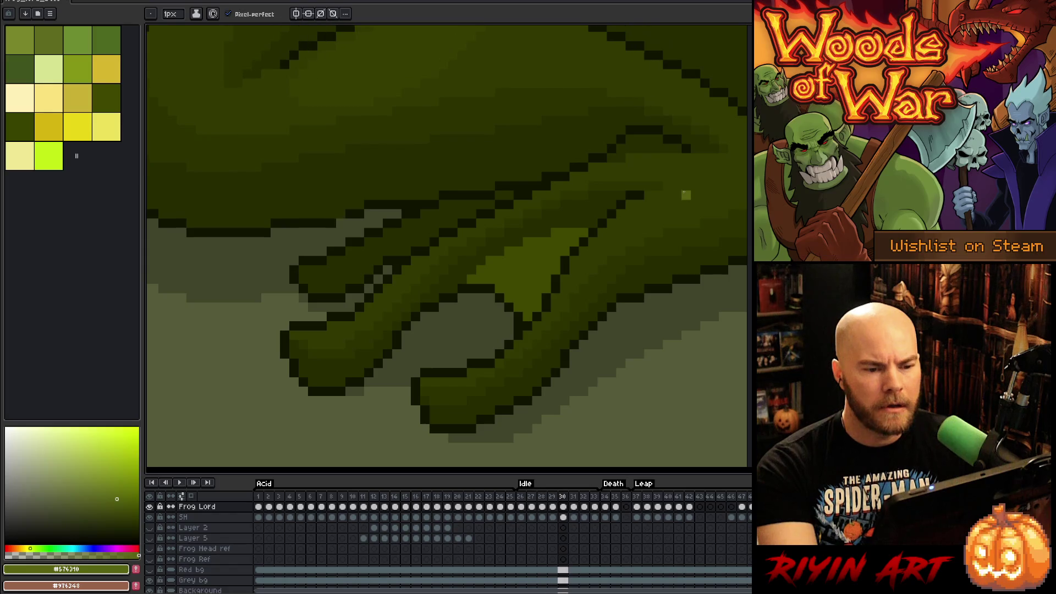
pyautogui.press('Right')
pyautogui.press('Left')
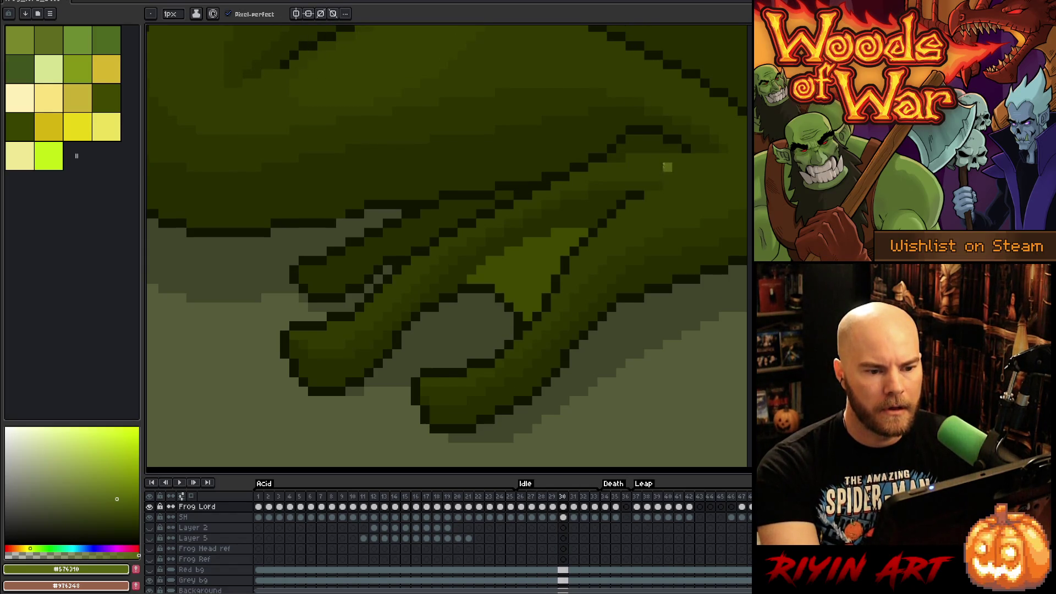
pyautogui.scroll(1, 668, 167)
pyautogui.press('Right')
pyautogui.press('Left')
pyautogui.press('Right')
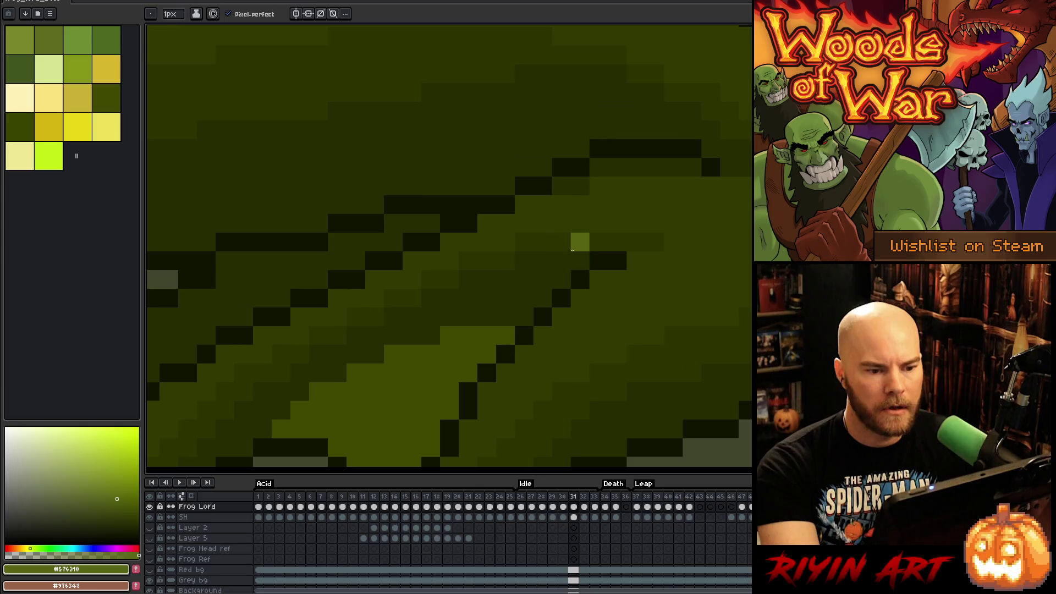
pyautogui.press('Left')
pyautogui.press('Right')
# Step: Compare the finger outline on frames 31 and 32 and sample the dark outline colour
pyautogui.press('Left')
pyautogui.press('Right')
pyautogui.press('Left')
pyautogui.press('Right')
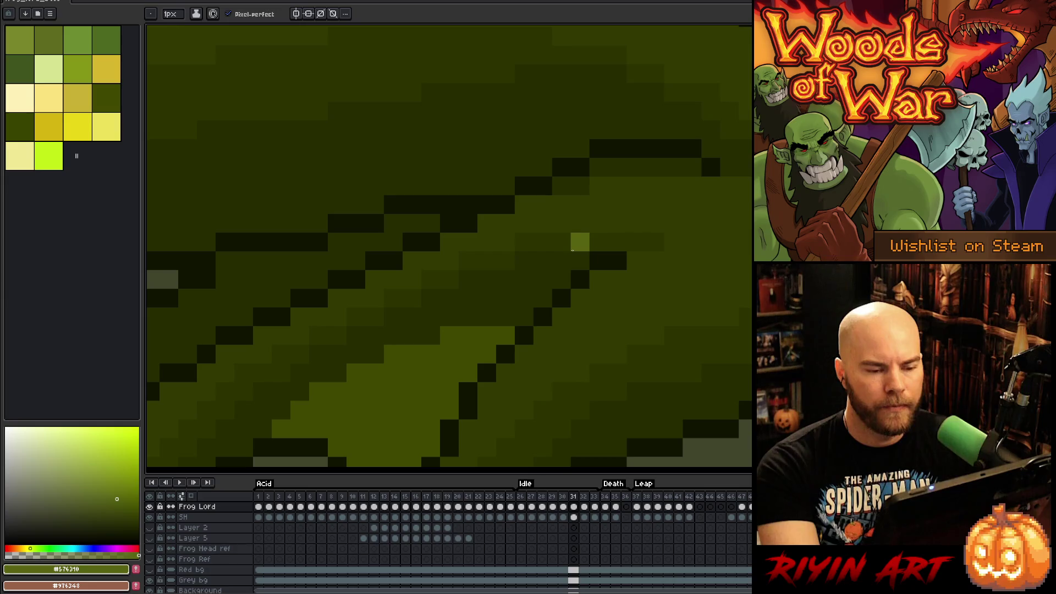
pyautogui.press('Left')
pyautogui.press('Right')
pyautogui.press('Right')
pyautogui.press('Left')
pyautogui.press('Left')
pyautogui.press('Right')
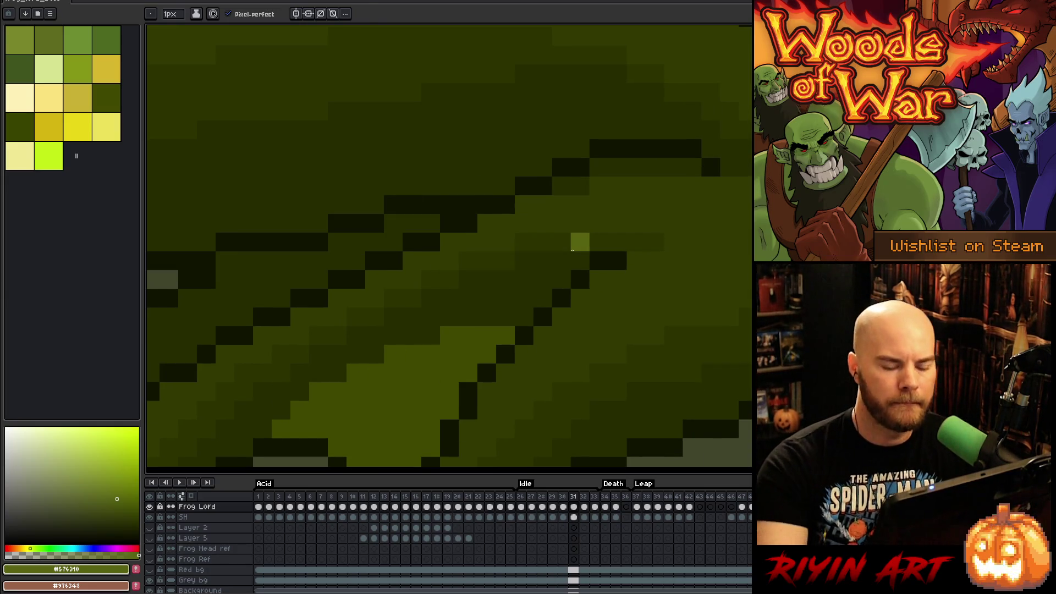
pyautogui.press('Right')
pyautogui.keyDown('alt'); pyautogui.click(578, 146); pyautogui.keyUp('alt')
# Step: Paint out stray dark pixels in background green, then compare frames 32 and 33
pyautogui.keyDown('alt'); pyautogui.click(567, 147); pyautogui.keyUp('alt')
pyautogui.click(576, 147)
pyautogui.press('Right')
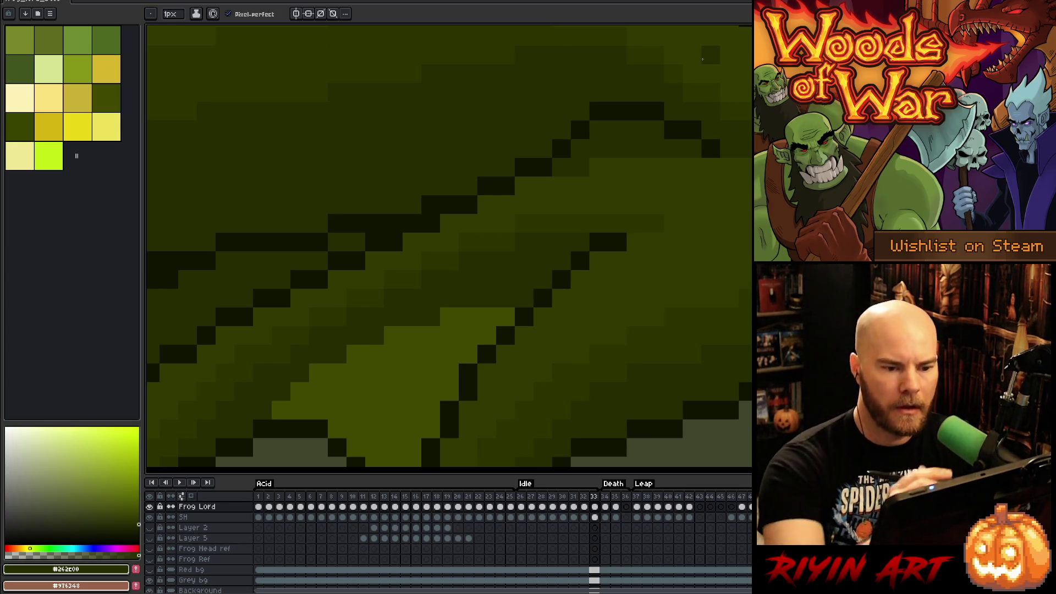
pyautogui.press('Left')
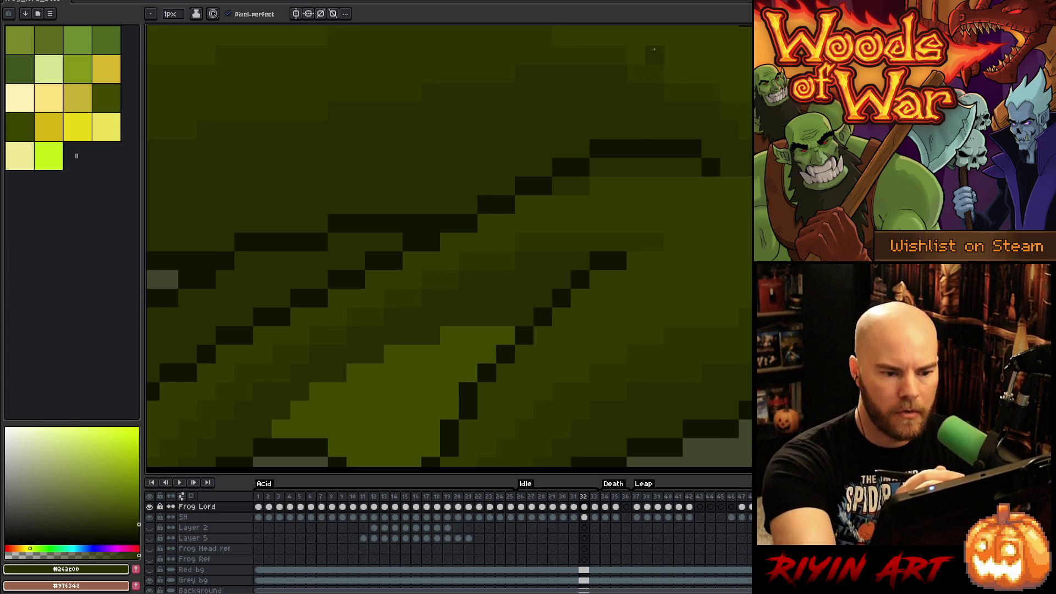
pyautogui.press('Right')
pyautogui.press('Left')
pyautogui.press('Right')
pyautogui.press('Left')
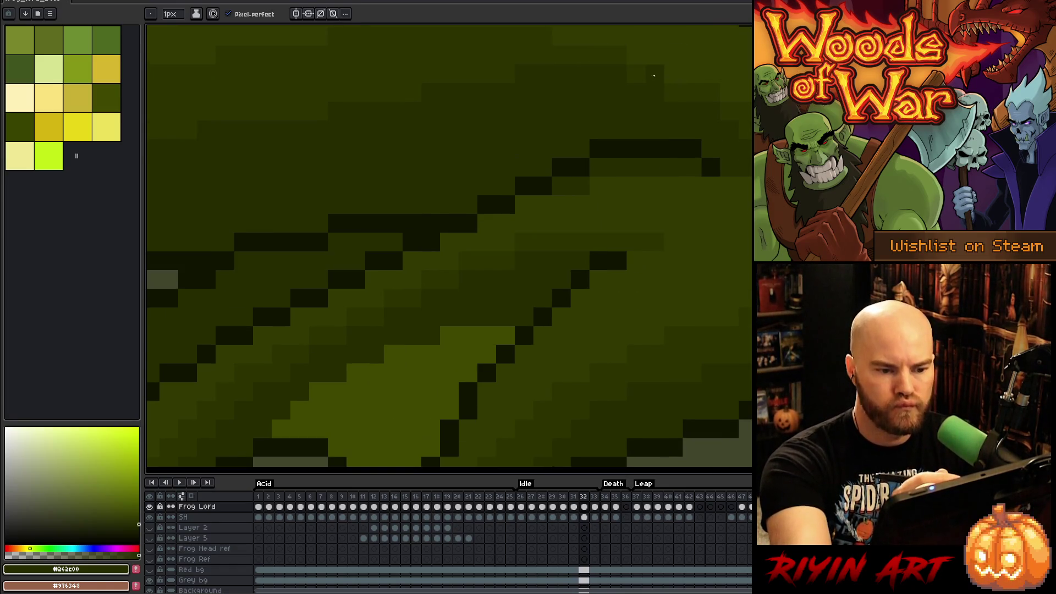
# Step: Add dark pixels beside the upper outline and repaint stray outline pixels in background green
pyautogui.click(581, 148)
pyautogui.keyDown('alt'); pyautogui.click(608, 146); pyautogui.keyUp('alt')
pyautogui.click(597, 112)
pyautogui.hotkey('ctrl', 'z')
pyautogui.click(599, 129)
pyautogui.click(617, 130)
pyautogui.keyDown('alt'); pyautogui.click(612, 149); pyautogui.keyUp('alt')
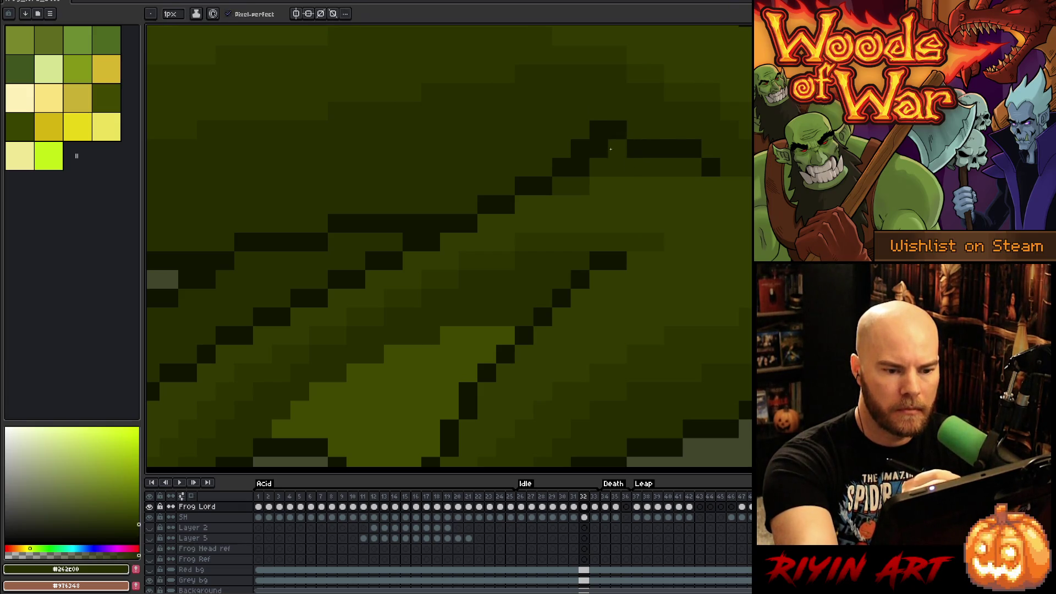
pyautogui.click(598, 148)
pyautogui.click(581, 167)
pyautogui.click(599, 130)
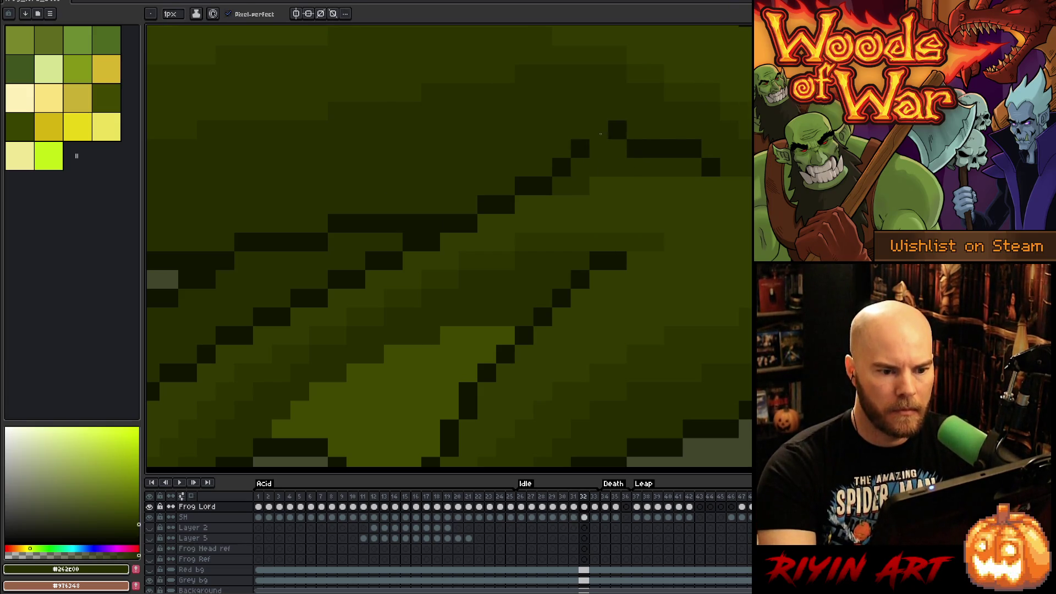
# Step: On frame 33, add dark pixels at the outline's left end and top, lightening two below
pyautogui.press('.')
pyautogui.press(',')
pyautogui.press('.')
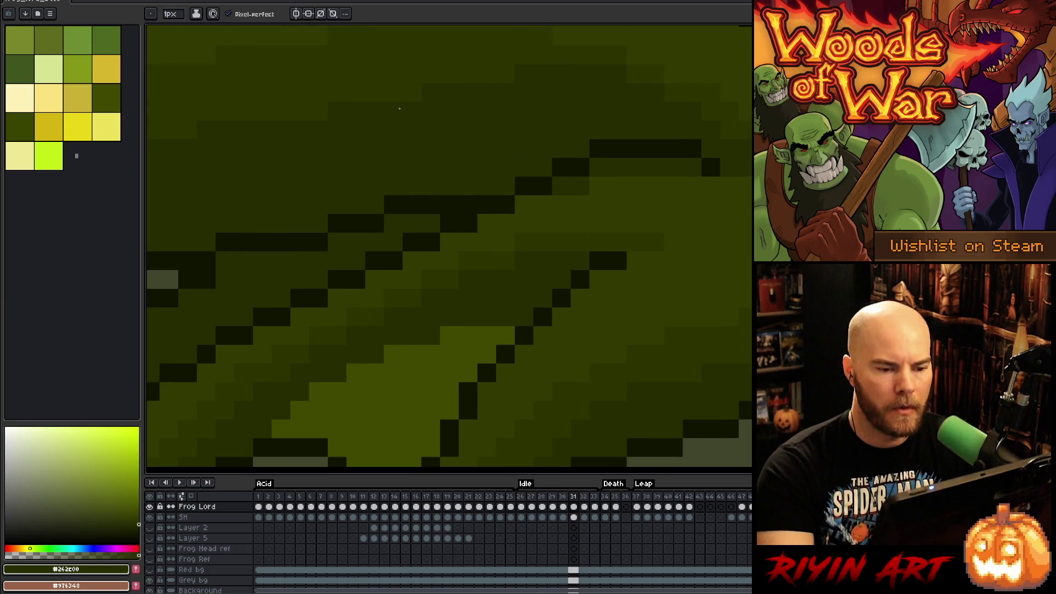
pyautogui.keyDown('alt'); pyautogui.click(609, 144); pyautogui.keyUp('alt')
pyautogui.click(582, 149)
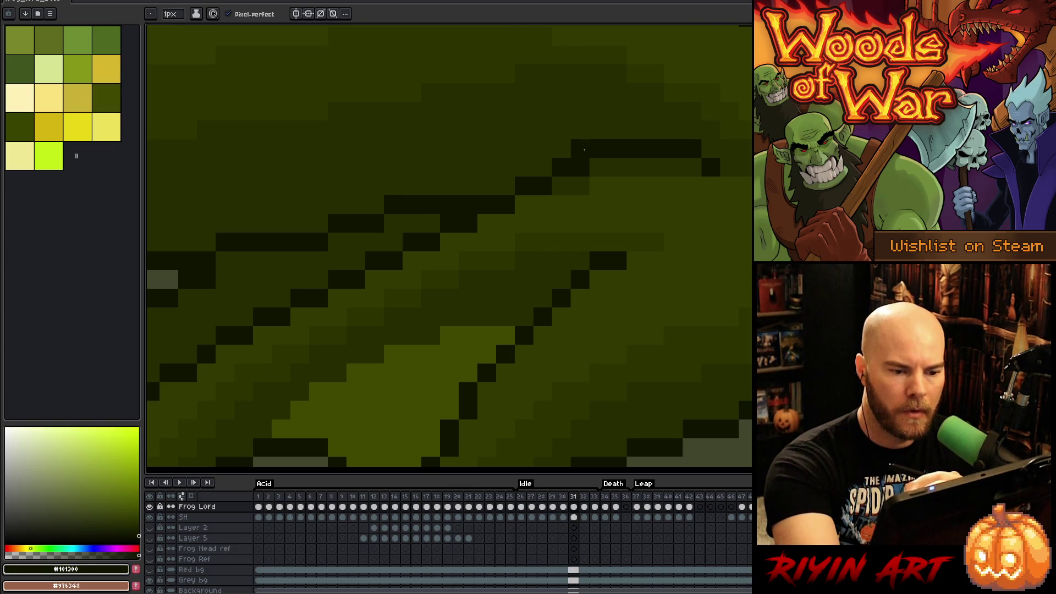
pyautogui.click(636, 131)
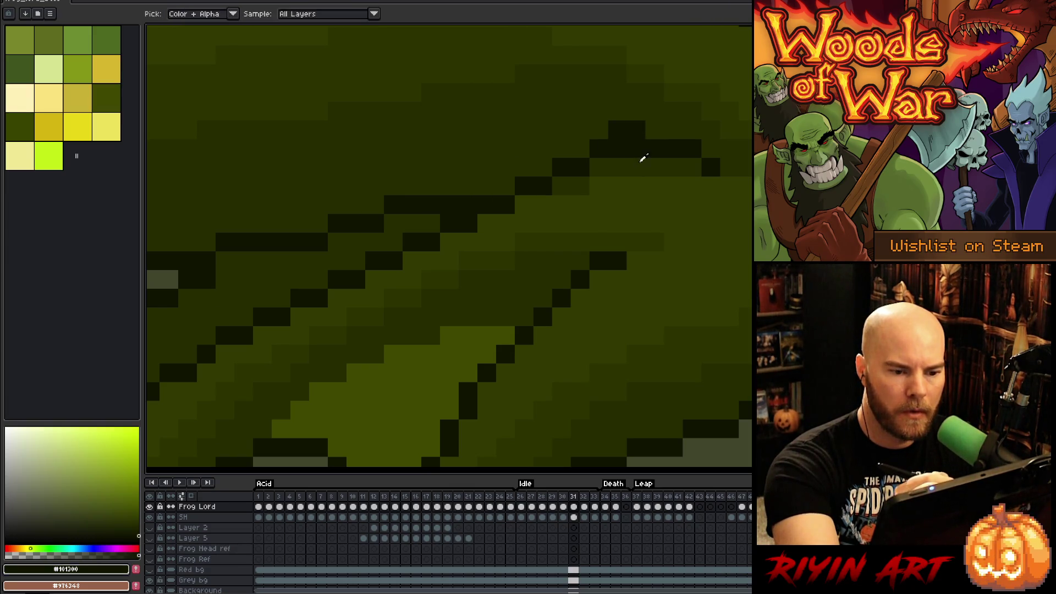
pyautogui.keyDown('alt'); pyautogui.click(638, 165); pyautogui.keyUp('alt')
pyautogui.moveTo(618, 149); pyautogui.dragTo(630, 148)
# Step: Add more dark outline pixels, recolour one in lighter green, and settle on frame 32
pyautogui.keyDown('alt'); pyautogui.click(633, 130); pyautogui.keyUp('alt')
pyautogui.click(655, 130)
pyautogui.click(617, 148)
pyautogui.keyDown('alt'); pyautogui.click(636, 148); pyautogui.keyUp('alt')
pyautogui.click(655, 149)
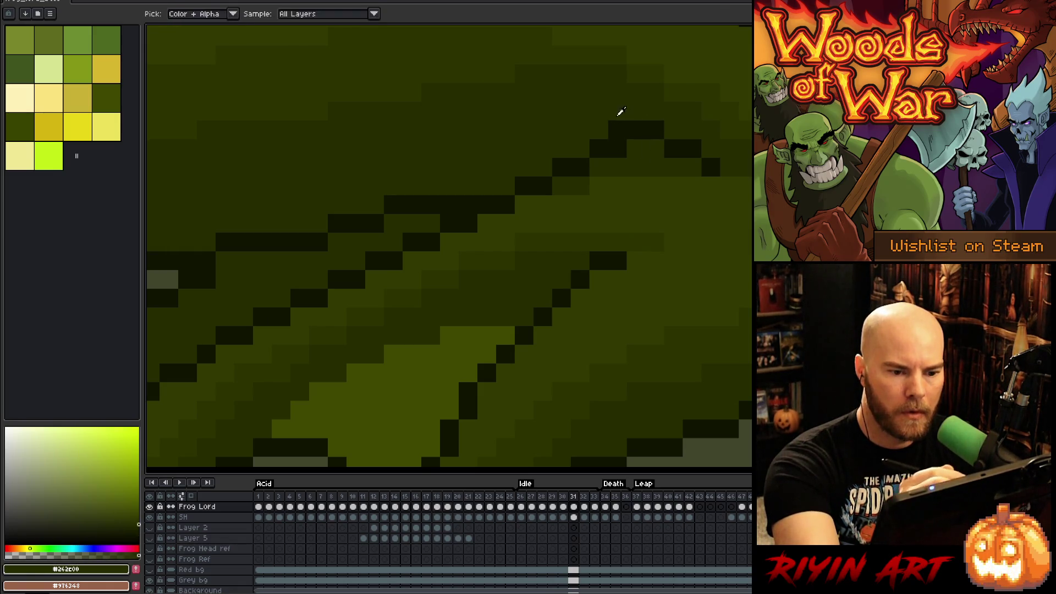
pyautogui.press(',')
pyautogui.press('.')
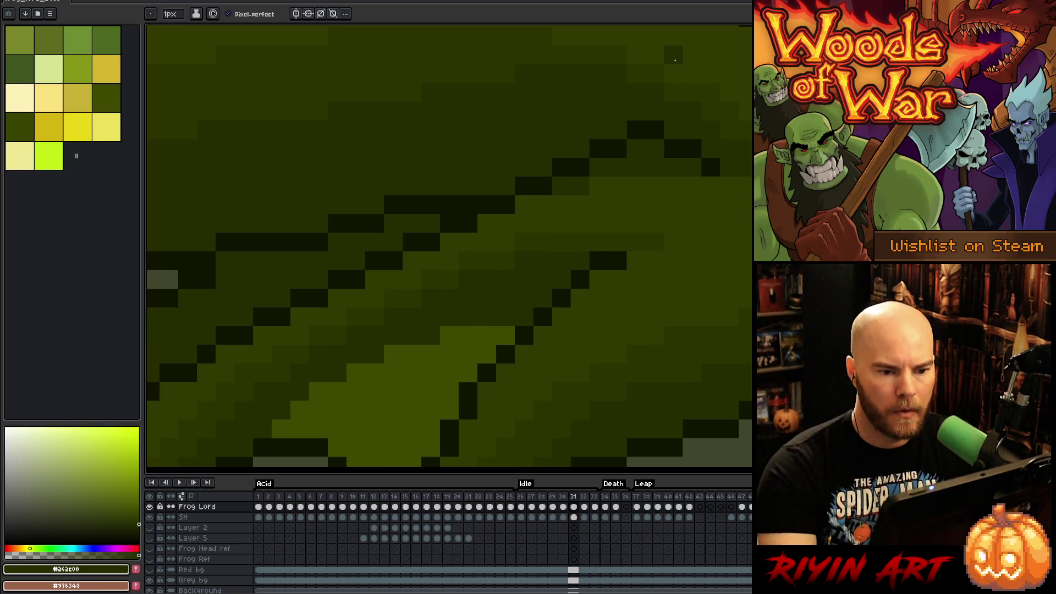
pyautogui.press('.')
# Step: Preview the loop, then on frame 32 redraw the outline one row lower and remove strays
pyautogui.press('Return')
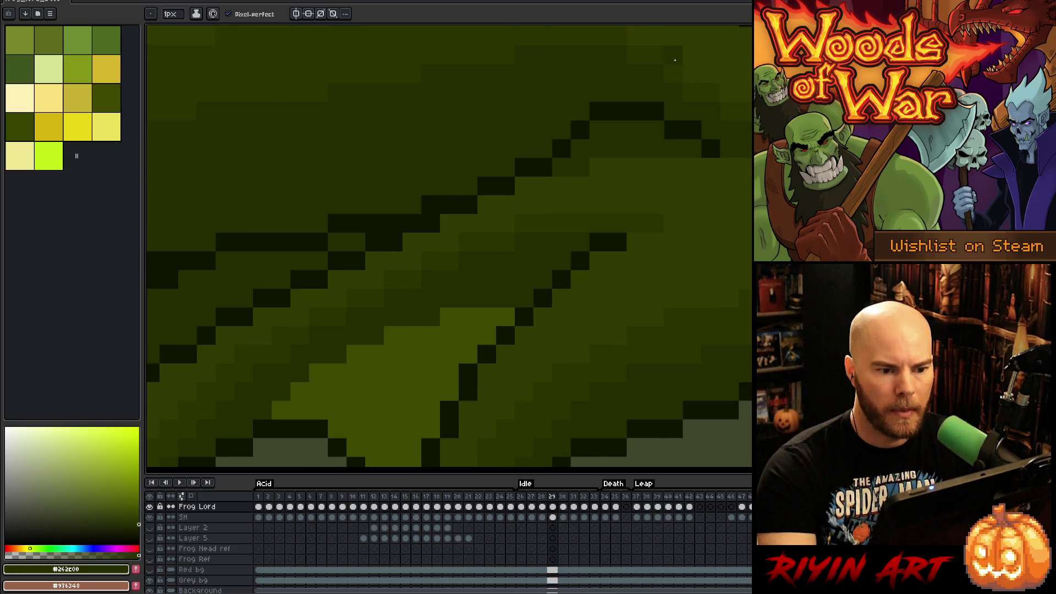
pyautogui.press('Return')
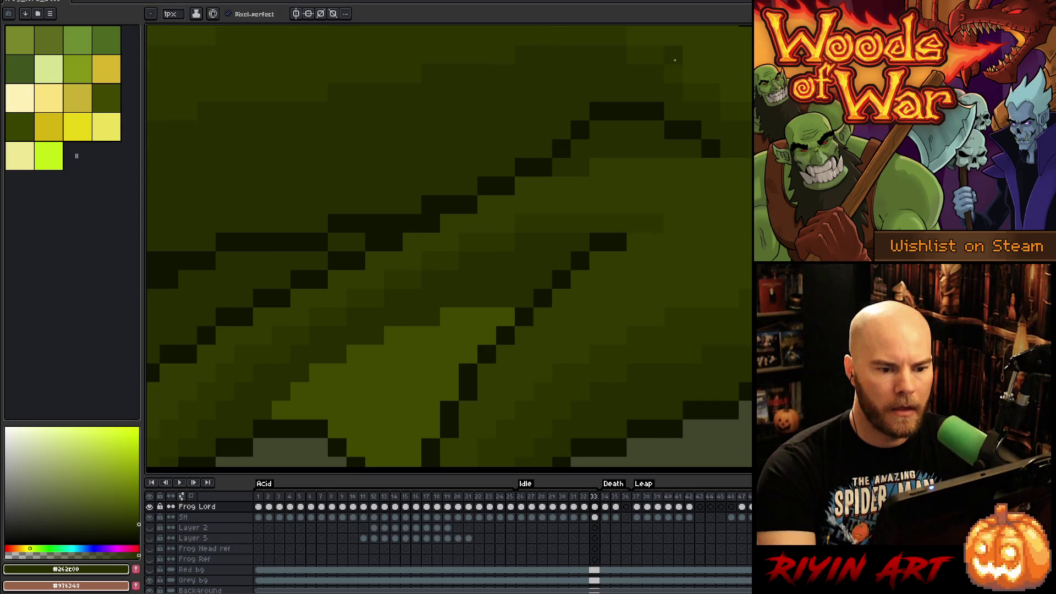
pyautogui.press('.')
pyautogui.press('.')
pyautogui.press('.')
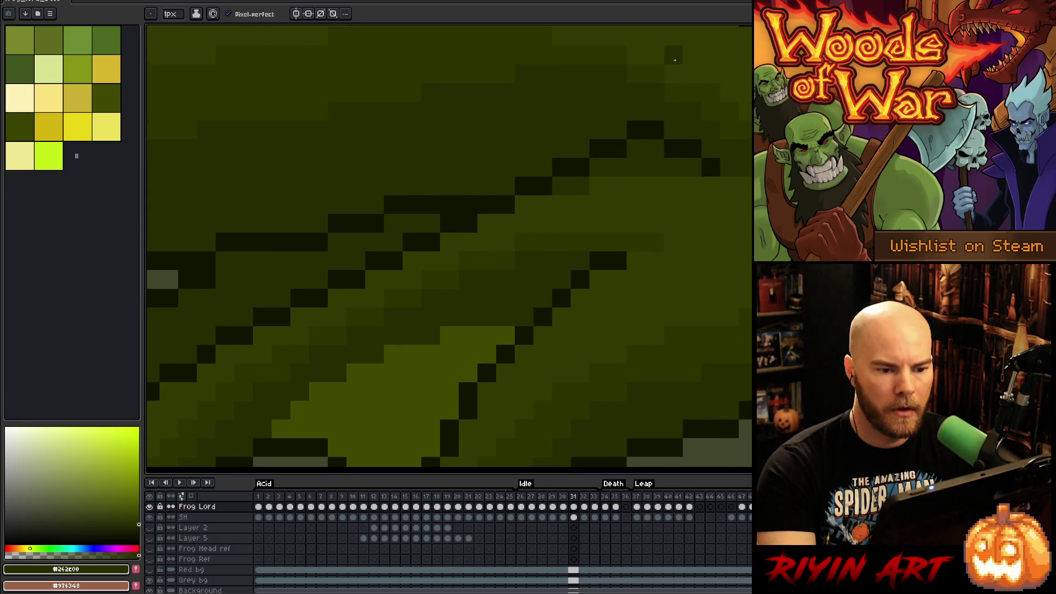
pyautogui.press('.')
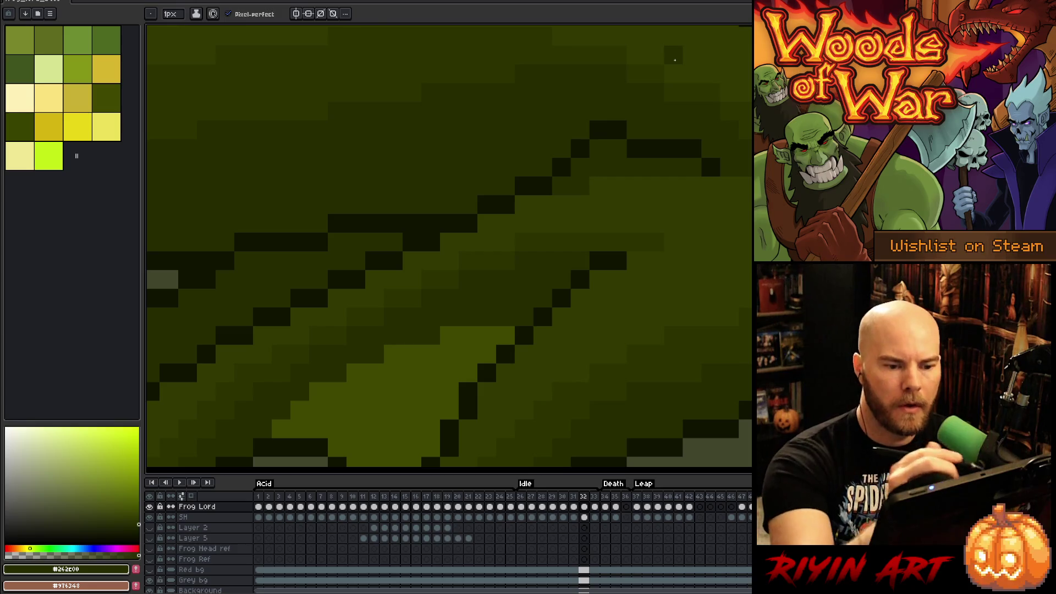
pyautogui.click(618, 129)
pyautogui.moveTo(599, 149); pyautogui.dragTo(618, 149)
pyautogui.click(599, 130)
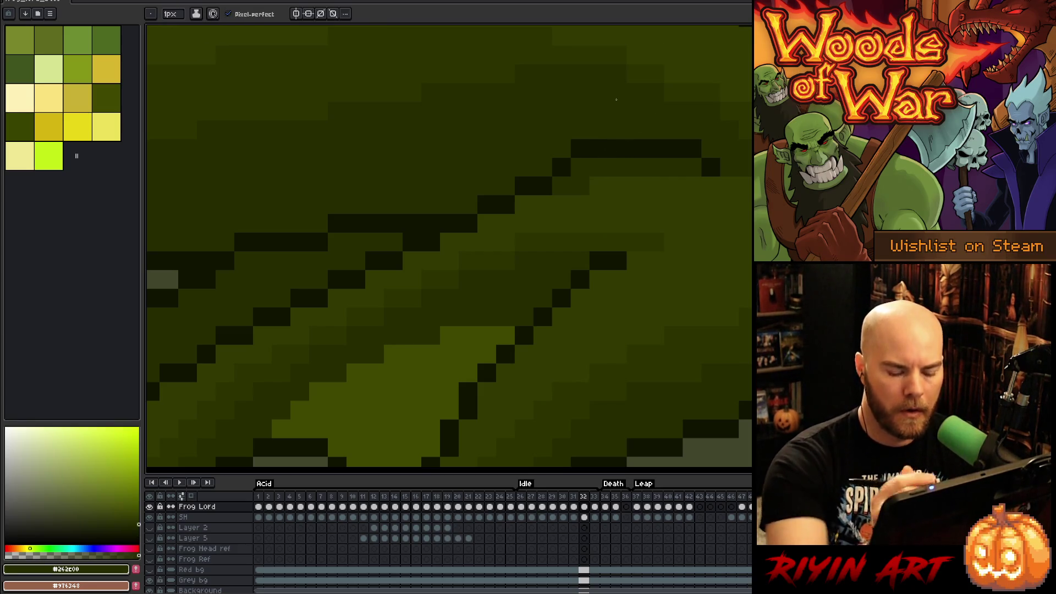
# Step: On frame 33 add a dark outline pixel, repaint two green, and darken a back pixel
pyautogui.press('.')
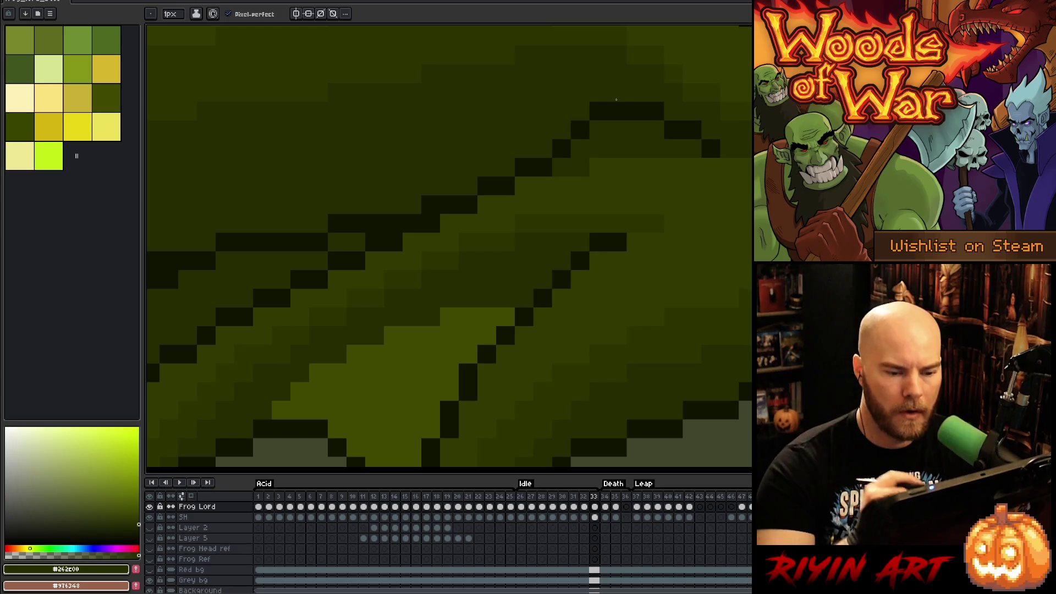
pyautogui.keyDown('alt'); pyautogui.click(653, 108); pyautogui.keyUp('alt')
pyautogui.click(636, 130)
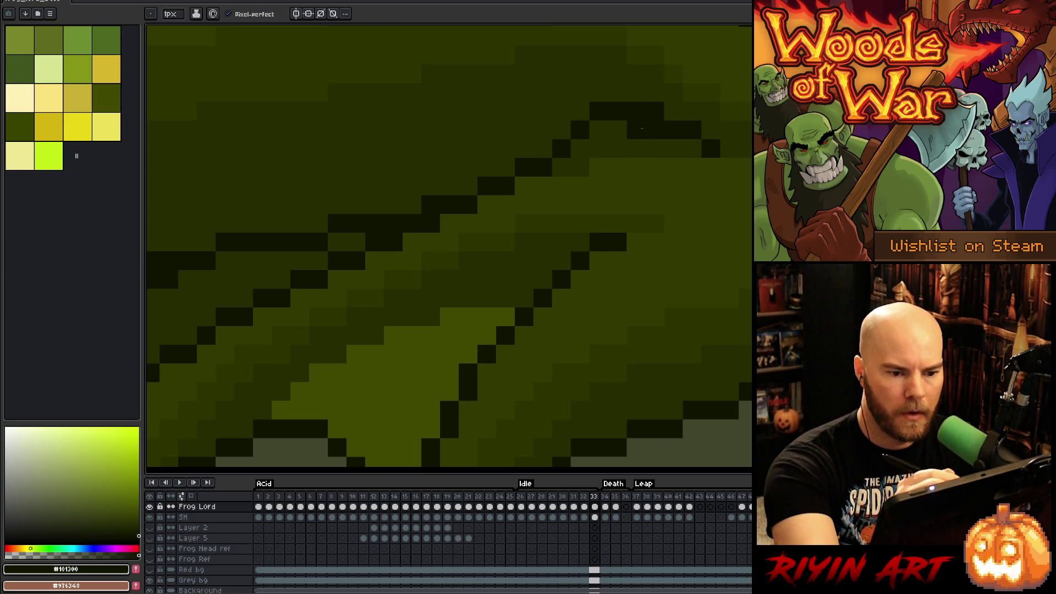
pyautogui.keyDown('alt'); pyautogui.click(678, 107); pyautogui.keyUp('alt')
pyautogui.moveTo(655, 111); pyautogui.dragTo(638, 112)
pyautogui.press('.')
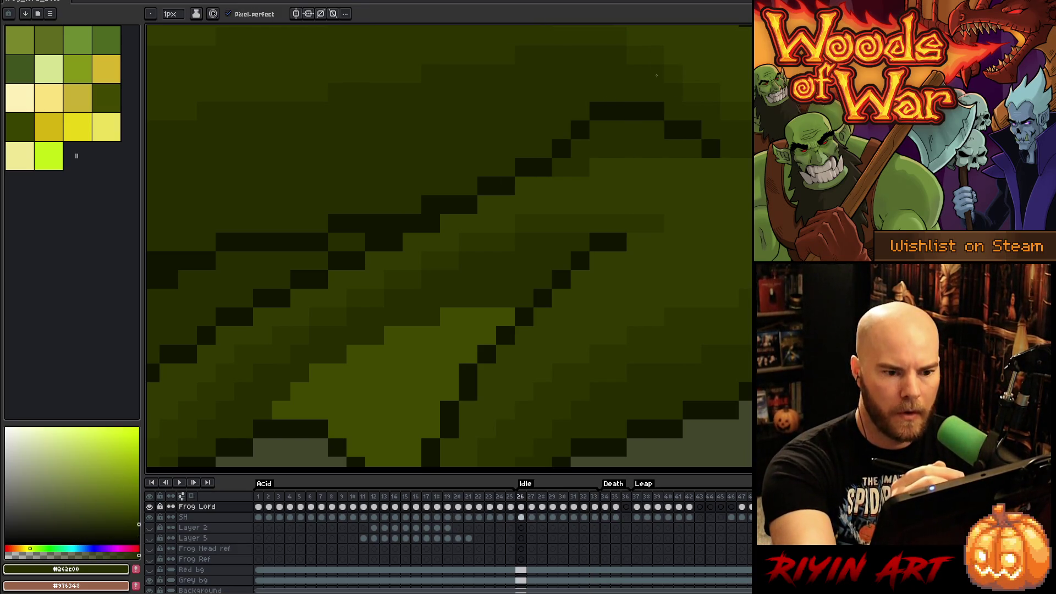
pyautogui.click(668, 159)
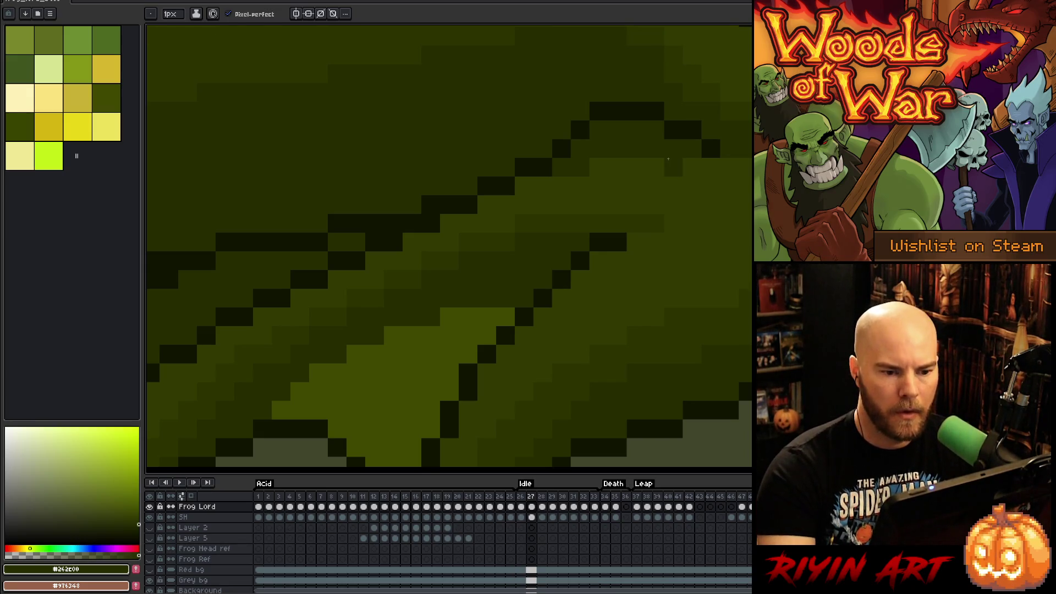
# Step: Step through the Idle frames and play the loop to review the cleaned outline
pyautogui.press(',')
pyautogui.press(',')
pyautogui.press(',')
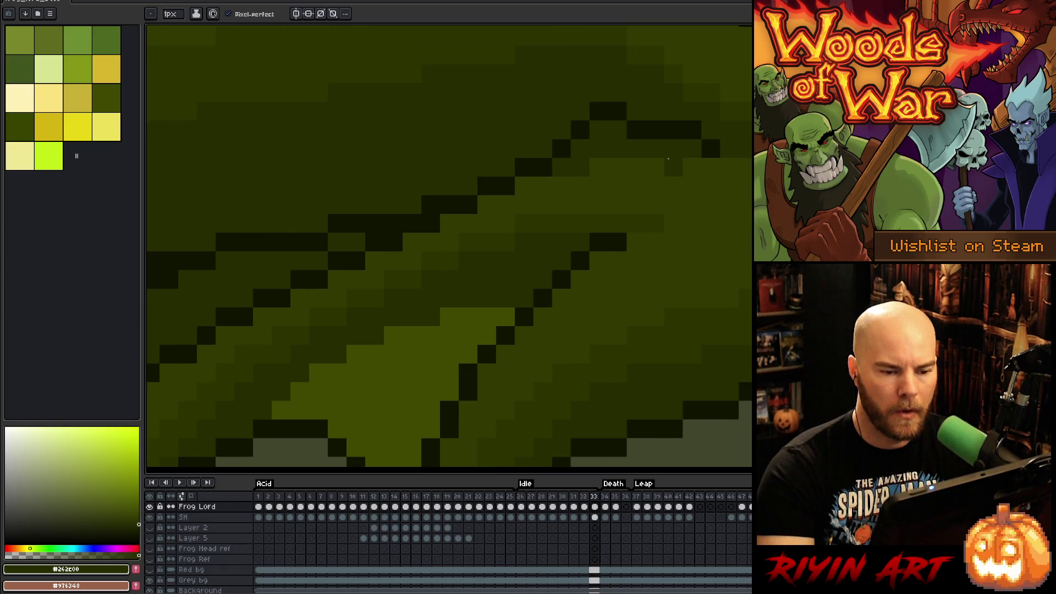
pyautogui.press('.')
pyautogui.press('alt')
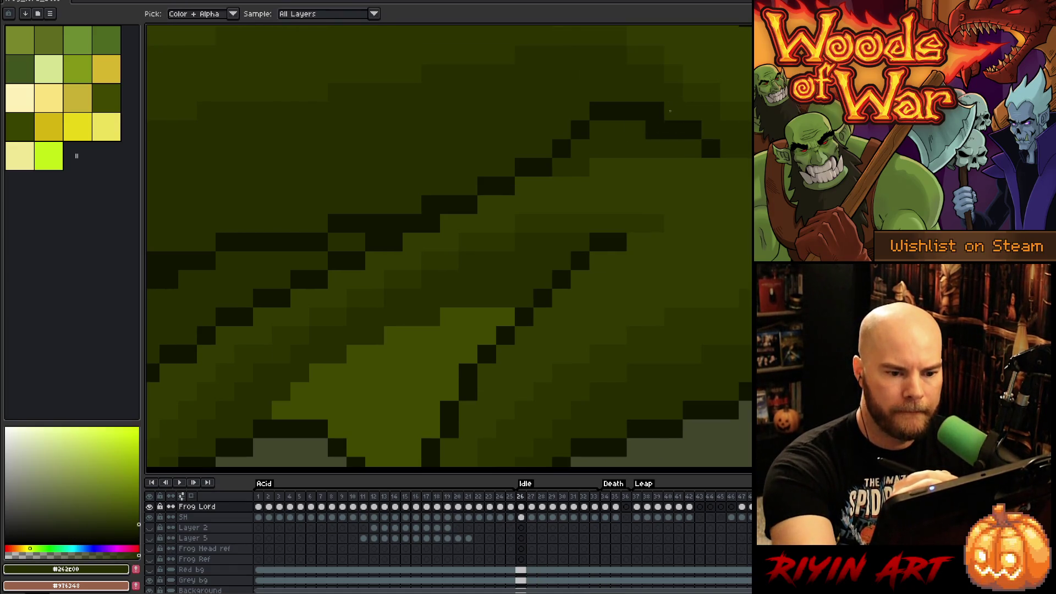
pyautogui.press('Return')
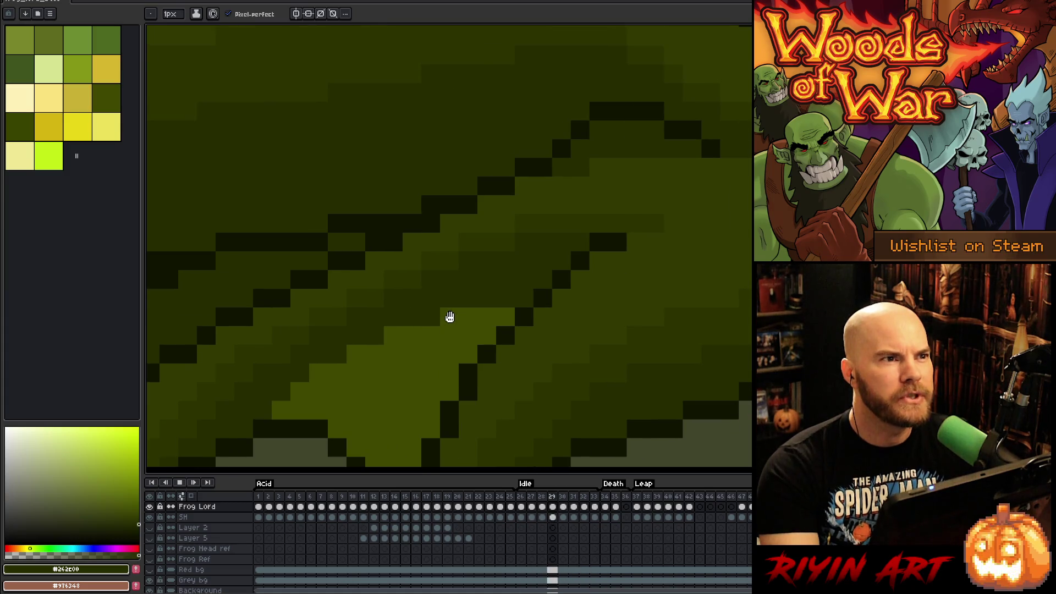
# Step: Frame the frog's underside and compare its outline across Idle frames 26–29
pyautogui.scroll(-2, 449, 317)
pyautogui.scroll(1, 520, 343)
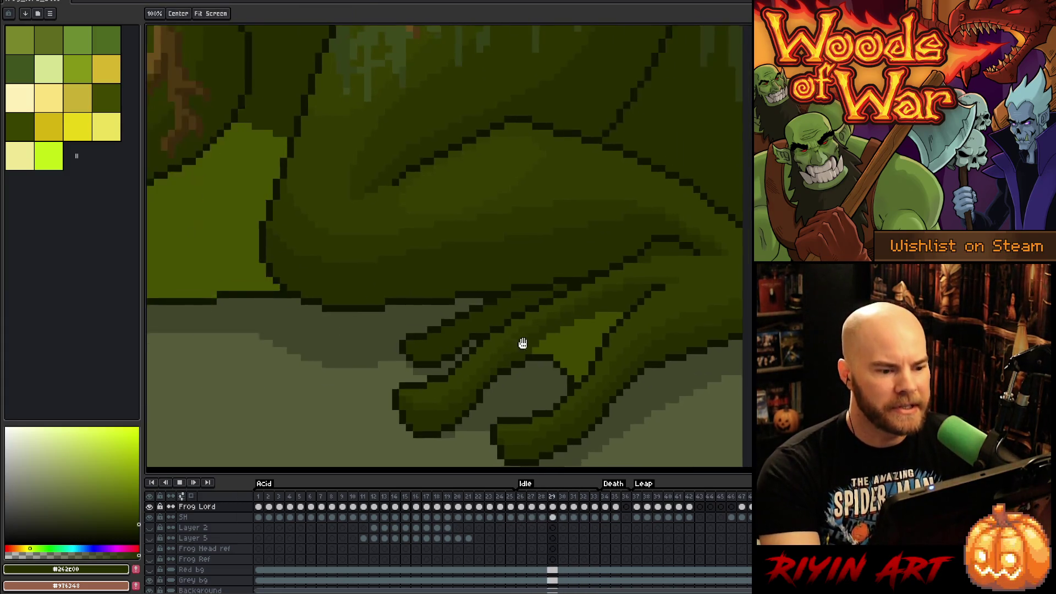
pyautogui.scroll(3, 520, 343)
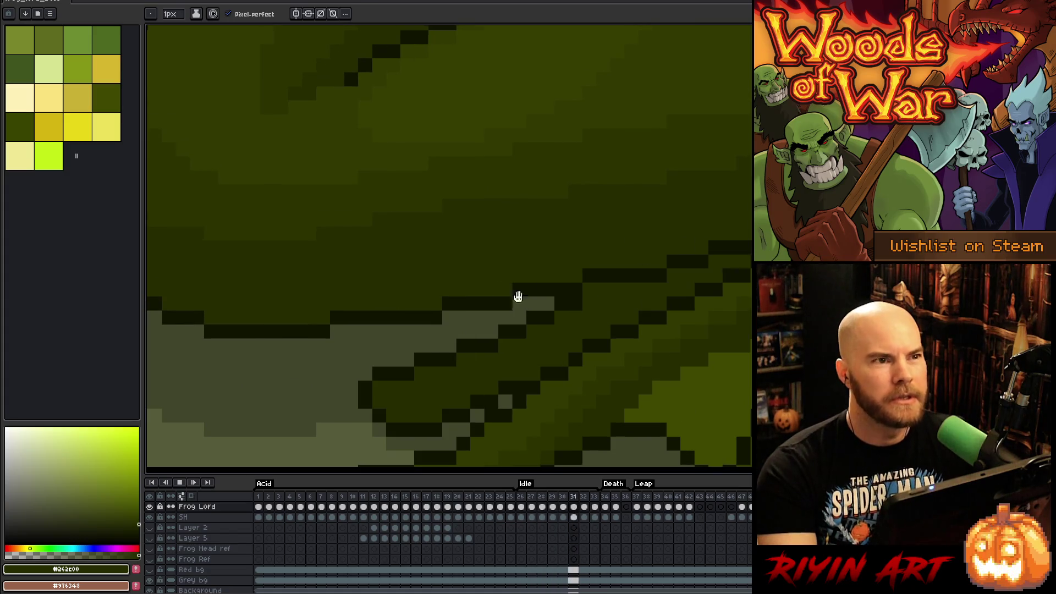
pyautogui.moveTo(585, 292)
pyautogui.mouseDown()
pyautogui.moveTo(444, 313)
pyautogui.moveTo(470, 314)
pyautogui.mouseUp()
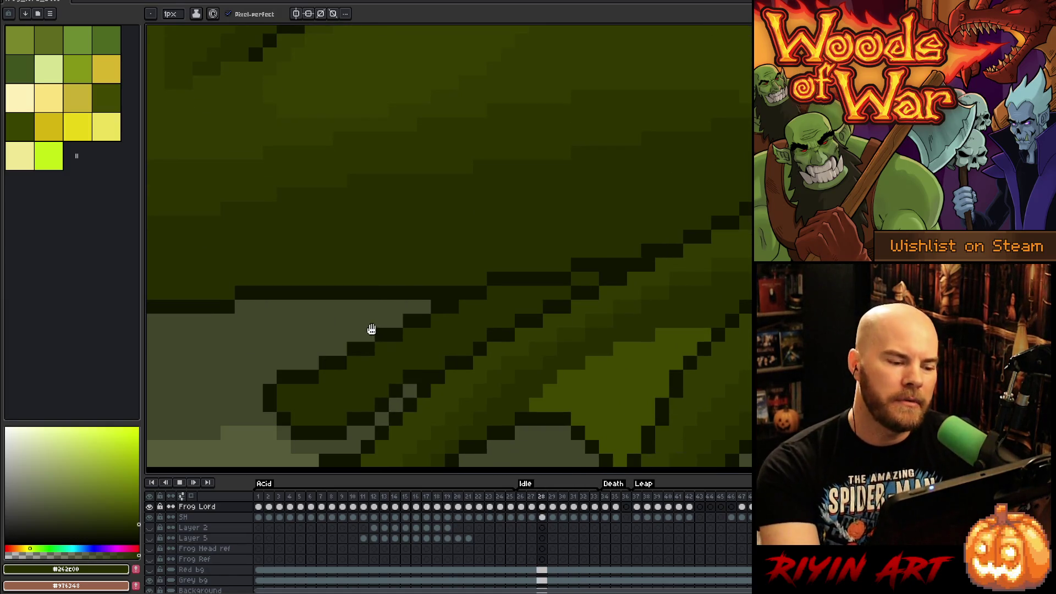
pyautogui.press(',')
pyautogui.press(',')
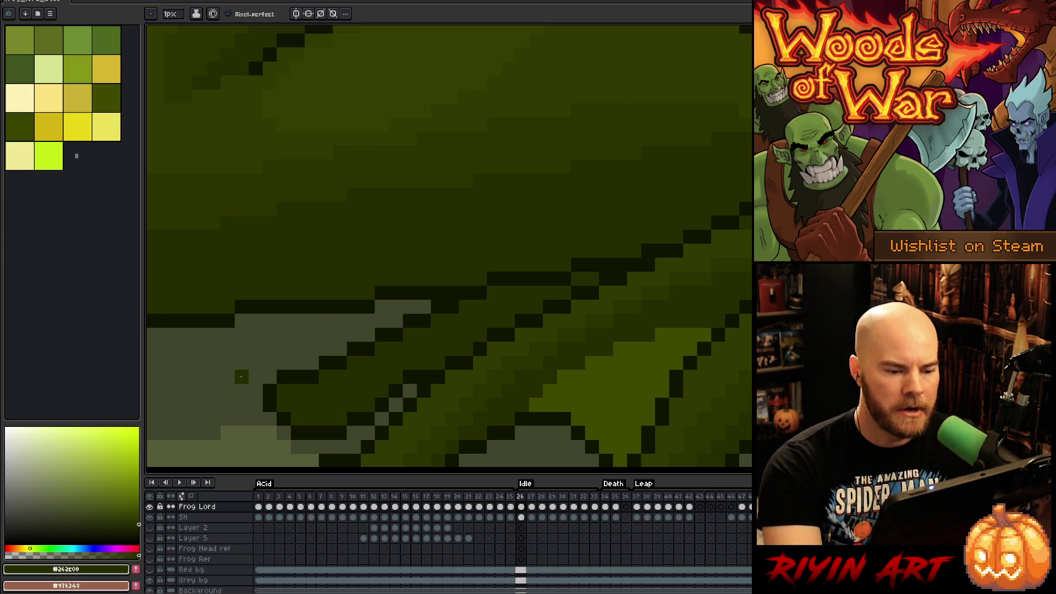
pyautogui.press('.')
pyautogui.press(',')
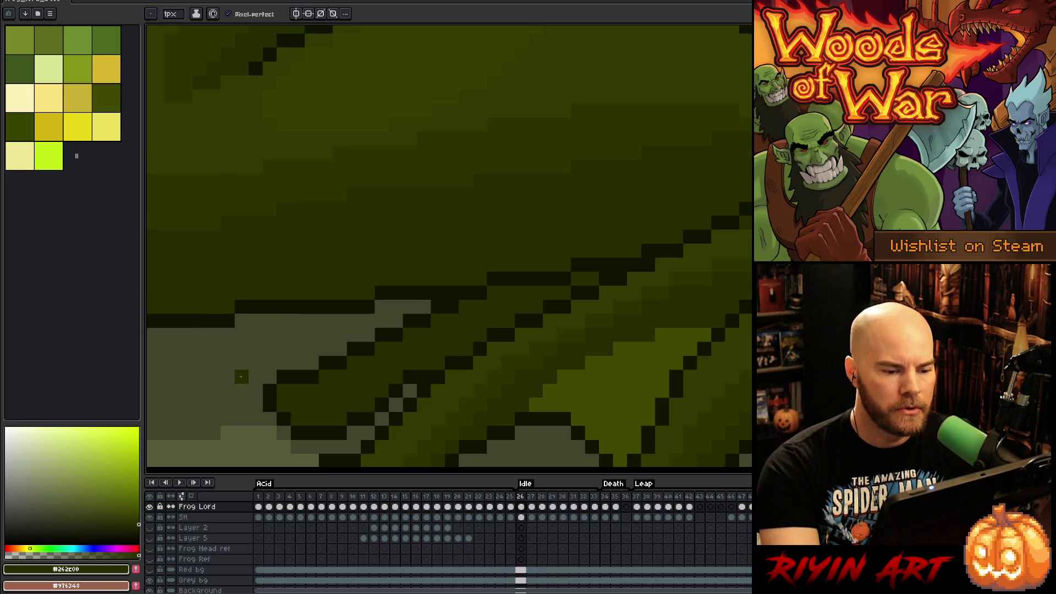
pyautogui.press('.')
pyautogui.press('.')
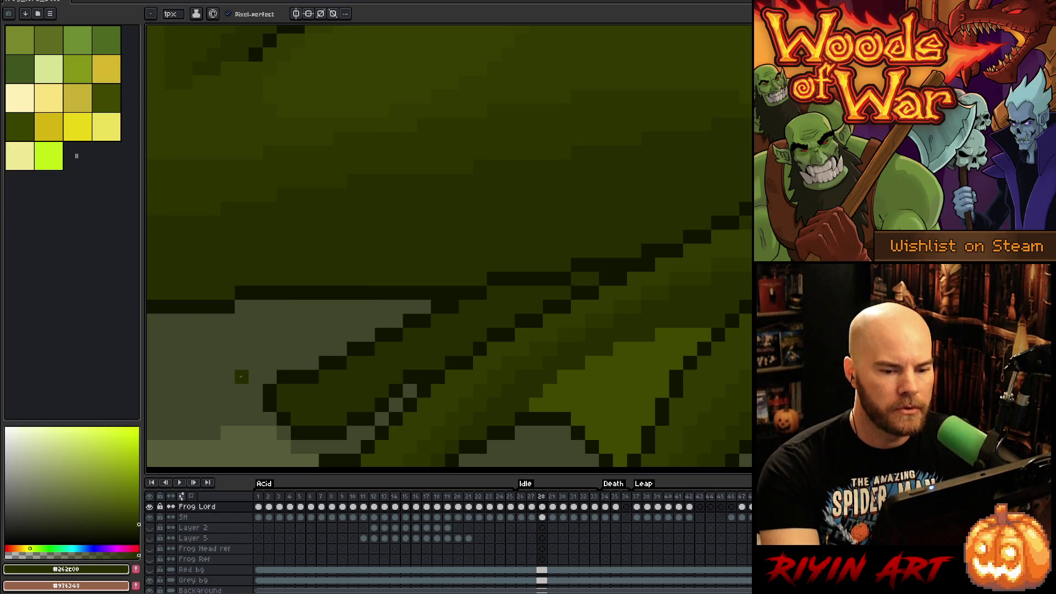
pyautogui.press('.')
pyautogui.press(',')
pyautogui.press('.')
pyautogui.press(',')
pyautogui.press('.')
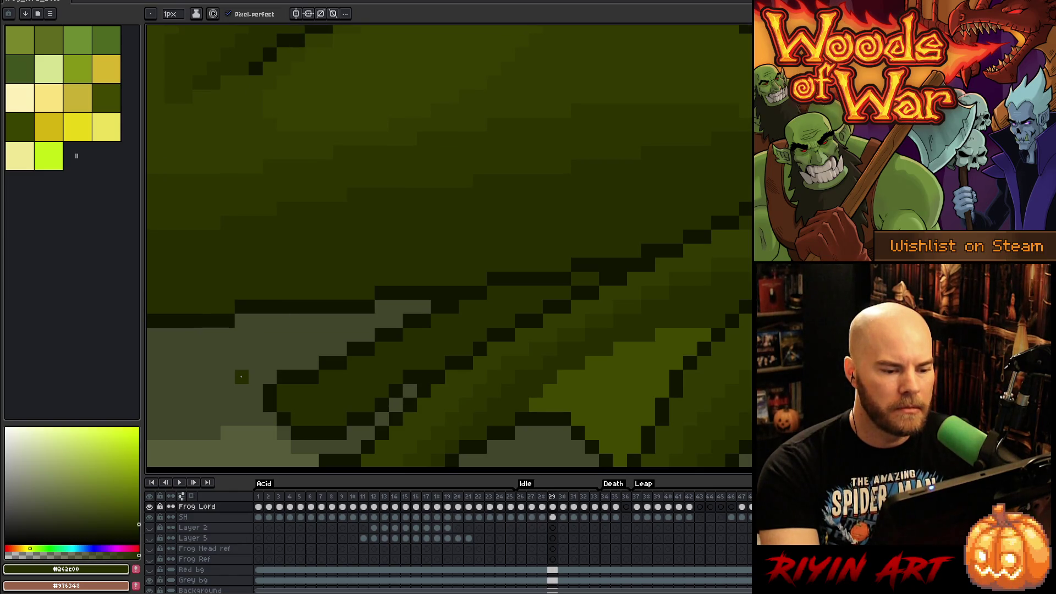
pyautogui.press(',')
pyautogui.press('.')
pyautogui.press('.')
pyautogui.press(',')
pyautogui.press(',')
pyautogui.press(',')
pyautogui.press('.')
pyautogui.press('.')
pyautogui.press(',')
pyautogui.press('.')
pyautogui.press('.')
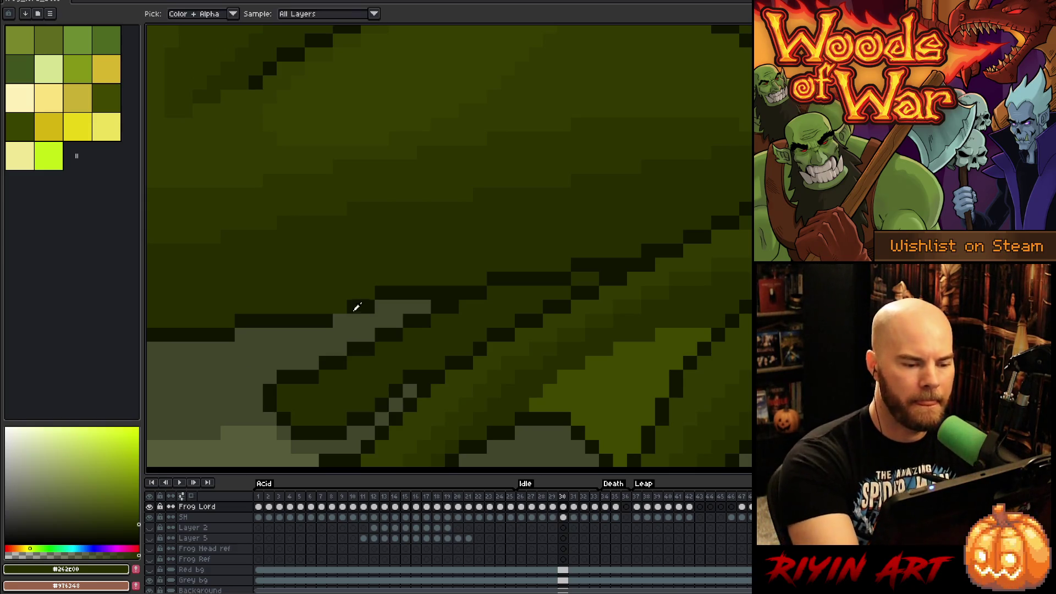
# Step: Add two dark outline pixels to the frog's outline on frame 29
pyautogui.keyDown('alt'); pyautogui.click(342, 307); pyautogui.keyUp('alt')
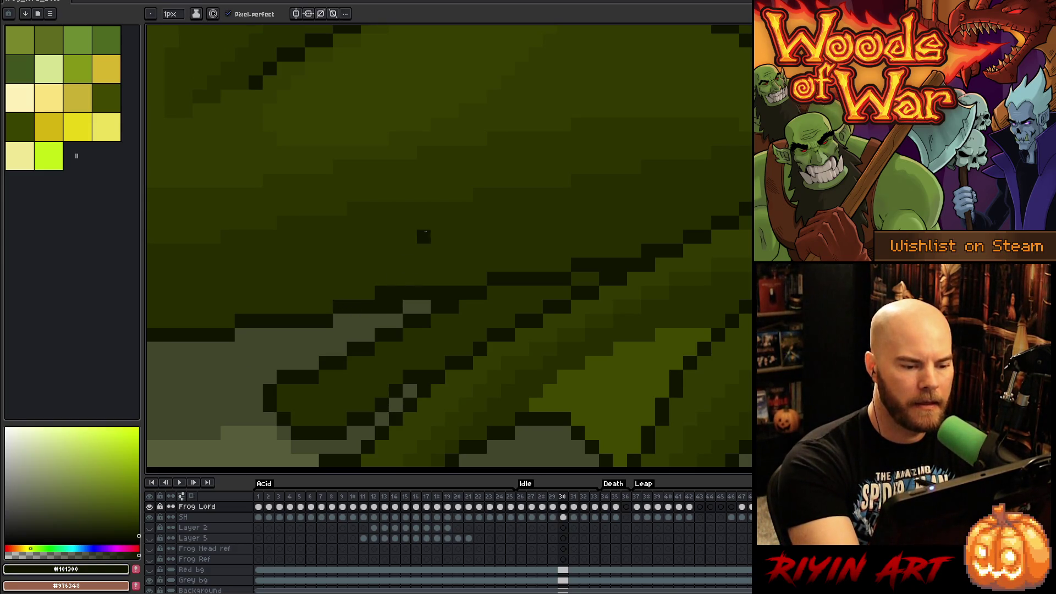
pyautogui.keyDown('alt'); pyautogui.click(407, 270); pyautogui.keyUp('alt')
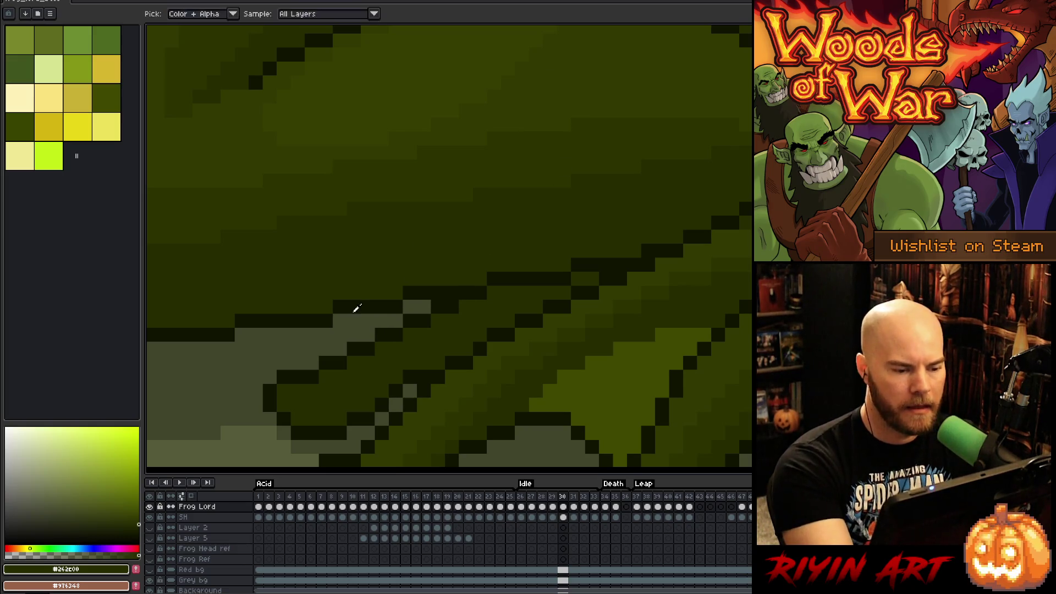
pyautogui.keyDown('alt'); pyautogui.click(354, 306); pyautogui.keyUp('alt')
pyautogui.moveTo(326, 307); pyautogui.dragTo(329, 293)
pyautogui.press('e')
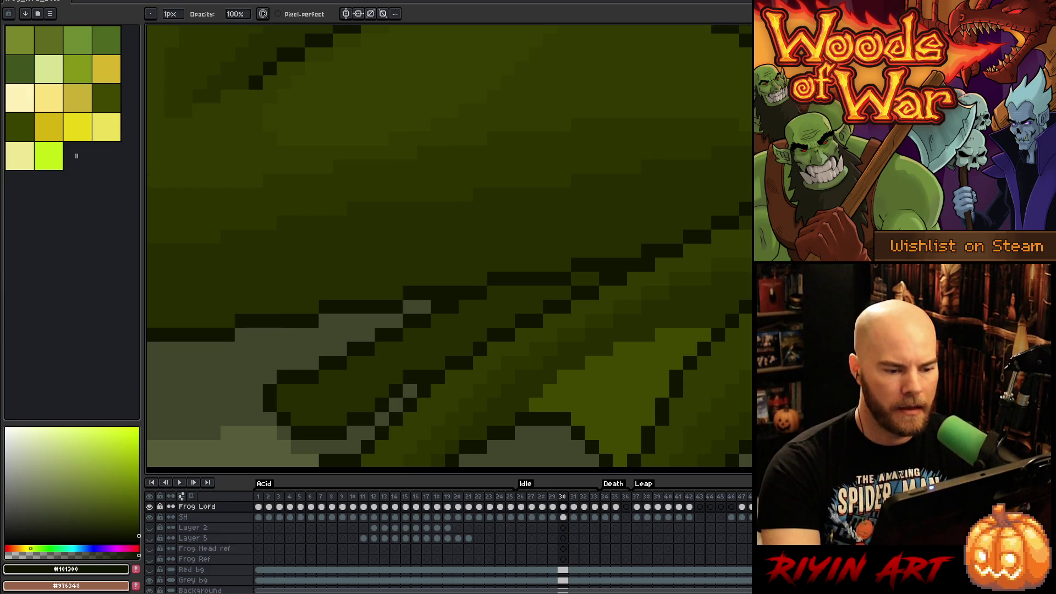
# Step: On frame 31, paint a dark outline pixel, an olive pixel above it and a dark one below
pyautogui.press('Right')
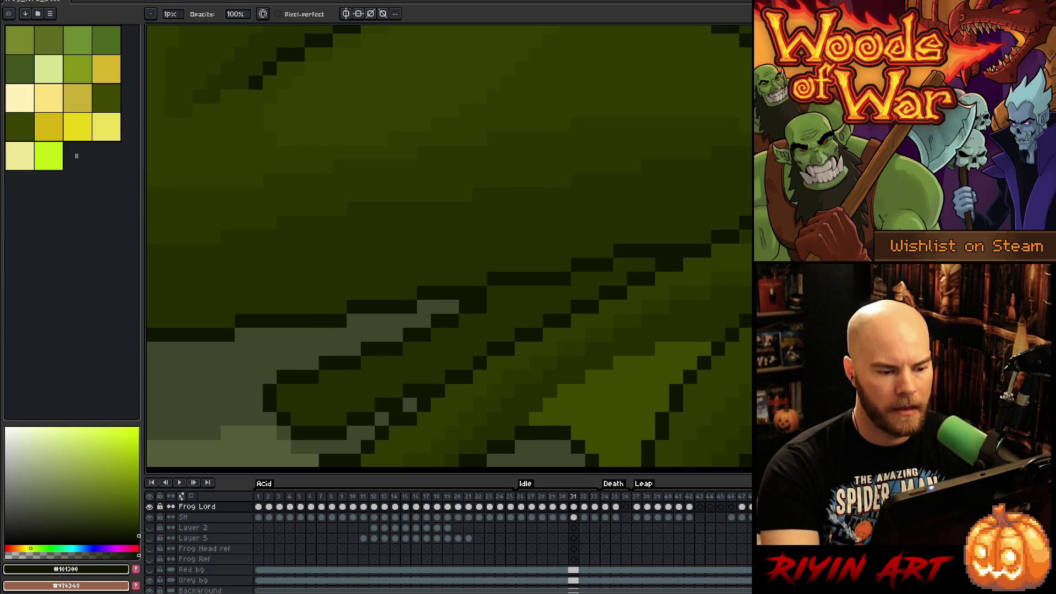
pyautogui.press('i')
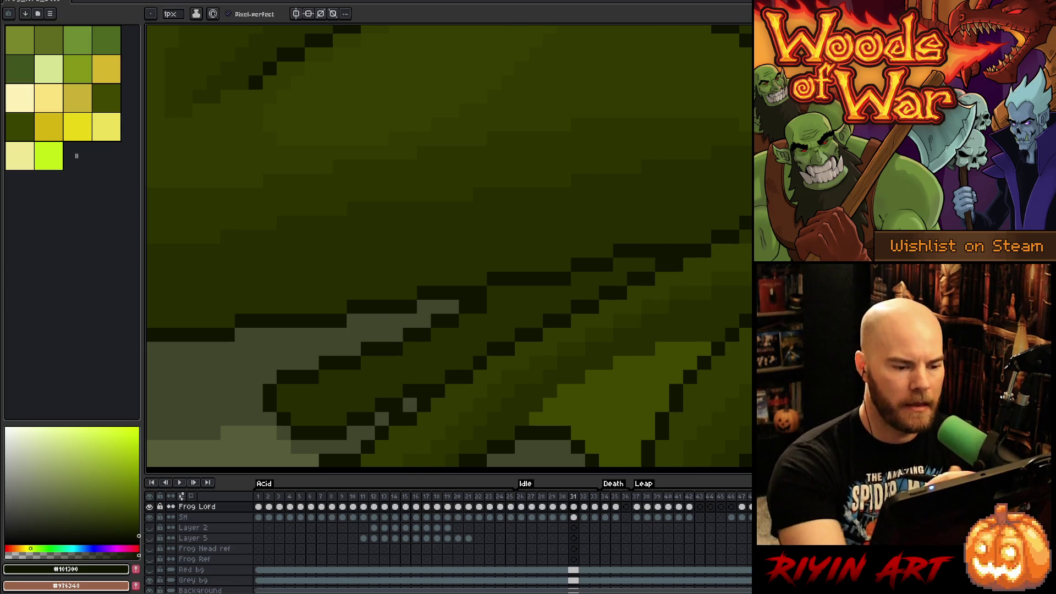
pyautogui.press('b')
pyautogui.click(411, 293)
pyautogui.keyDown('alt'); pyautogui.click(479, 267); pyautogui.keyUp('alt')
pyautogui.click(493, 279)
pyautogui.keyDown('alt'); pyautogui.click(482, 293); pyautogui.keyUp('alt')
pyautogui.click(489, 292)
# Step: Turn outline pixels on frame 31 olive and lighten a run of dark outline pixels
pyautogui.keyDown('alt'); pyautogui.click(563, 274); pyautogui.keyUp('alt')
pyautogui.click(579, 265)
pyautogui.keyDown('alt'); pyautogui.click(616, 258); pyautogui.keyUp('alt')
pyautogui.click(620, 251)
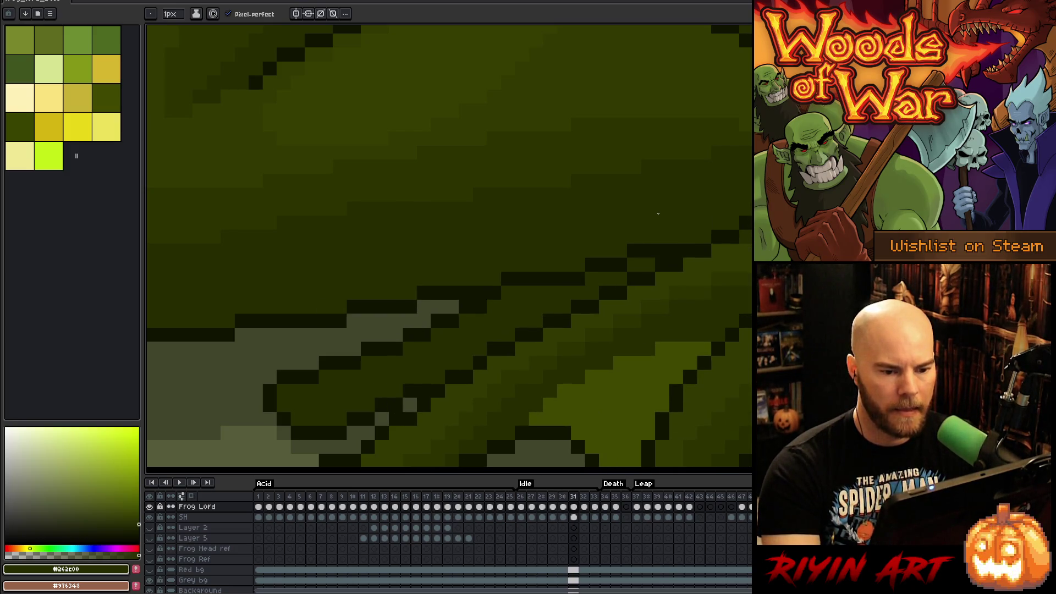
pyautogui.keyDown('alt'); pyautogui.click(640, 257); pyautogui.keyUp('alt')
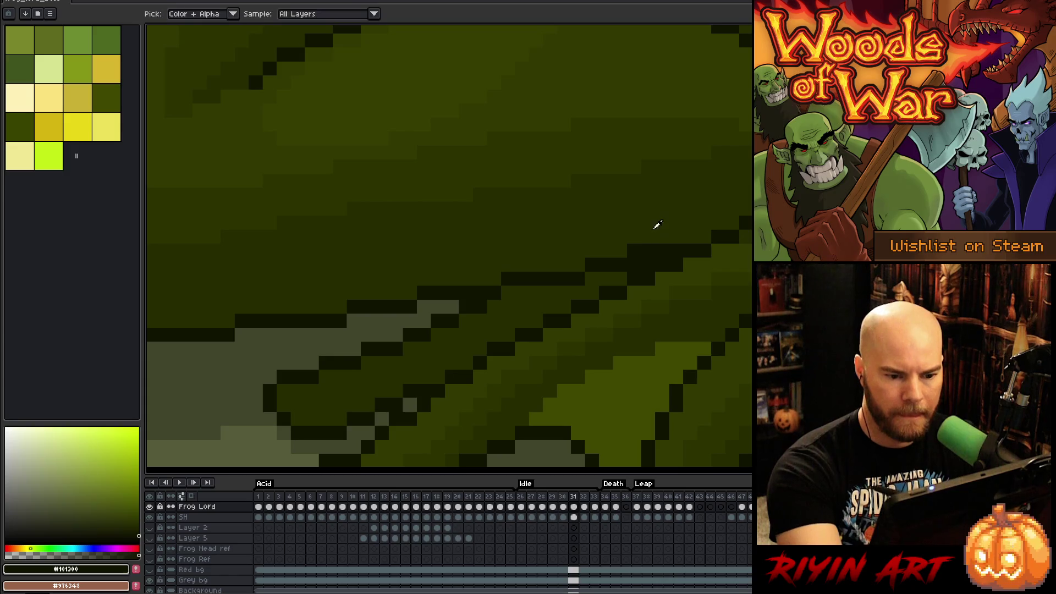
pyautogui.keyDown('alt'); pyautogui.click(656, 224); pyautogui.keyUp('alt')
pyautogui.moveTo(649, 250); pyautogui.dragTo(626, 250)
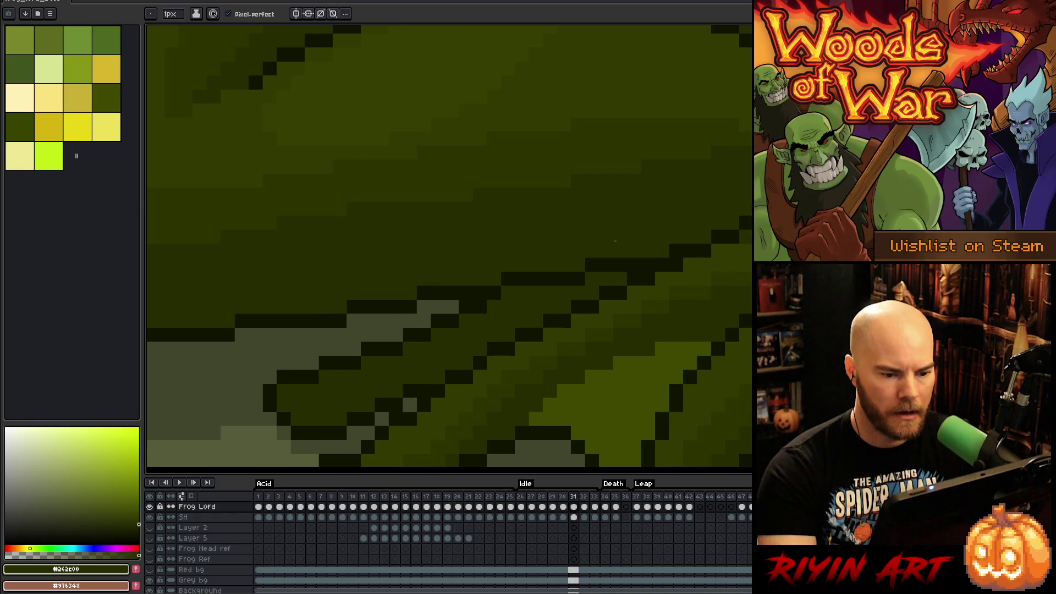
# Step: Extend the dark outline along the toe edge on frame 32 by a few pixels
pyautogui.press('Right')
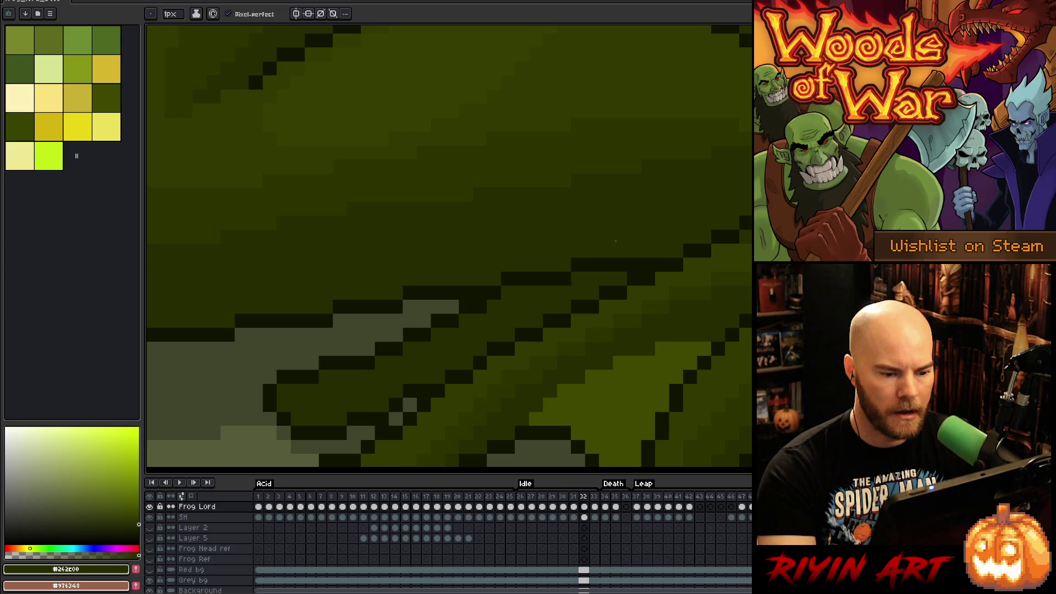
pyautogui.press('Left')
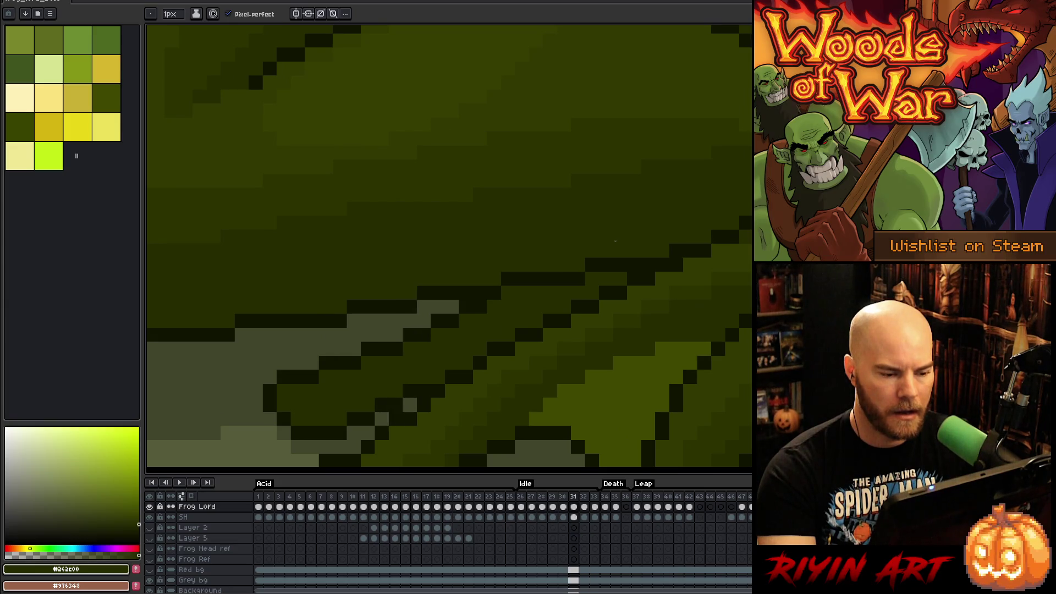
pyautogui.press('Right')
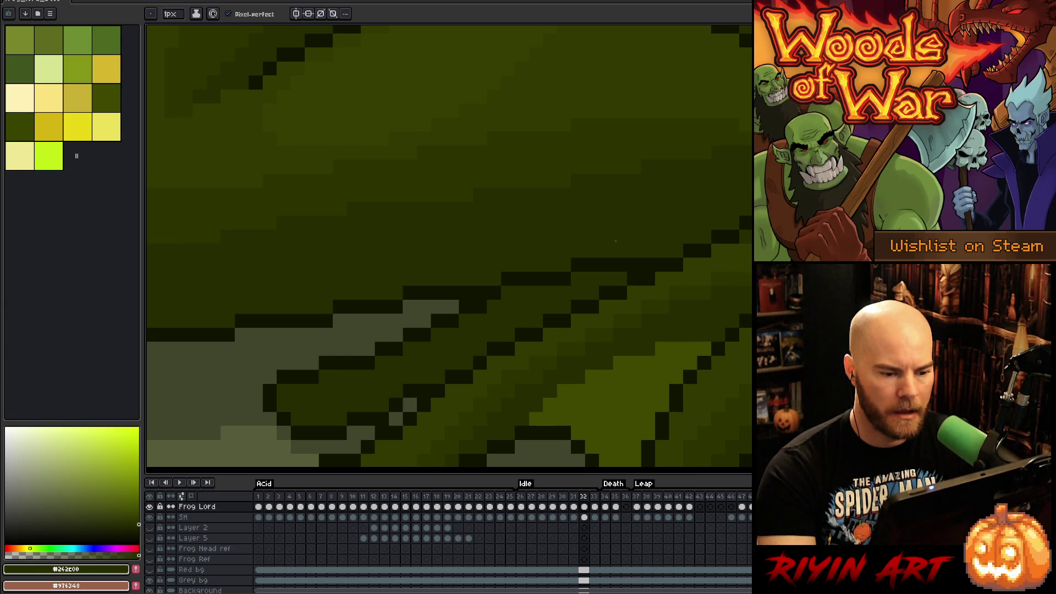
pyautogui.click(494, 279)
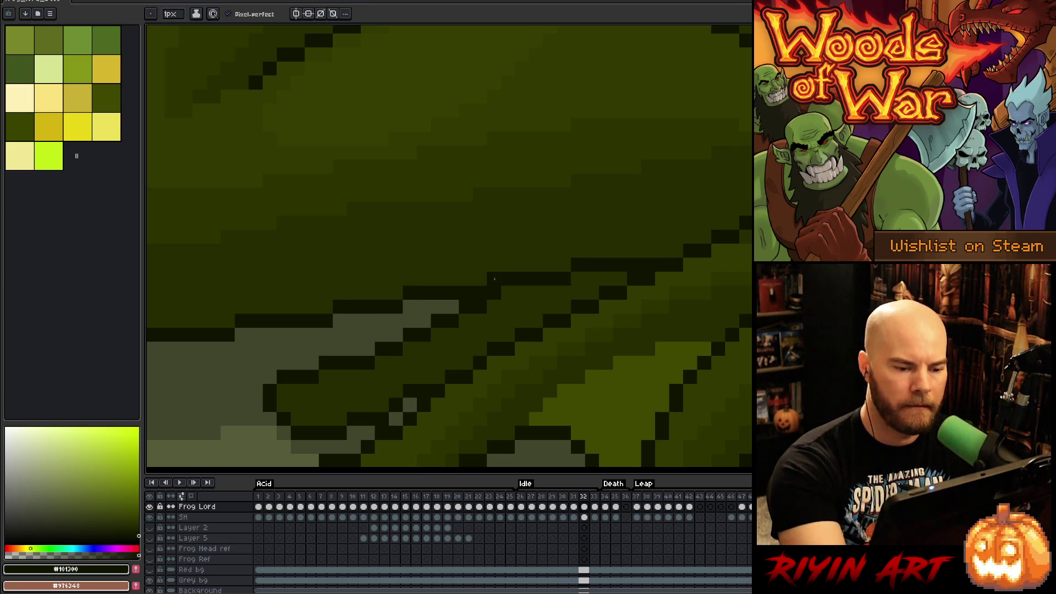
pyautogui.keyDown('alt'); pyautogui.click(486, 292); pyautogui.keyUp('alt')
pyautogui.click(550, 250)
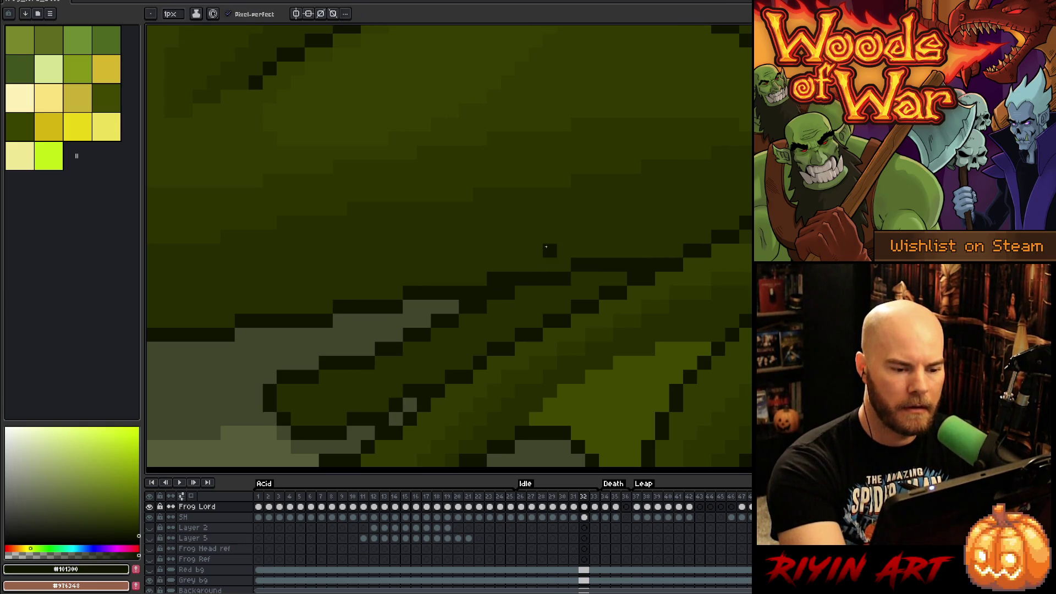
# Step: Compare frames 31–33 with the softer dark outline colour and play the Idle animation
pyautogui.press('Left')
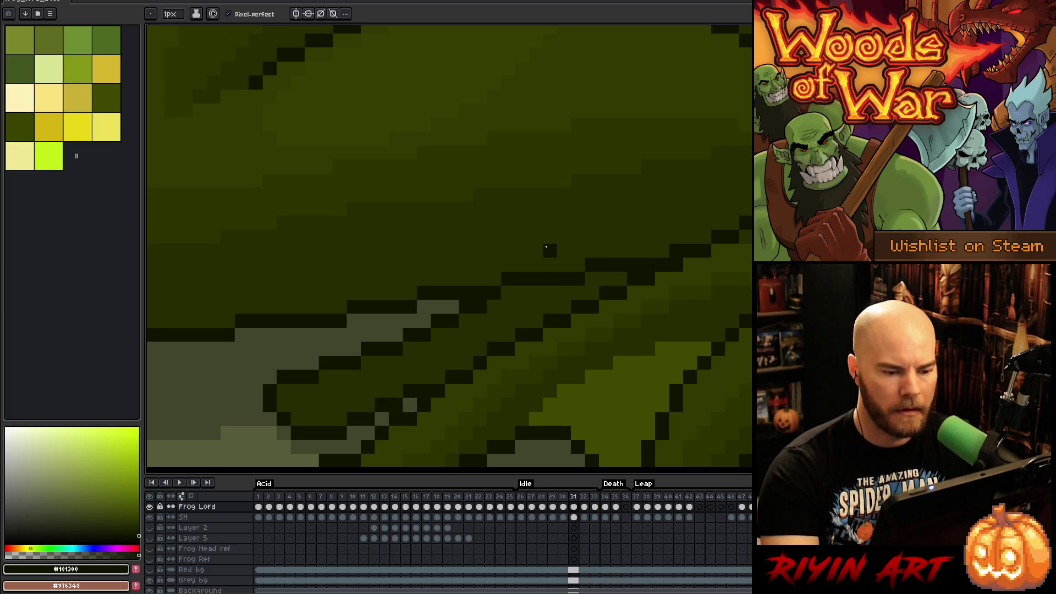
pyautogui.press('Right')
pyautogui.keyDown('alt'); pyautogui.click(509, 291); pyautogui.keyUp('alt')
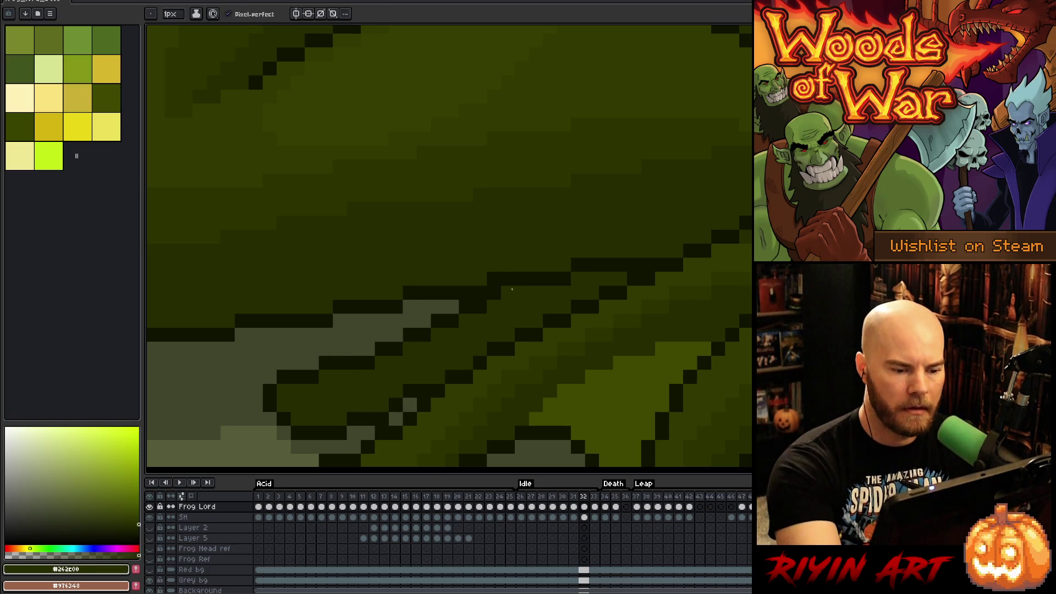
pyautogui.press('Left')
pyautogui.press('Right')
pyautogui.press('Right')
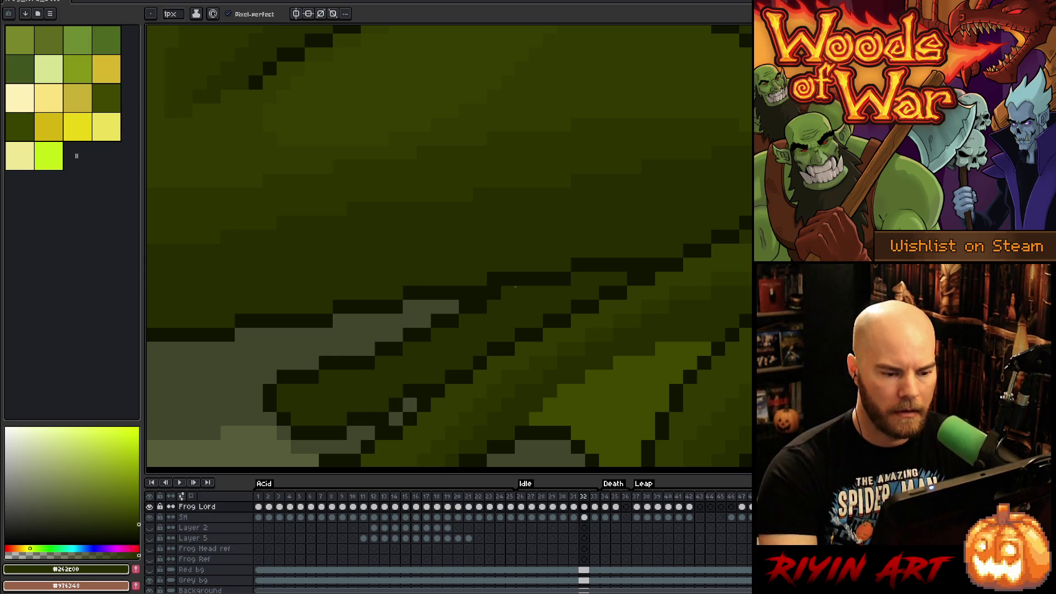
pyautogui.press('Left')
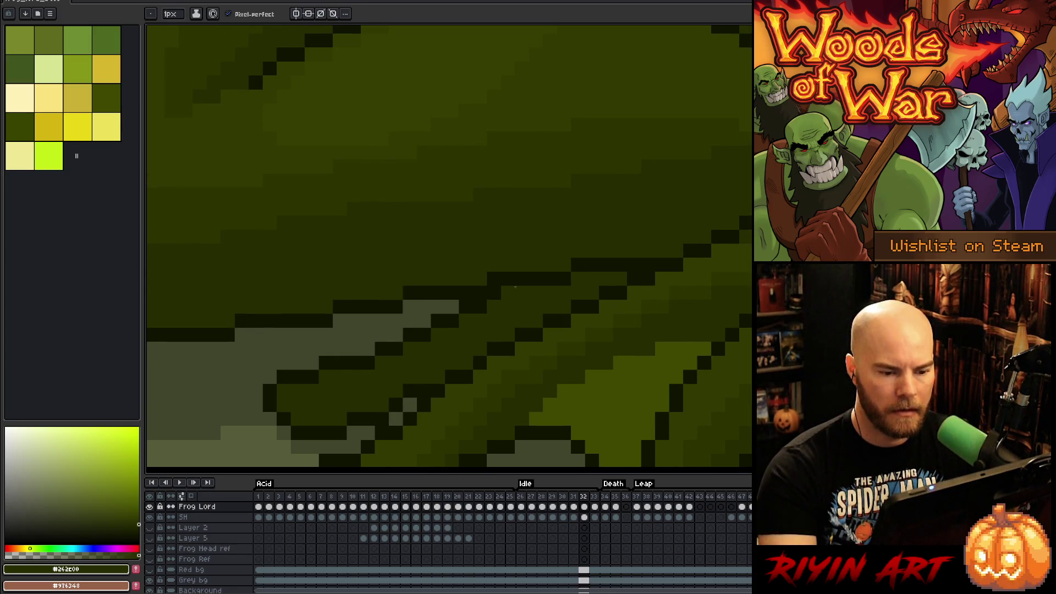
pyautogui.press('Right')
pyautogui.press('space')
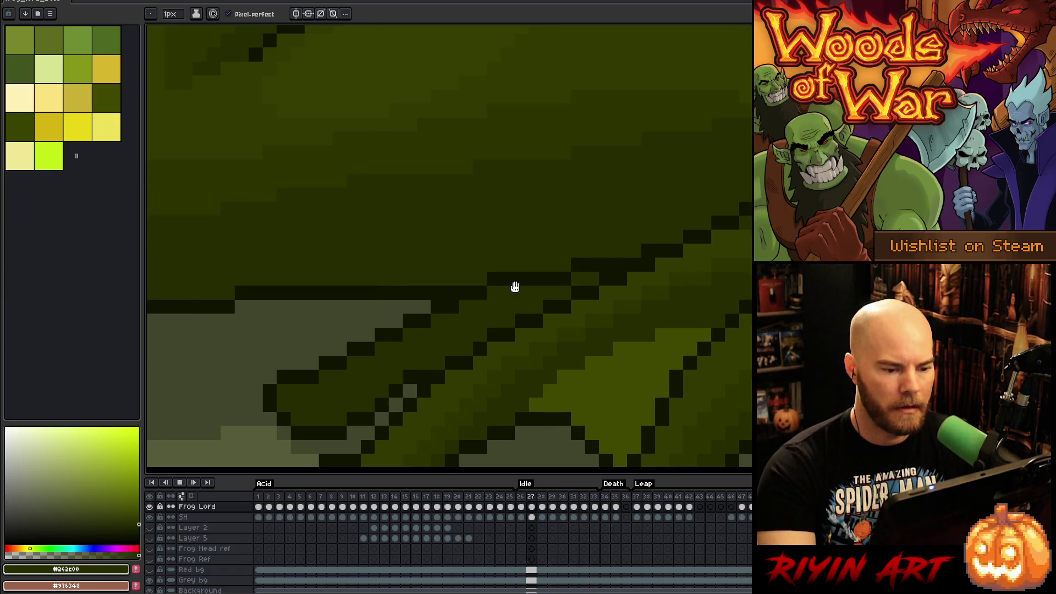
# Step: Pick the darkest outline green #101300 from the canvas and center the frog's toes in view
pyautogui.scroll(-5, 600, 364)
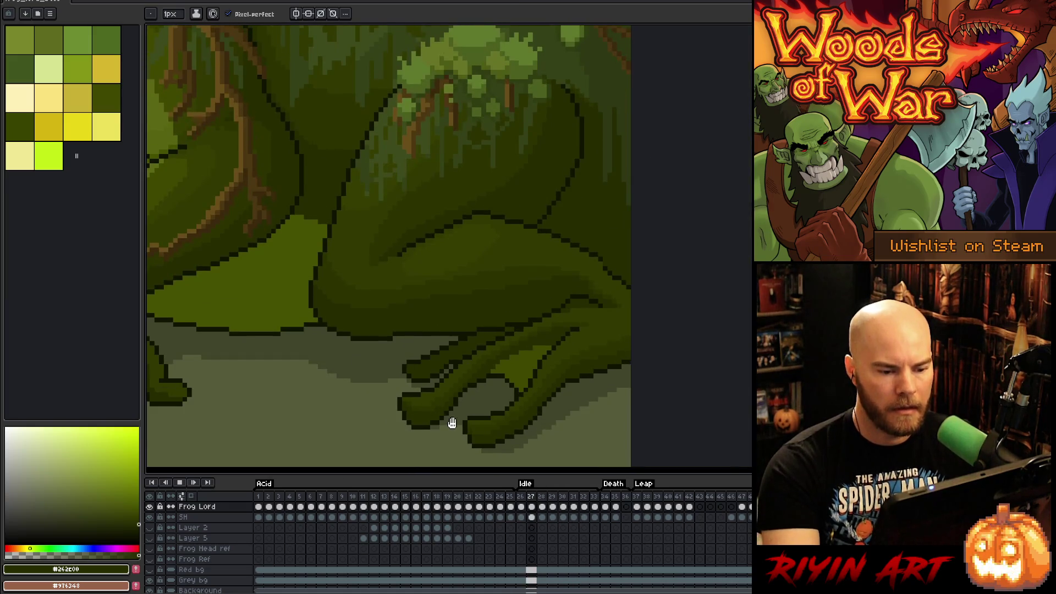
pyautogui.scroll(5, 605, 396)
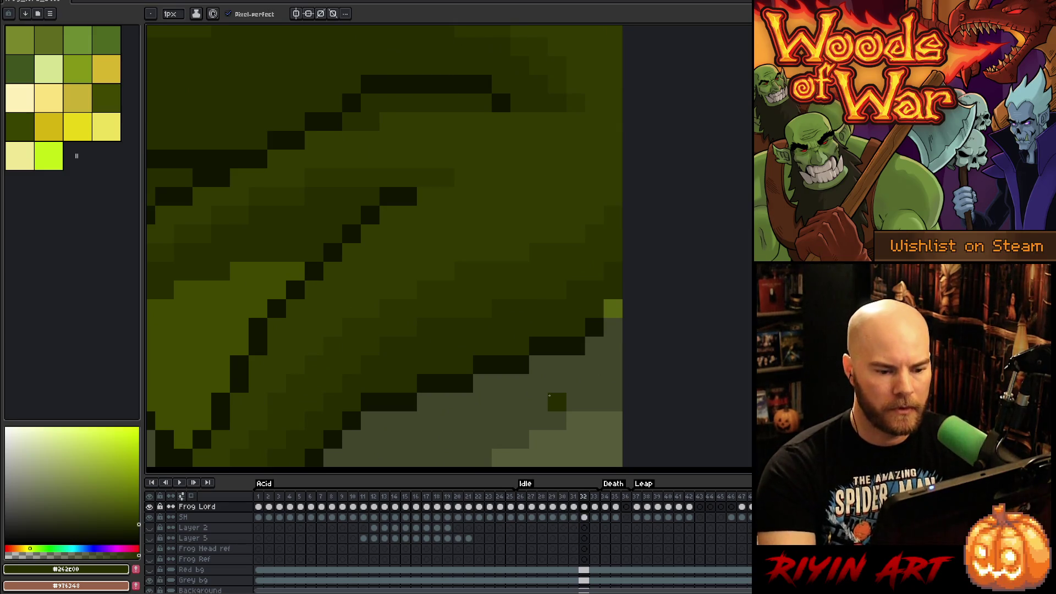
pyautogui.keyDown('alt'); pyautogui.click(594, 325); pyautogui.keyUp('alt')
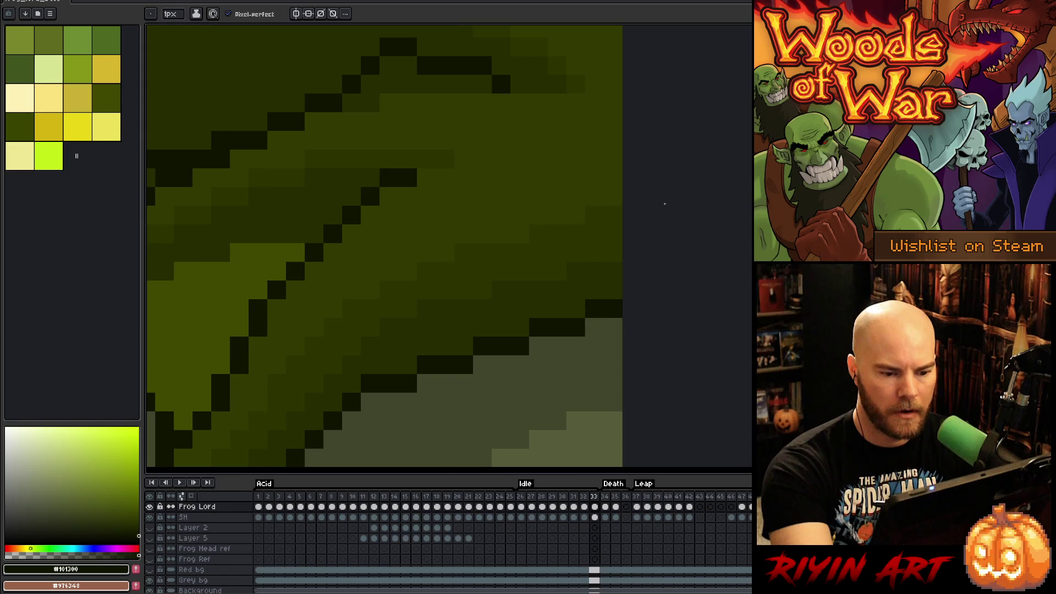
pyautogui.scroll(-3, 415, 299)
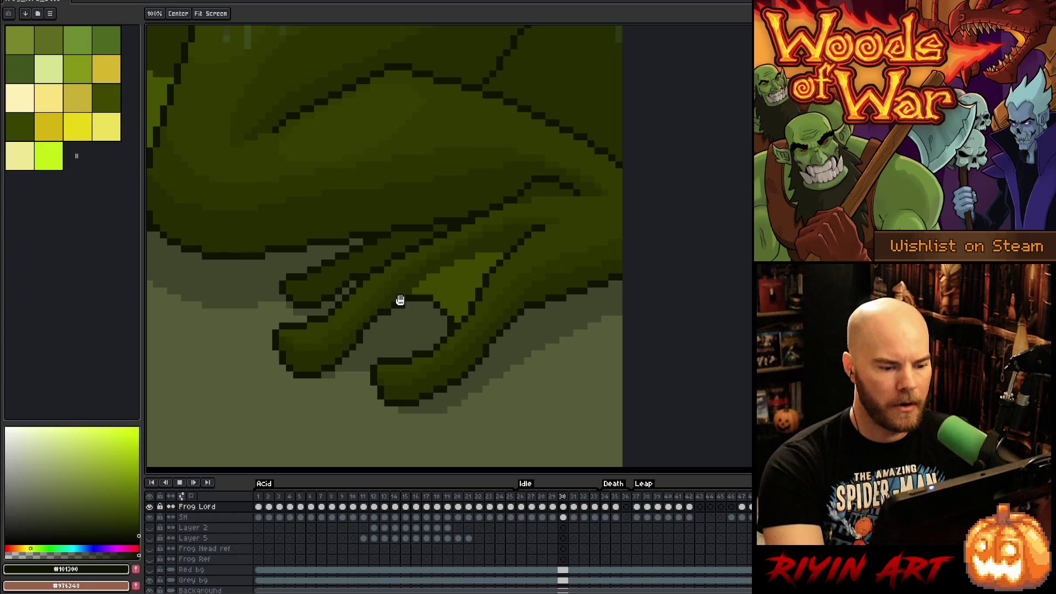
pyautogui.moveTo(406, 299)
pyautogui.mouseDown()
pyautogui.moveTo(511, 344)
pyautogui.moveTo(535, 306)
pyautogui.moveTo(486, 314)
pyautogui.mouseUp()
pyautogui.scroll(3, 486, 314)
pyautogui.scroll(-3, 458, 327)
pyautogui.scroll(1, 461, 328)
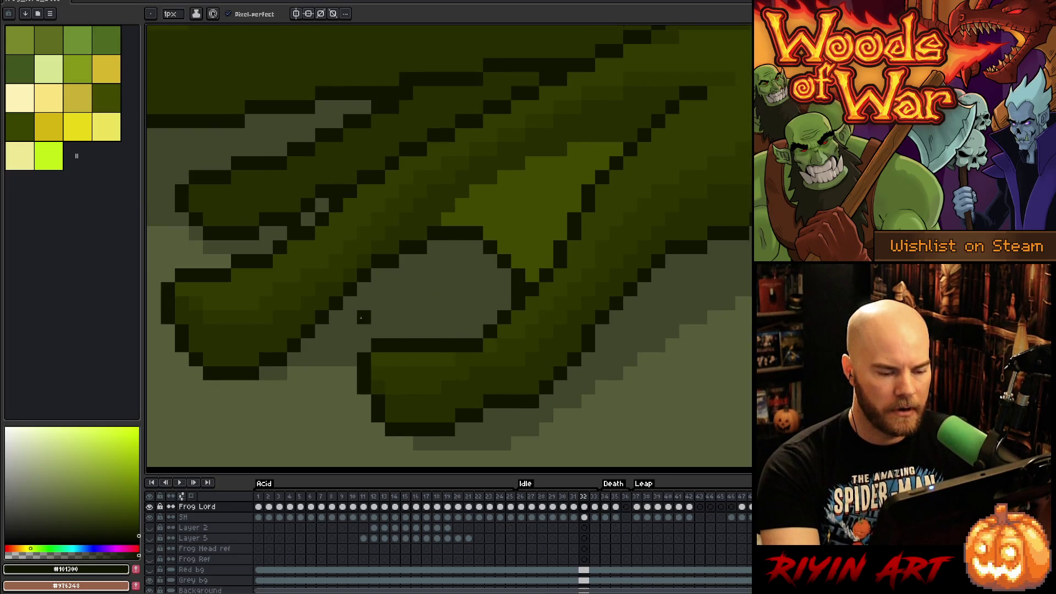
# Step: Paint two dark outline pixels along the lower toe edge on frame 32
pyautogui.press('Right')
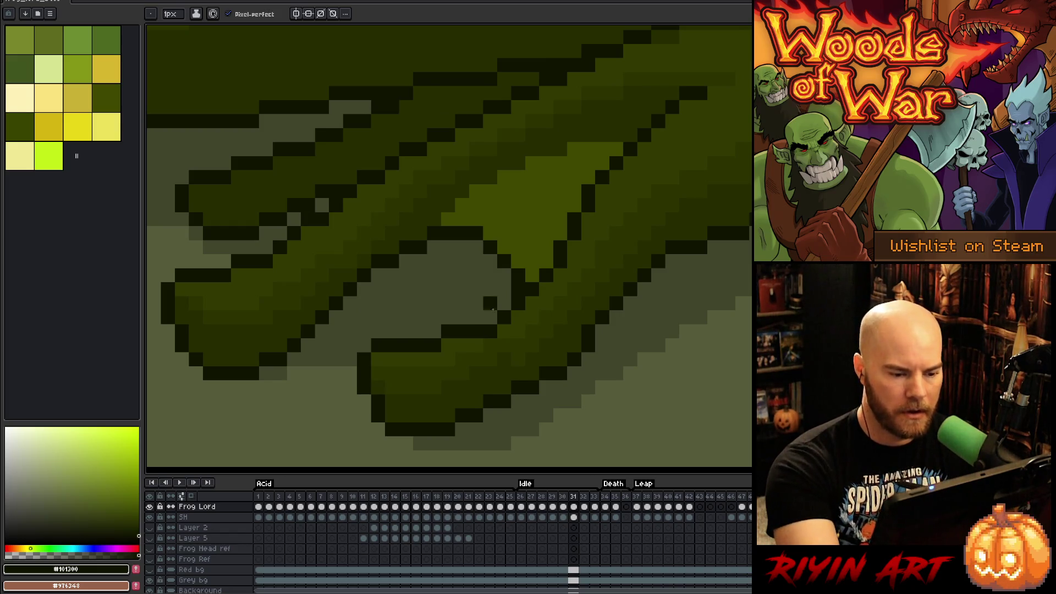
pyautogui.press('b')
pyautogui.keyDown('alt'); pyautogui.click(505, 318); pyautogui.keyUp('alt')
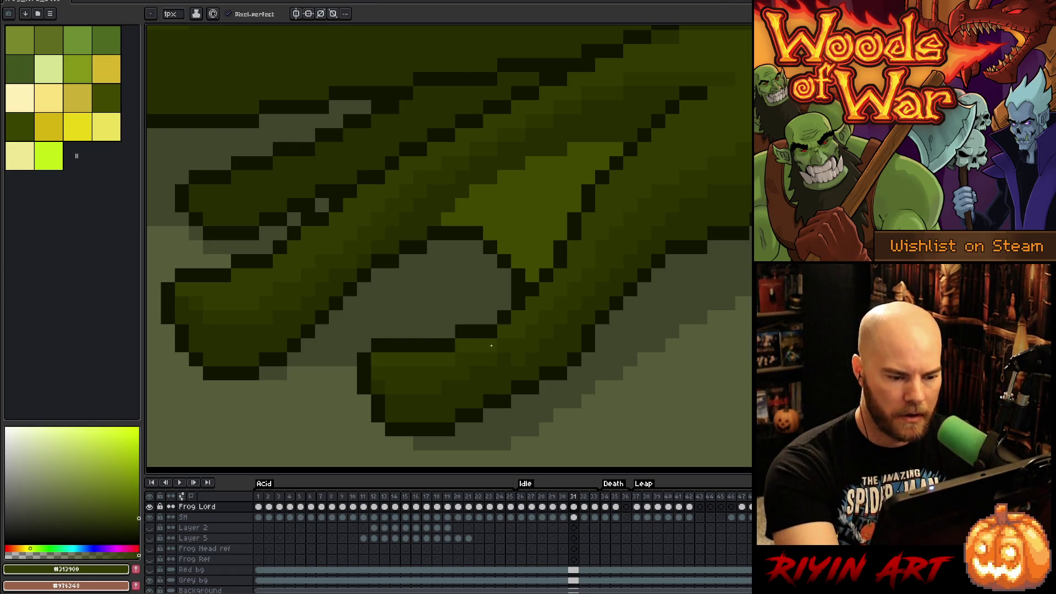
pyautogui.press('Left')
pyautogui.press('Right')
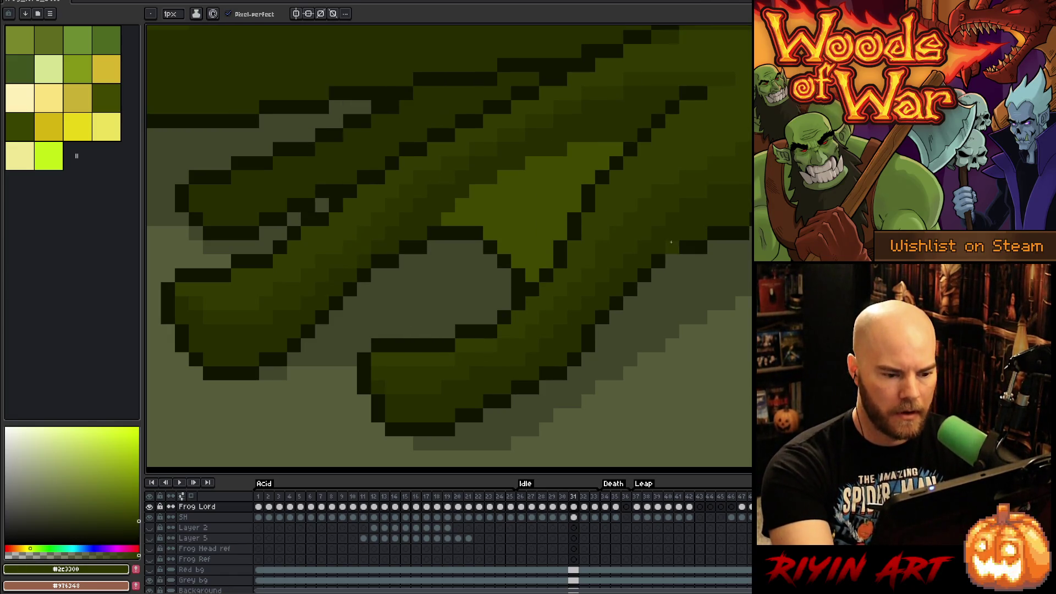
pyautogui.press('Right')
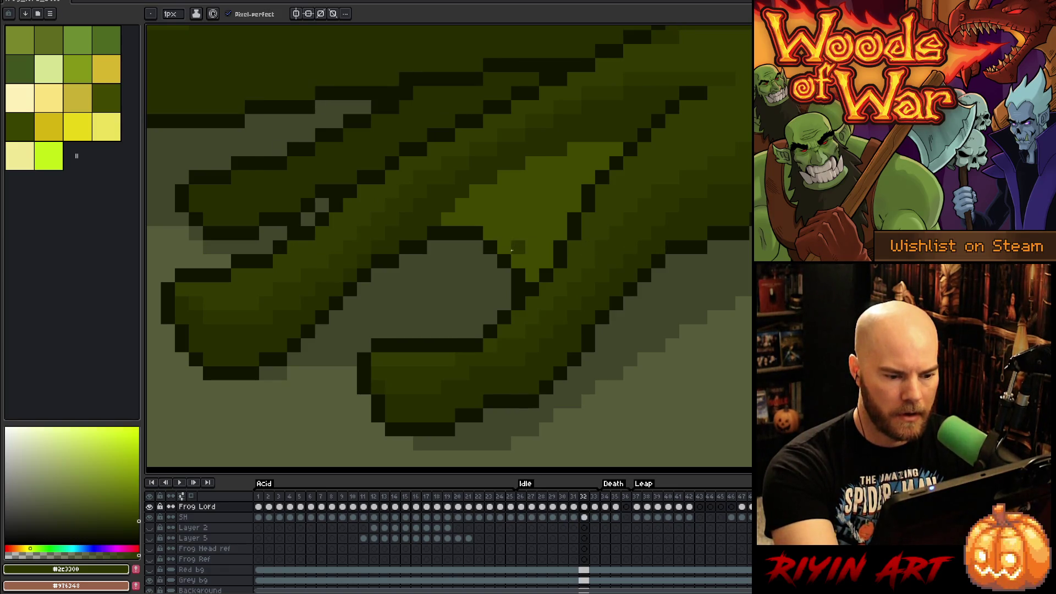
pyautogui.moveTo(491, 330); pyautogui.dragTo(477, 331)
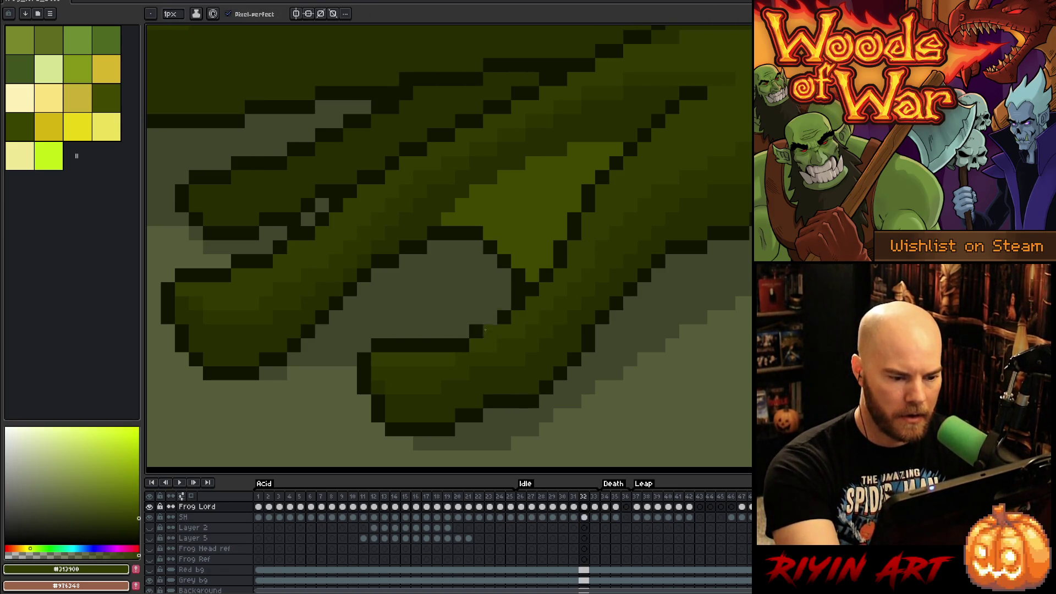
# Step: On frame 33, recolour two stray outline pixels olive and three olive toe pixels dark
pyautogui.press('Right')
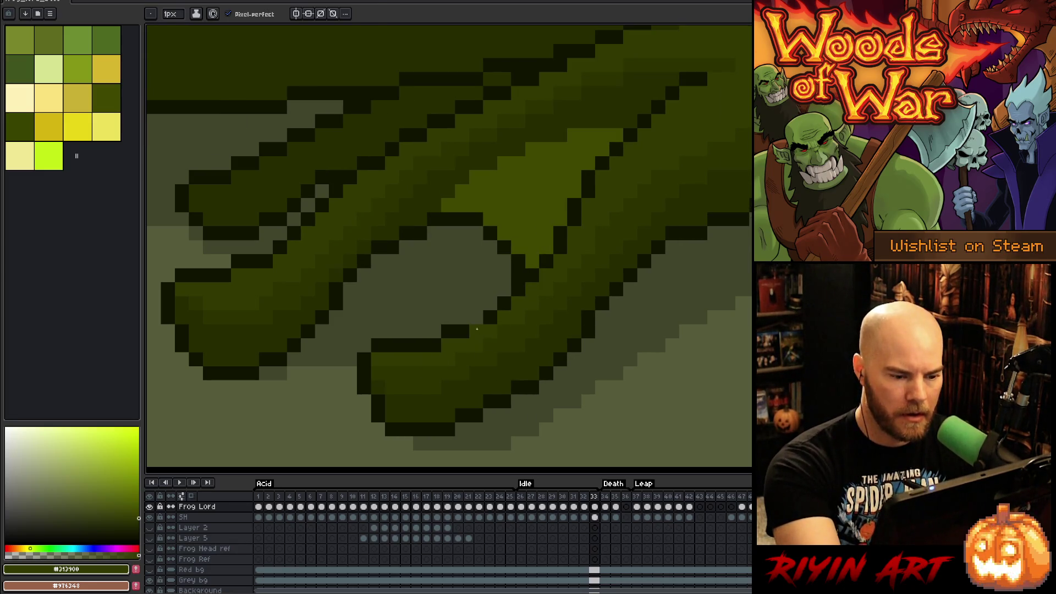
pyautogui.keyDown('alt'); pyautogui.click(457, 331); pyautogui.keyUp('alt')
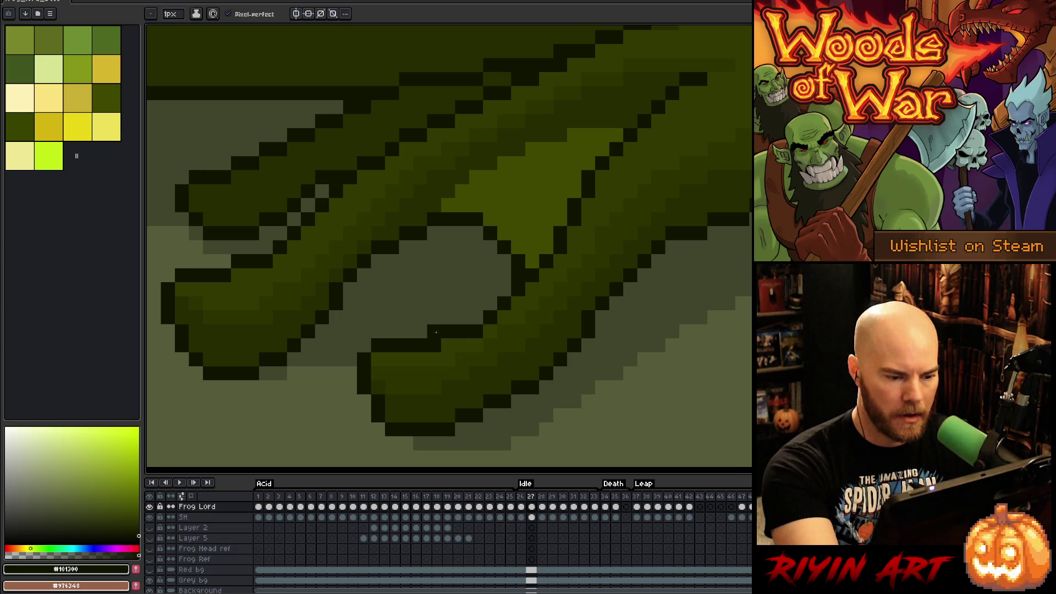
pyautogui.keyDown('alt'); pyautogui.click(532, 261); pyautogui.keyUp('alt')
pyautogui.click(524, 254)
pyautogui.keyDown('alt'); pyautogui.click(484, 314); pyautogui.keyUp('alt')
pyautogui.click(476, 317)
pyautogui.keyDown('alt'); pyautogui.click(487, 319); pyautogui.keyUp('alt')
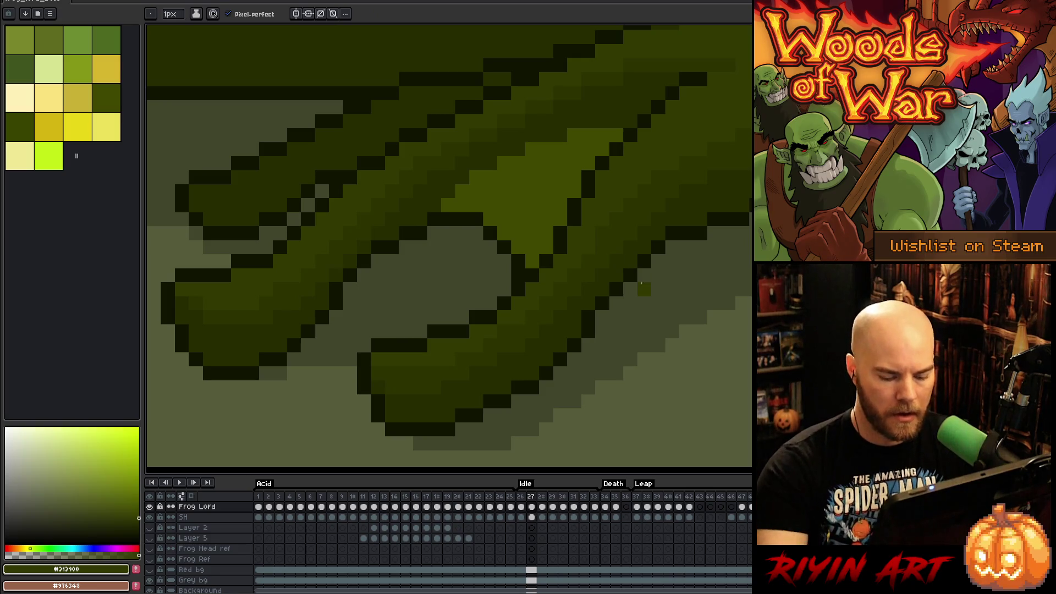
# Step: Repaint two stray dark toe pixels olive on frame 28
pyautogui.press('.')
pyautogui.keyDown('alt'); pyautogui.click(481, 317); pyautogui.keyUp('alt')
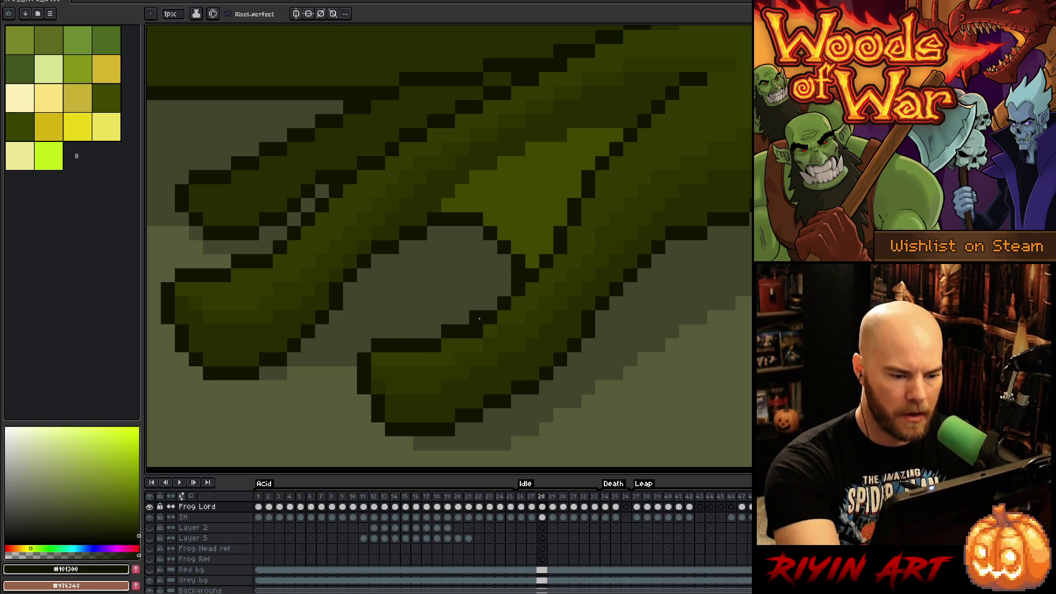
pyautogui.keyDown('alt'); pyautogui.click(486, 333); pyautogui.keyUp('alt')
pyautogui.click(477, 332)
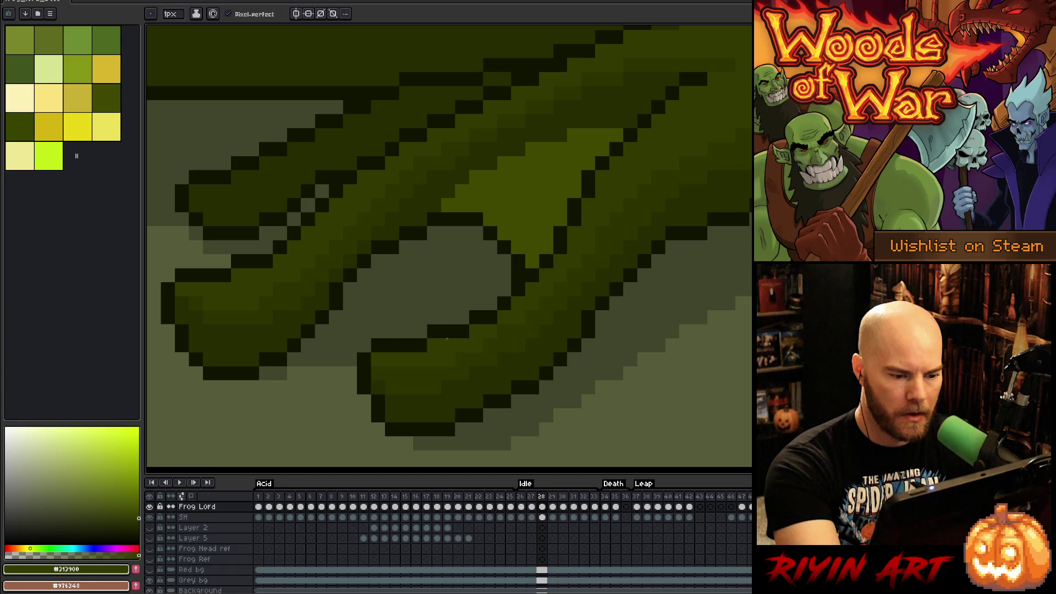
# Step: Play the Idle animation to review the toe fixes, then stop on frame 28
pyautogui.press('Return')
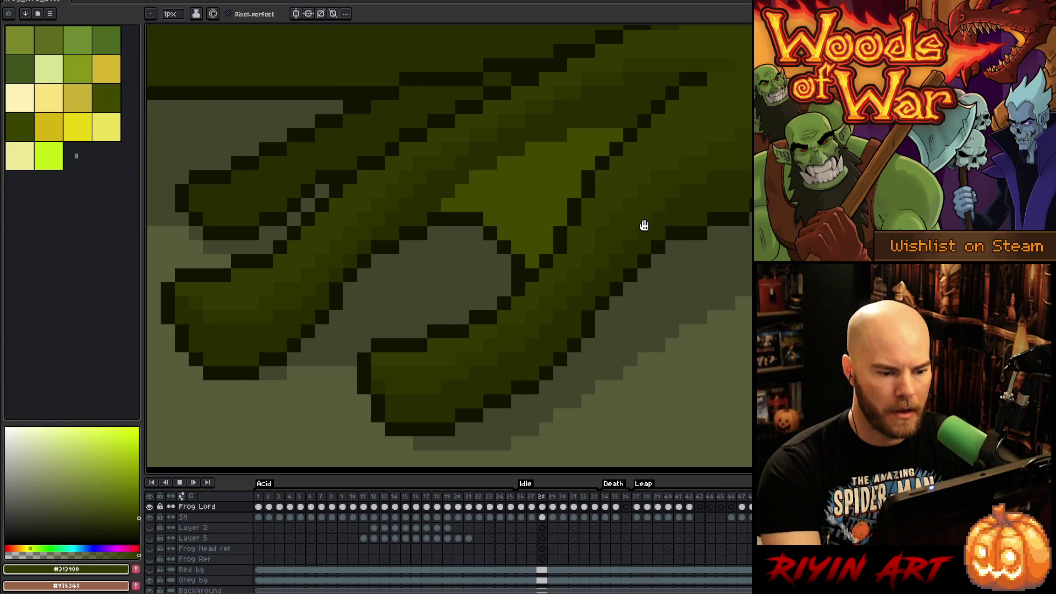
pyautogui.press('Return')
pyautogui.press('Left')
pyautogui.press('Left')
pyautogui.press('Left')
pyautogui.press('v')
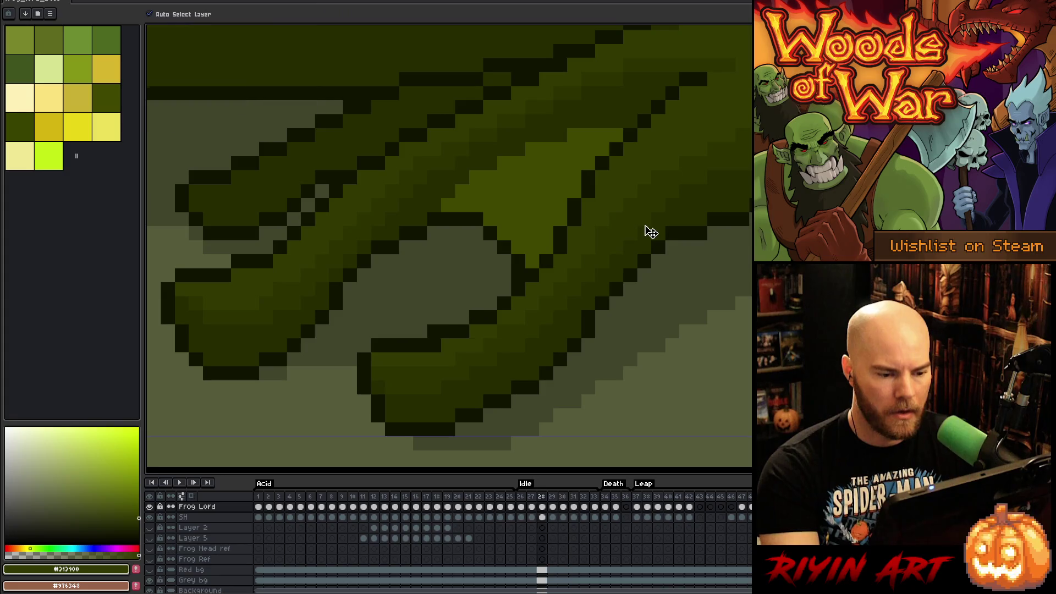
pyautogui.press('b')
pyautogui.press('Return')
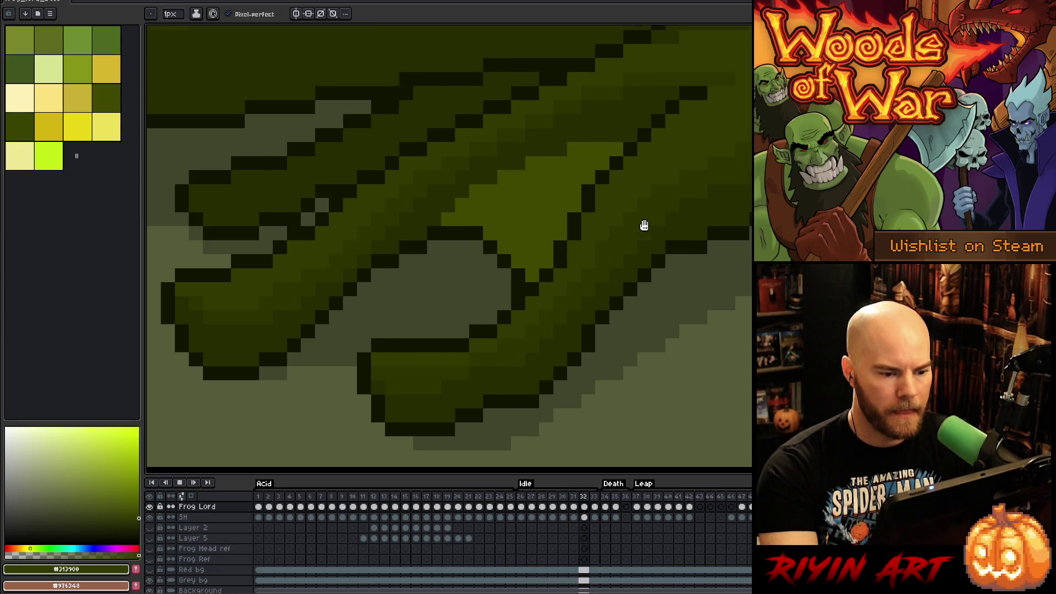
# Step: Zoom far in on the diagonal dark outline between the frog's feet
pyautogui.scroll(-5, 503, 217)
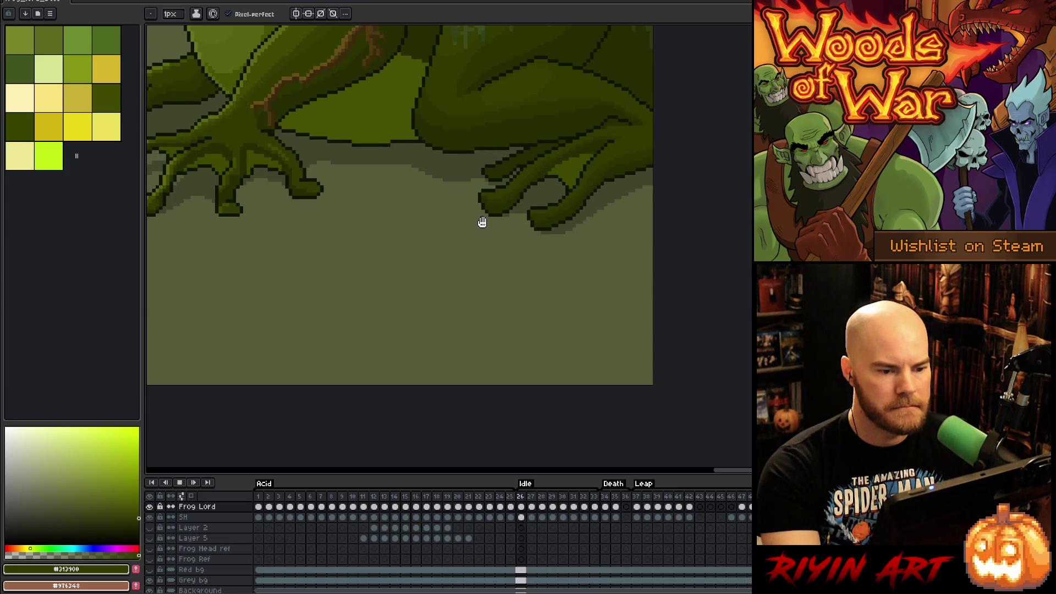
pyautogui.scroll(4, 500, 216)
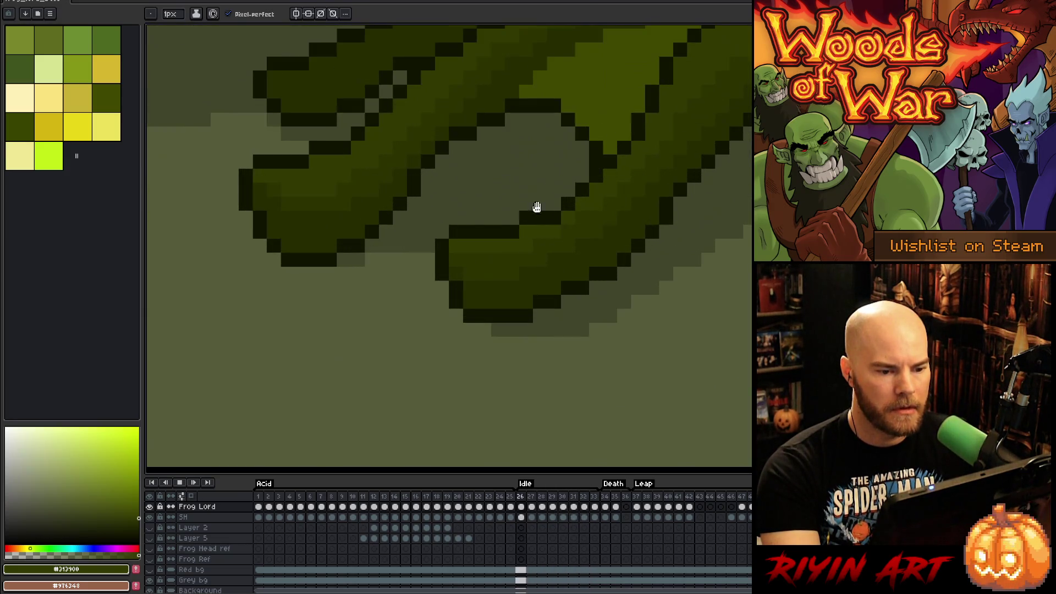
pyautogui.press('v')
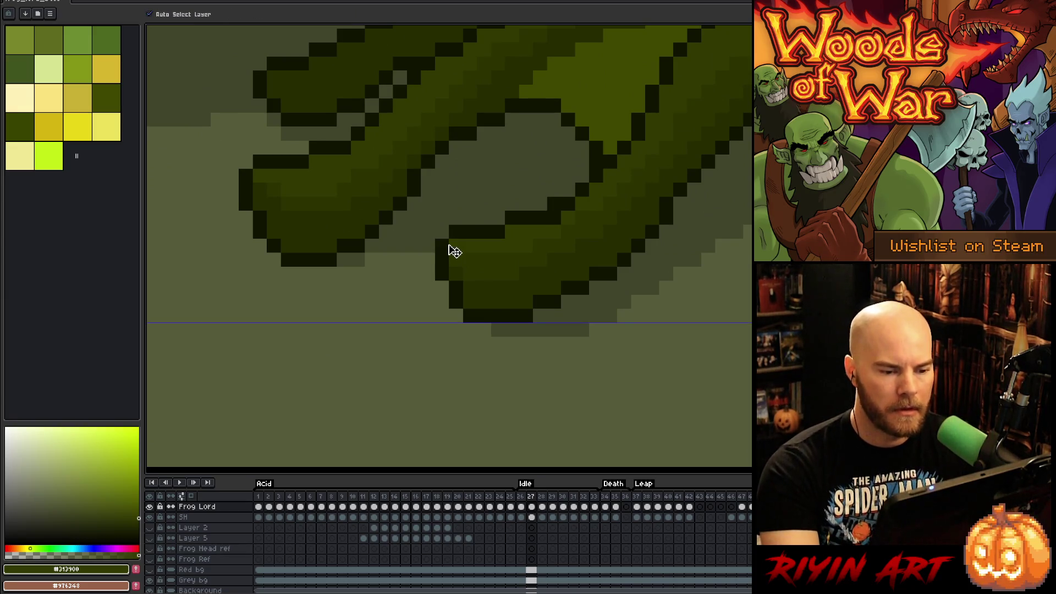
pyautogui.press('b')
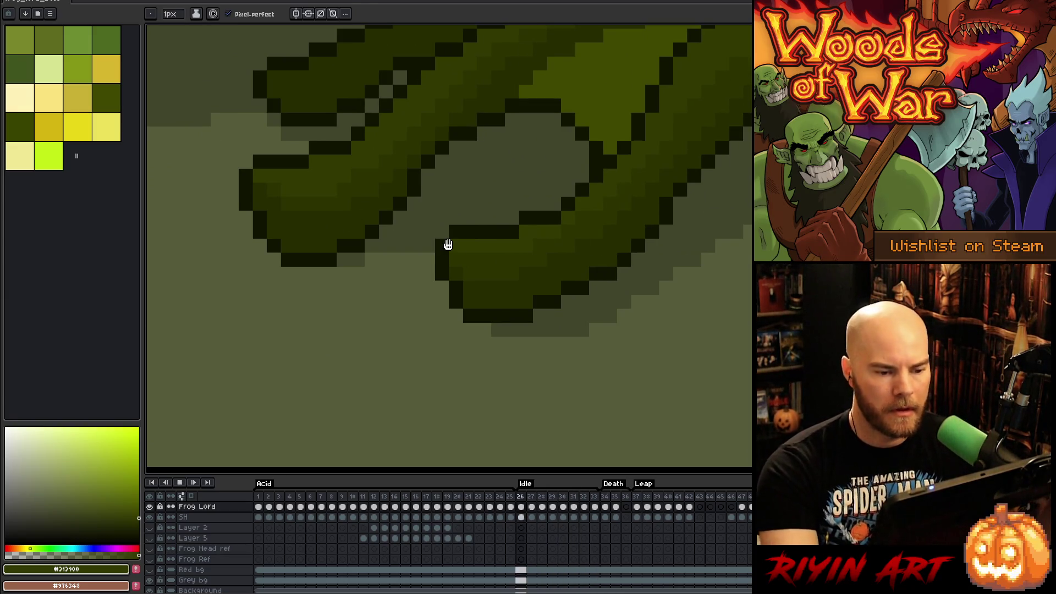
pyautogui.scroll(-4, 410, 234)
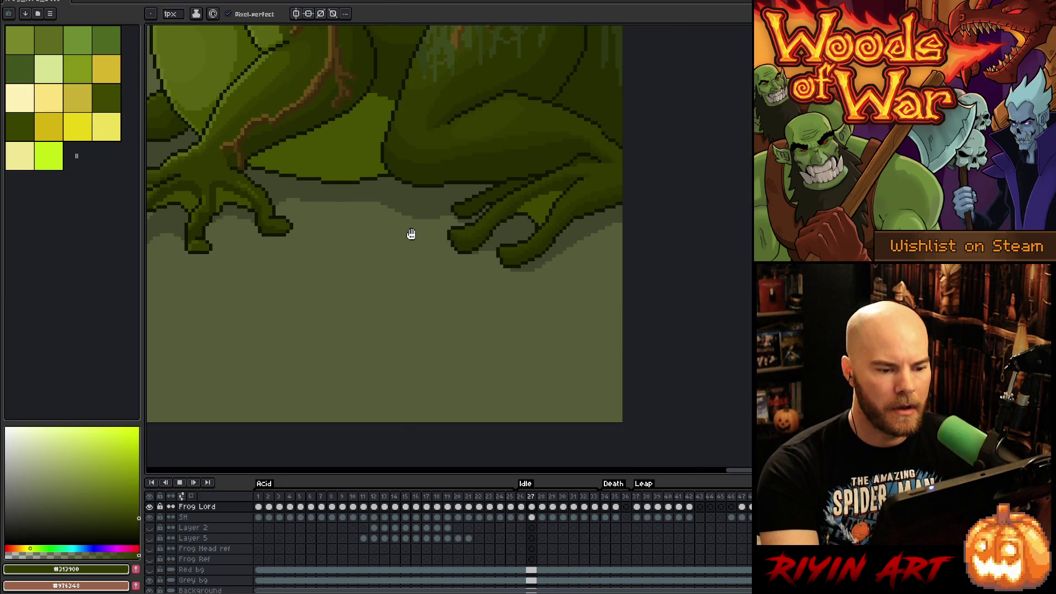
pyautogui.scroll(1, 465, 193)
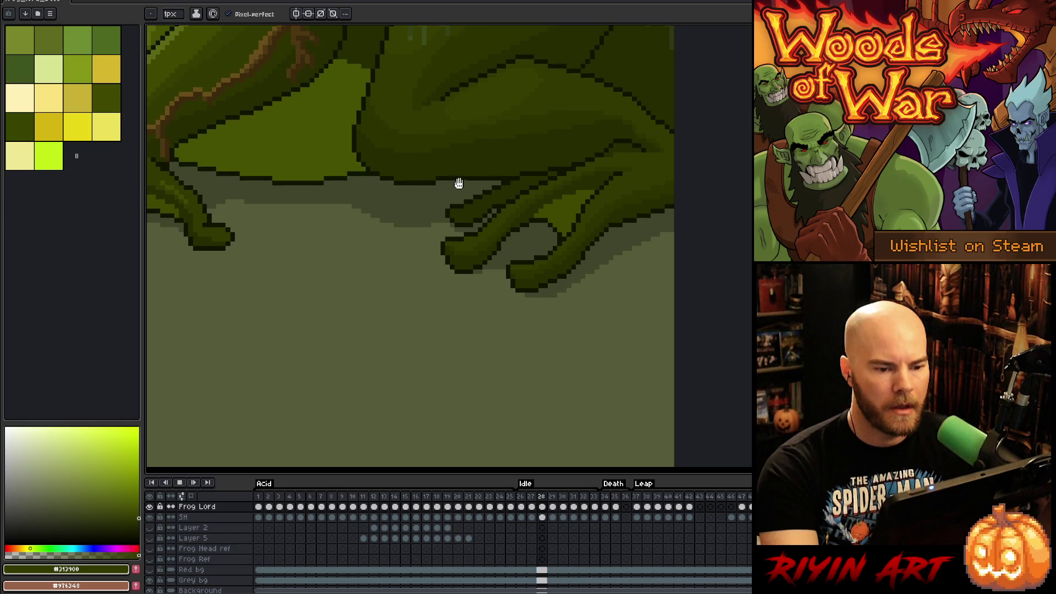
pyautogui.scroll(-1, 453, 189)
pyautogui.scroll(1, 538, 163)
pyautogui.scroll(3, 539, 163)
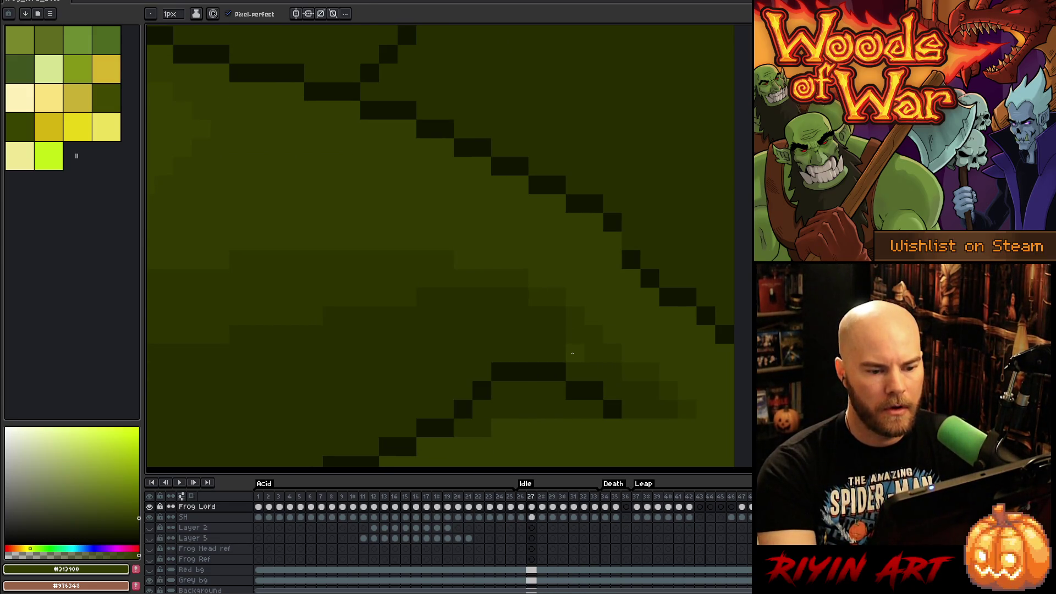
# Step: Add dark pixels to the diagonal outline, shift one a step right, and compare neighbouring frames
pyautogui.keyDown('alt'); pyautogui.click(613, 219); pyautogui.keyUp('alt')
pyautogui.click(619, 241)
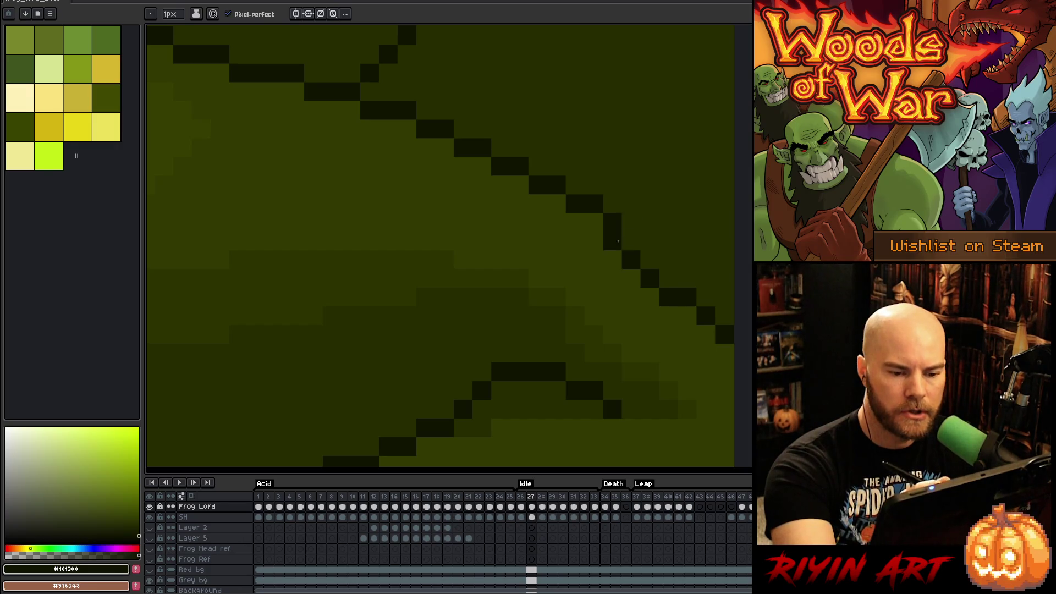
pyautogui.moveTo(616, 241); pyautogui.dragTo(625, 244)
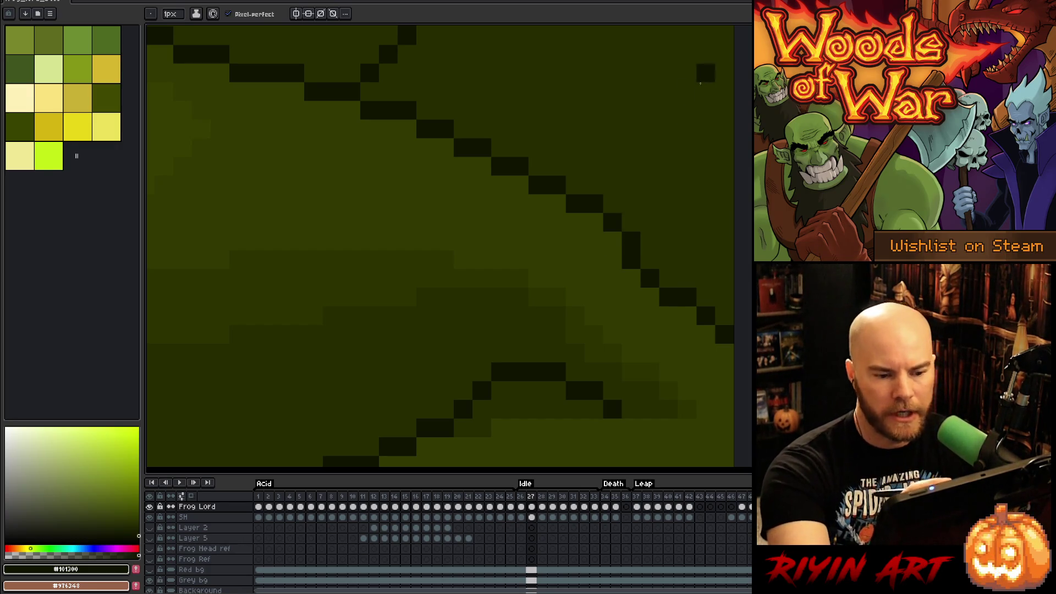
pyautogui.press('.')
pyautogui.press(',')
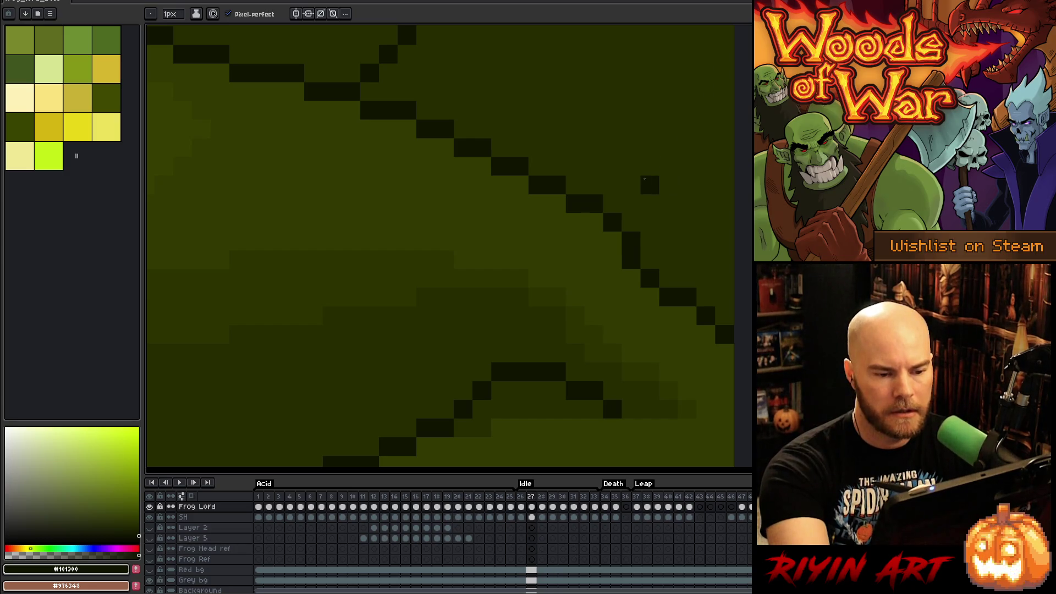
pyautogui.press(',')
pyautogui.press('.')
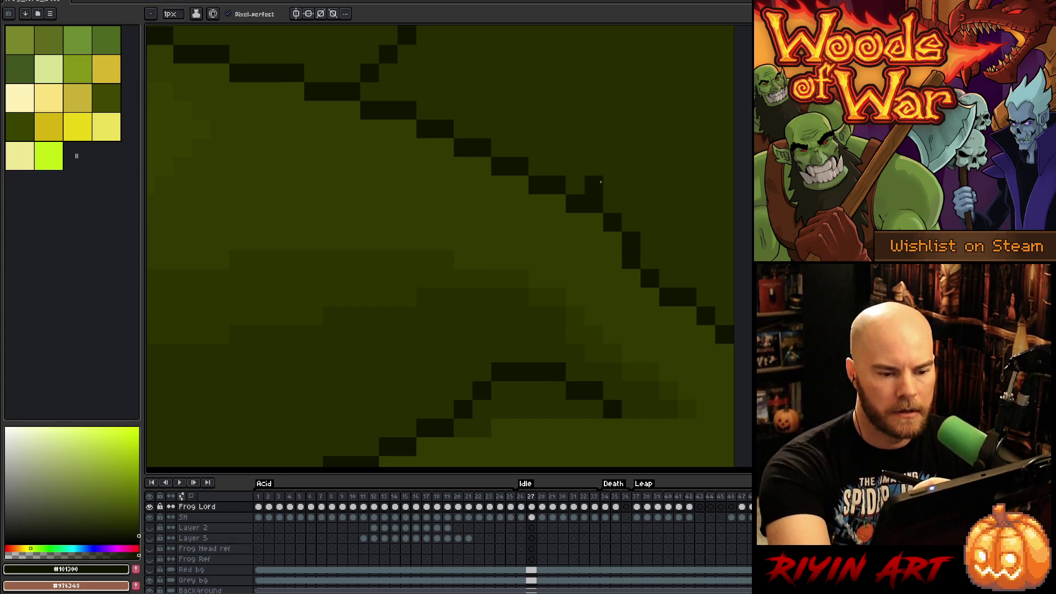
# Step: On frame 27, paint over stray dark outline pixels with the darker surrounding green
pyautogui.keyDown('alt'); pyautogui.click(619, 184); pyautogui.keyUp('alt')
pyautogui.moveTo(594, 204); pyautogui.dragTo(631, 241)
pyautogui.press('.')
pyautogui.press('.')
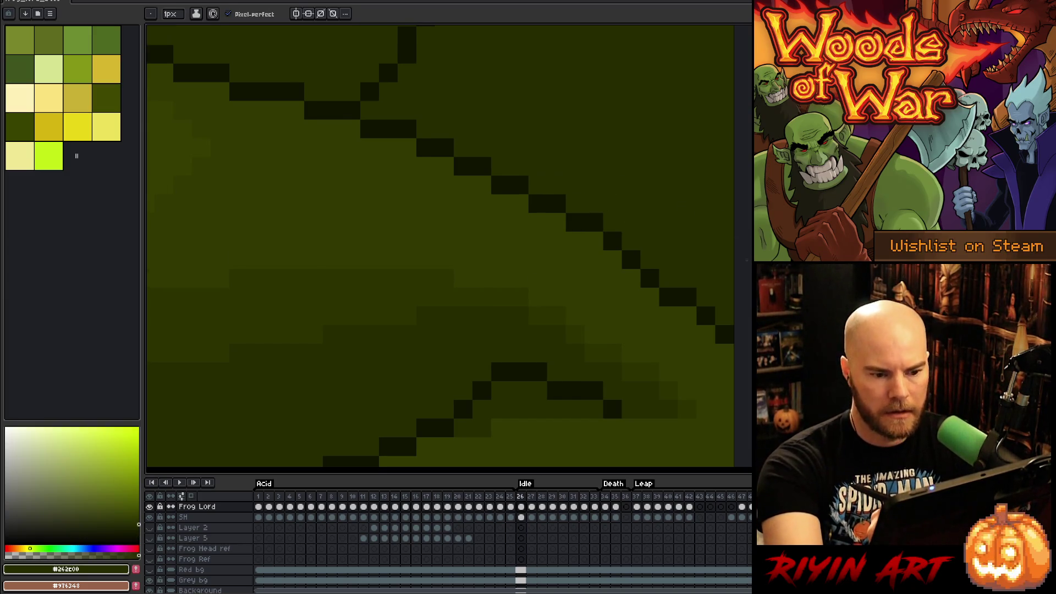
pyautogui.press('.')
pyautogui.press('.')
pyautogui.press('.')
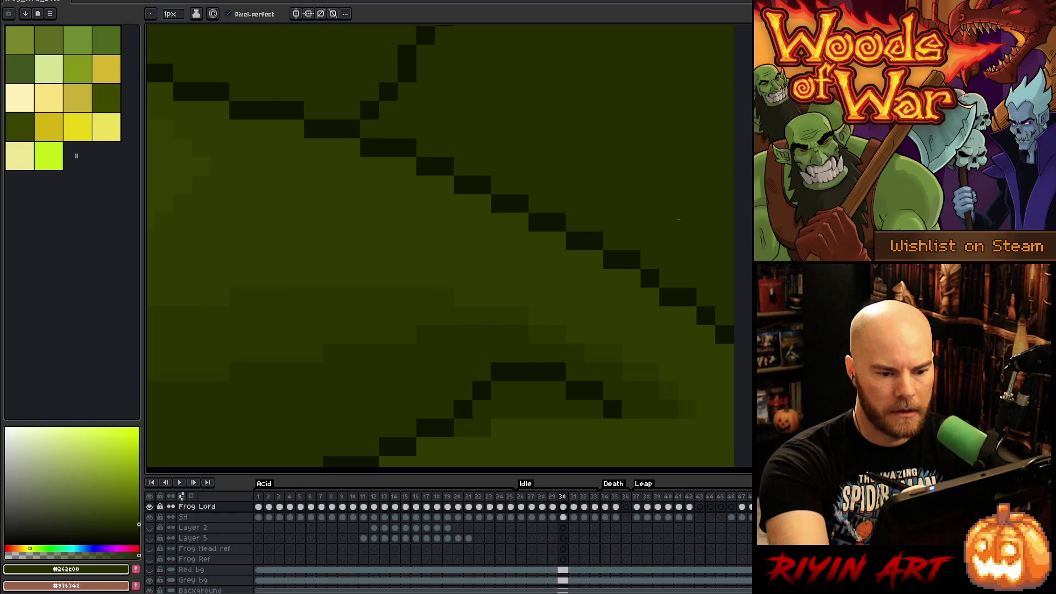
pyautogui.press(',')
pyautogui.press(',')
pyautogui.press(',')
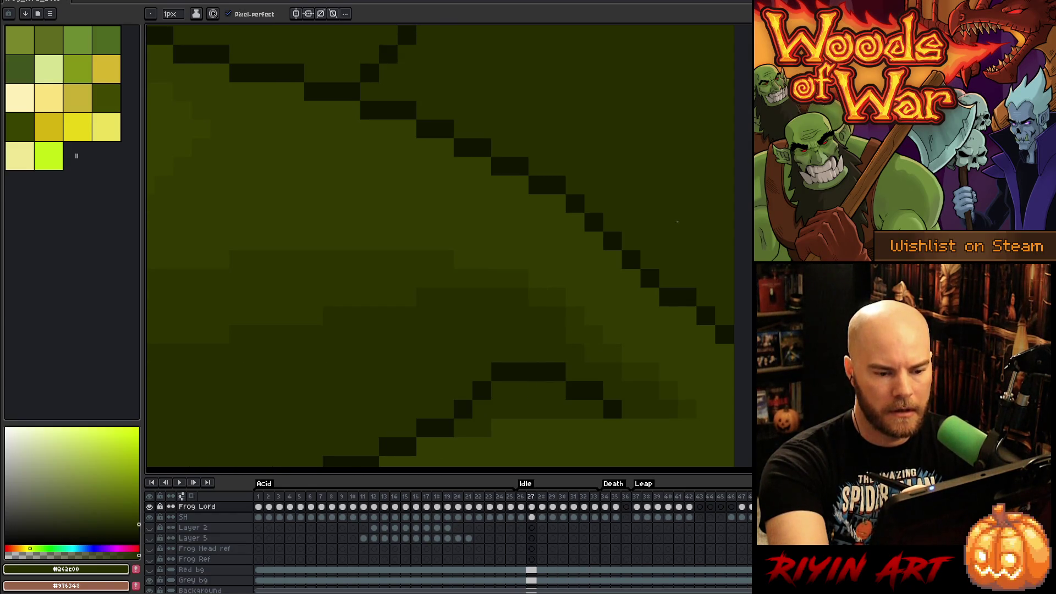
pyautogui.press('.')
# Step: Sample lighter greens and compare the diagonal outline on frames 30 and 31
pyautogui.keyDown('alt'); pyautogui.click(596, 336); pyautogui.keyUp('alt')
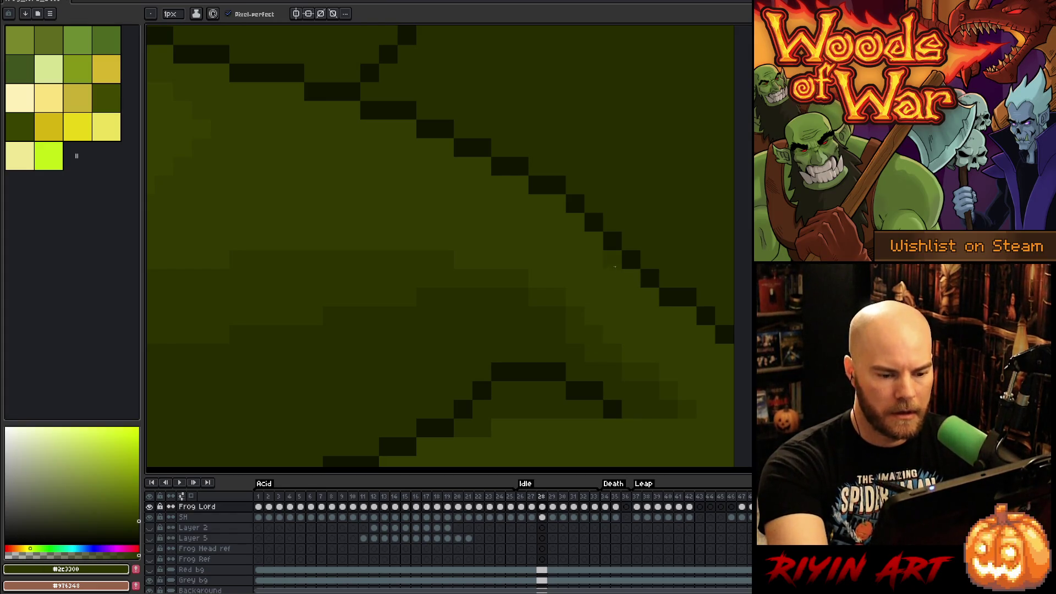
pyautogui.press('.')
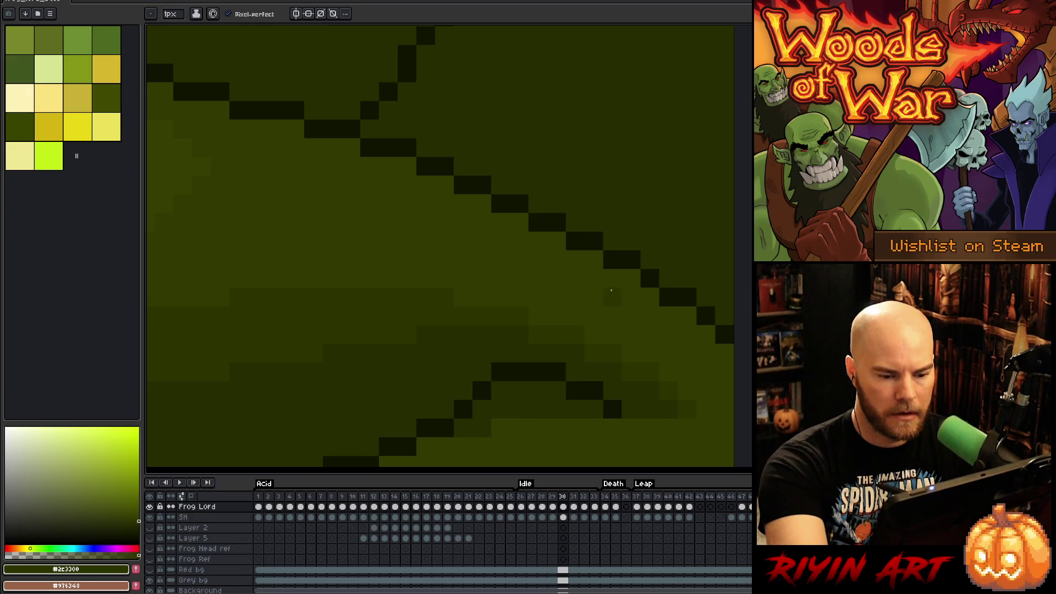
pyautogui.press('Right')
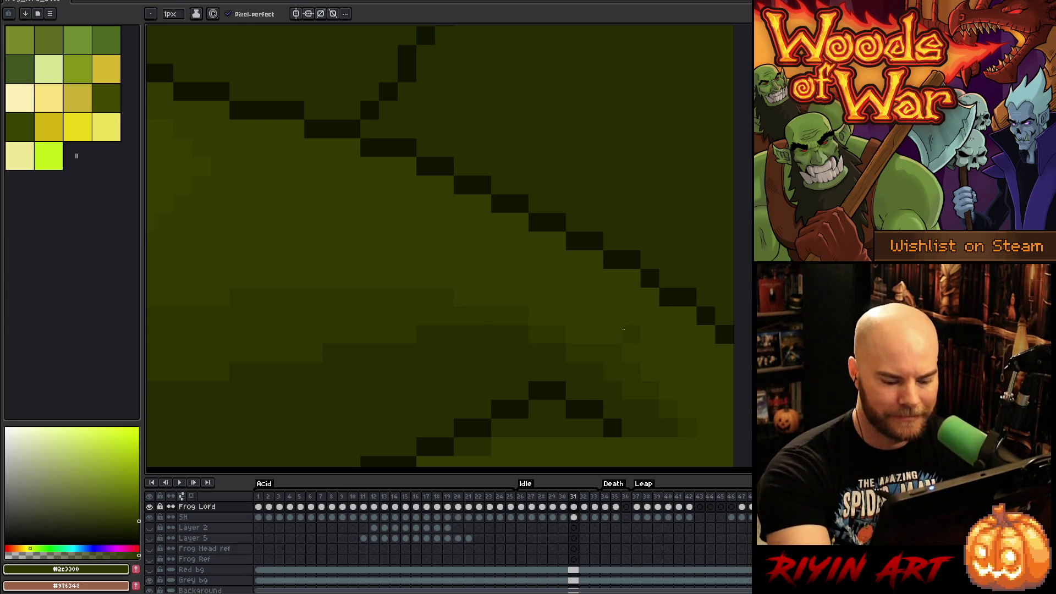
pyautogui.press('Left')
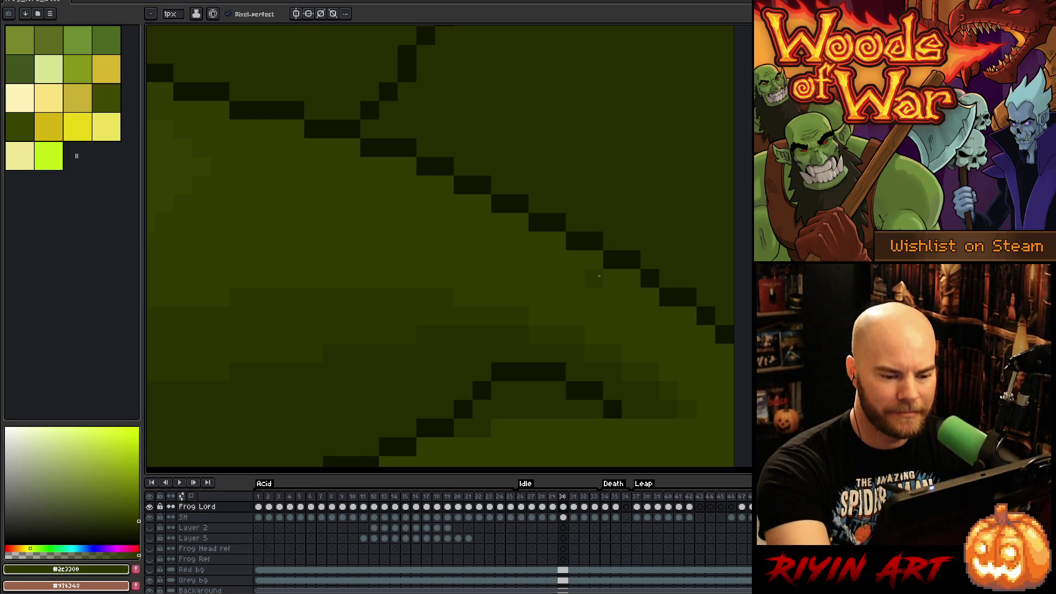
pyautogui.press('Right')
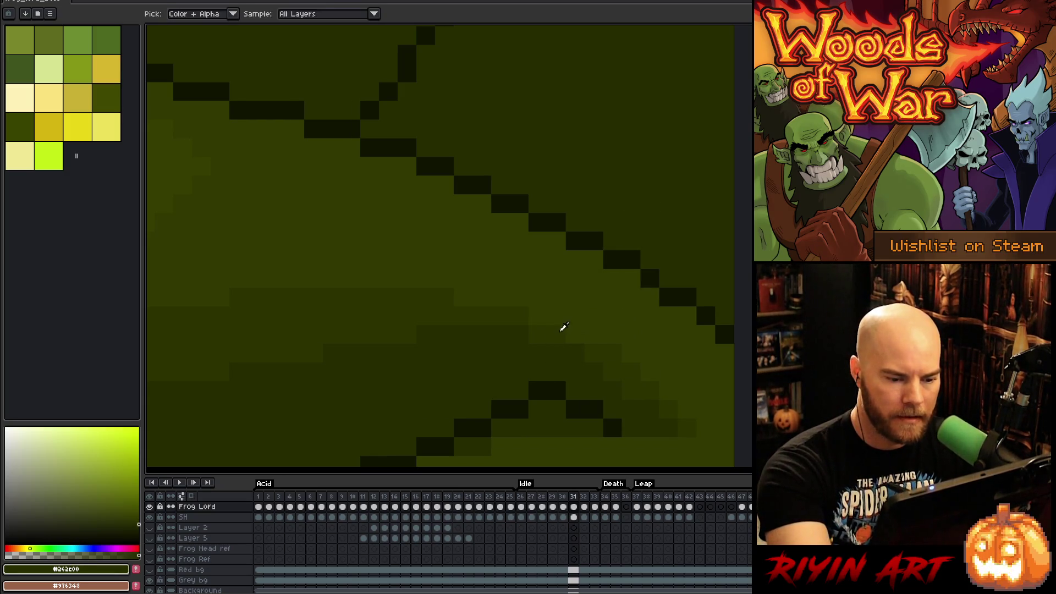
pyautogui.keyDown('alt'); pyautogui.click(614, 336); pyautogui.keyUp('alt')
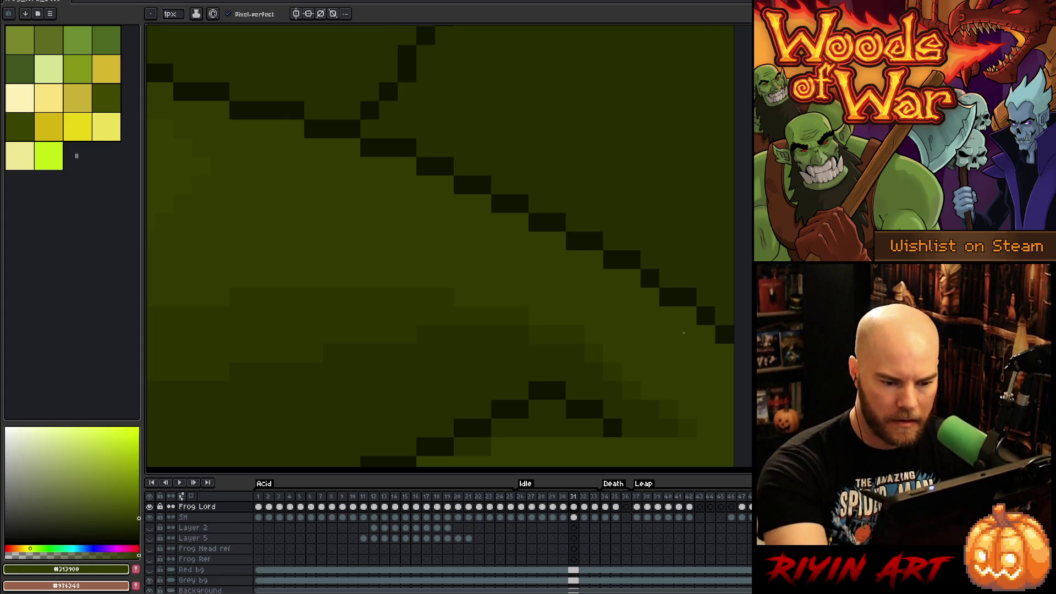
pyautogui.press('Left')
pyautogui.press('Right')
pyautogui.press('Left')
pyautogui.press('Right')
pyautogui.press('Right')
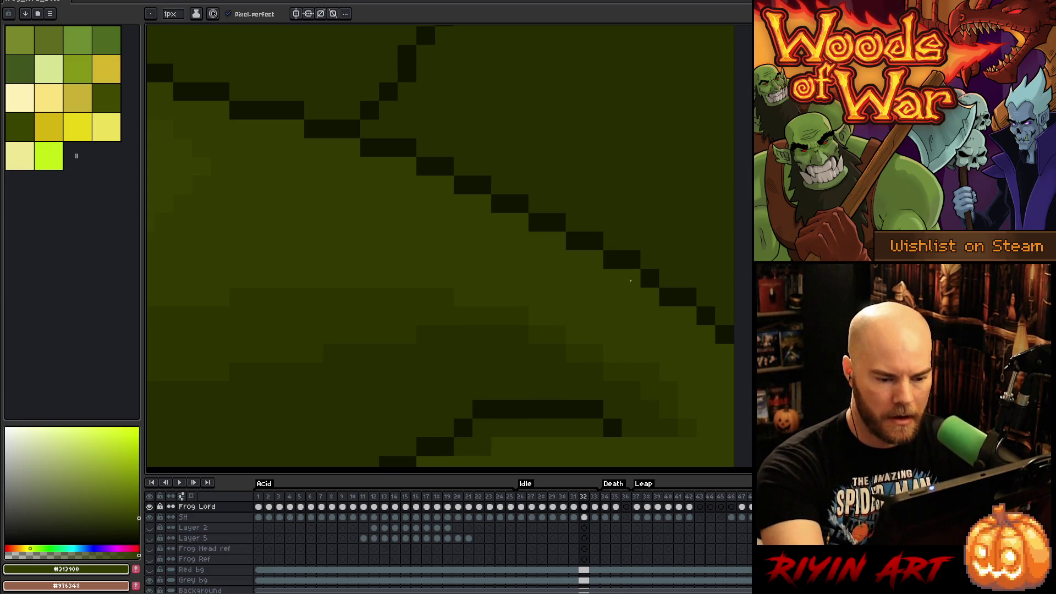
# Step: Sample mid, darker and lighter greens on frames 31 and 32, then move to frame 33
pyautogui.press('Left')
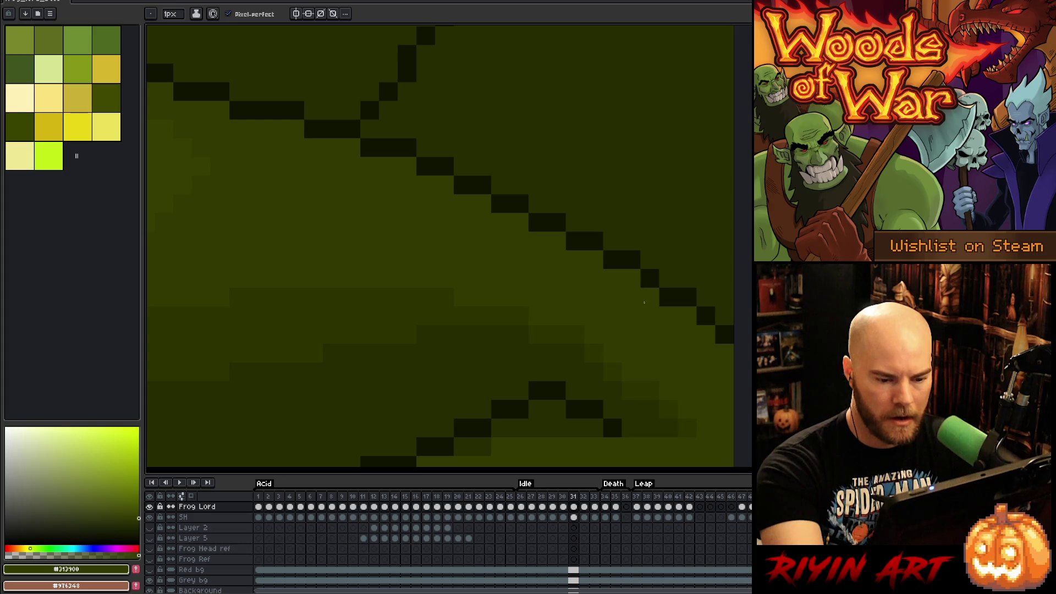
pyautogui.keyDown('alt'); pyautogui.click(623, 393); pyautogui.keyUp('alt')
pyautogui.keyDown('alt'); pyautogui.click(621, 367); pyautogui.keyUp('alt')
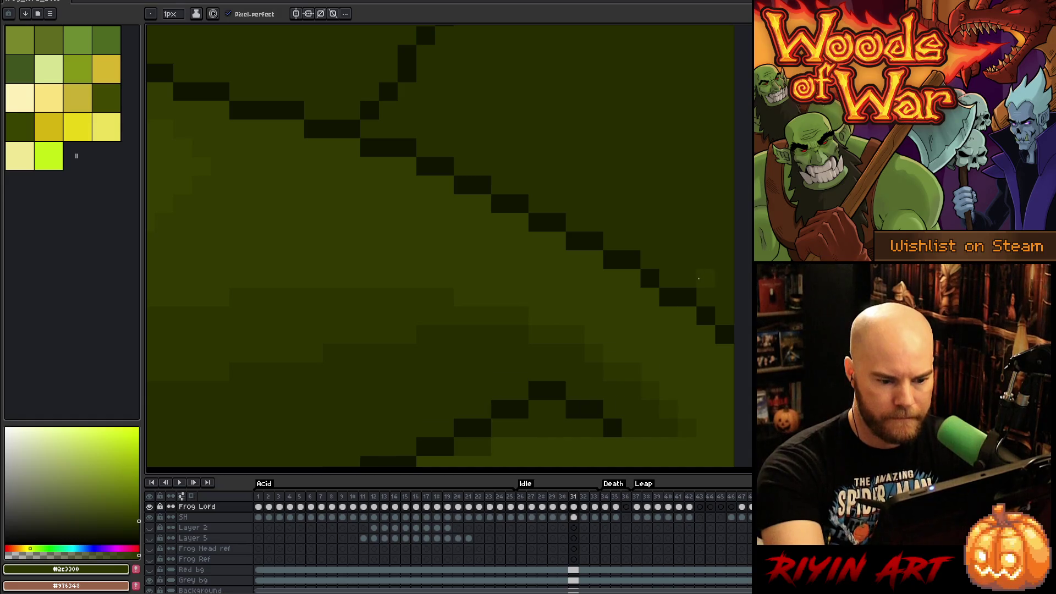
pyautogui.press('Right')
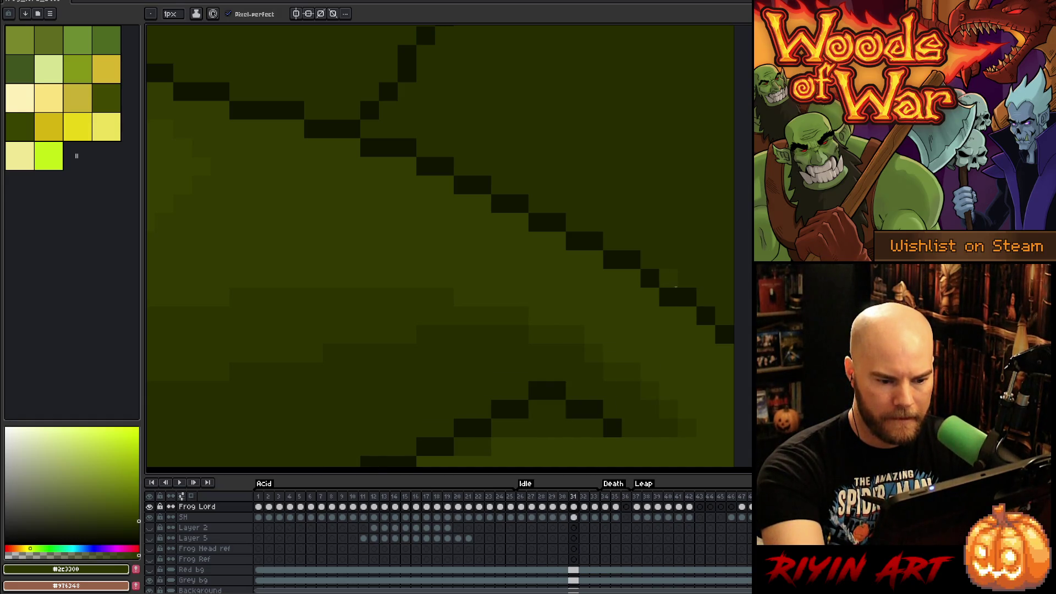
pyautogui.keyDown('alt'); pyautogui.click(572, 355); pyautogui.keyUp('alt')
pyautogui.keyDown('alt'); pyautogui.click(559, 330); pyautogui.keyUp('alt')
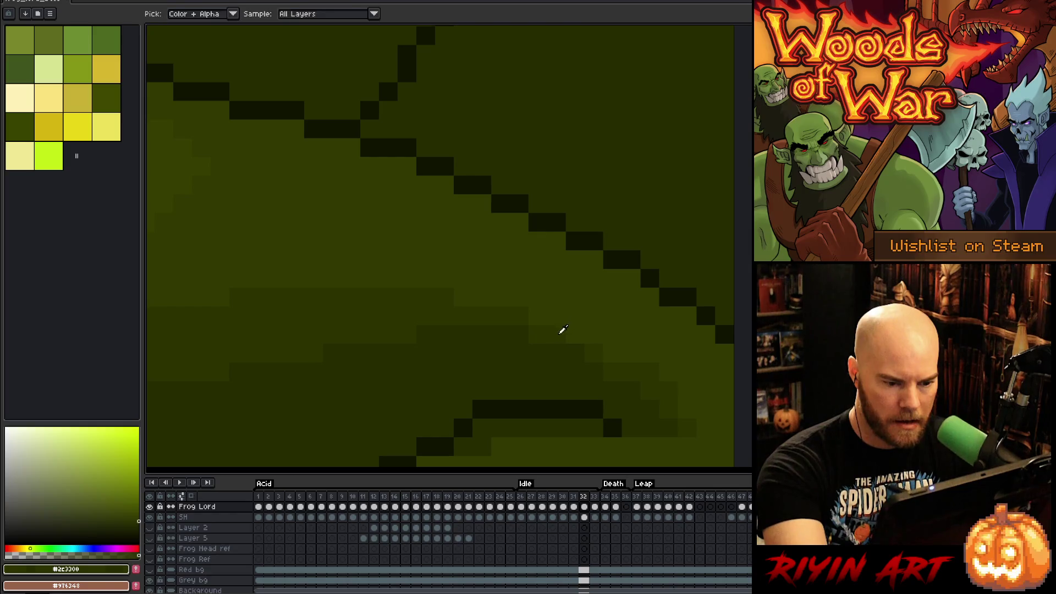
pyautogui.keyDown('alt'); pyautogui.click(667, 358); pyautogui.keyUp('alt')
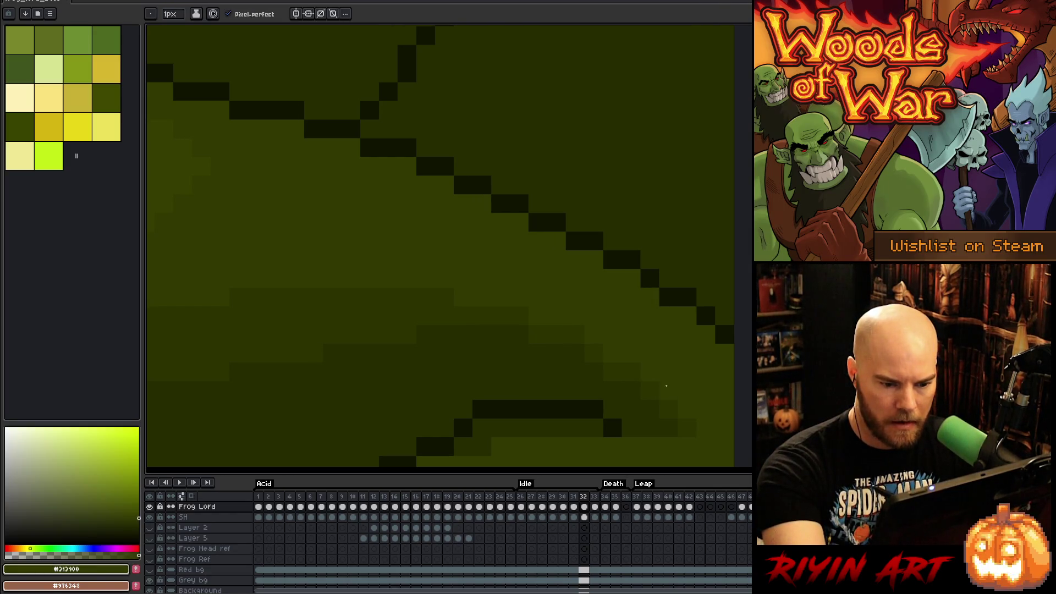
pyautogui.press('Right')
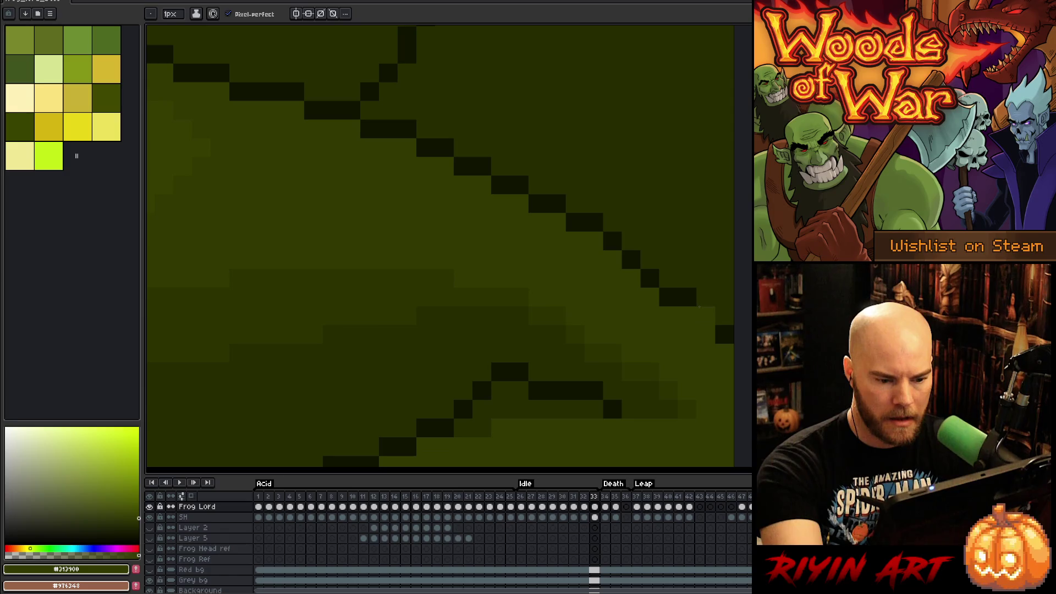
# Step: Step back to Idle frames 27–28 and sample the darker outline green from the canvas
pyautogui.press('Left')
pyautogui.press('Left')
pyautogui.press('Left')
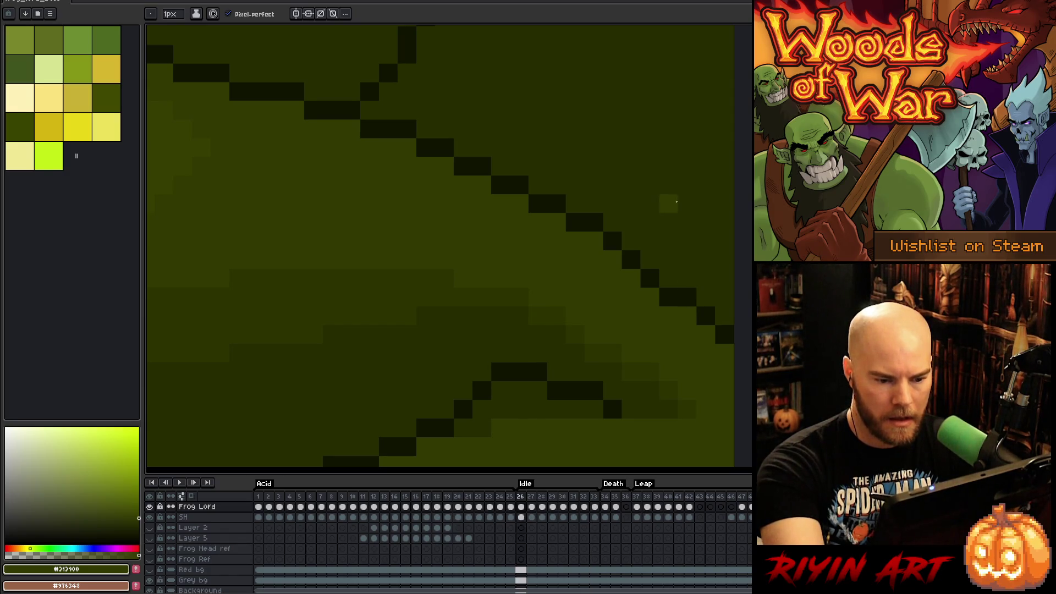
pyautogui.press('Left')
pyautogui.press('Left')
pyautogui.press('Right')
pyautogui.keyDown('alt'); pyautogui.click(562, 326); pyautogui.keyUp('alt')
pyautogui.press('Right')
pyautogui.press('Right')
pyautogui.press('Right')
pyautogui.press('Right')
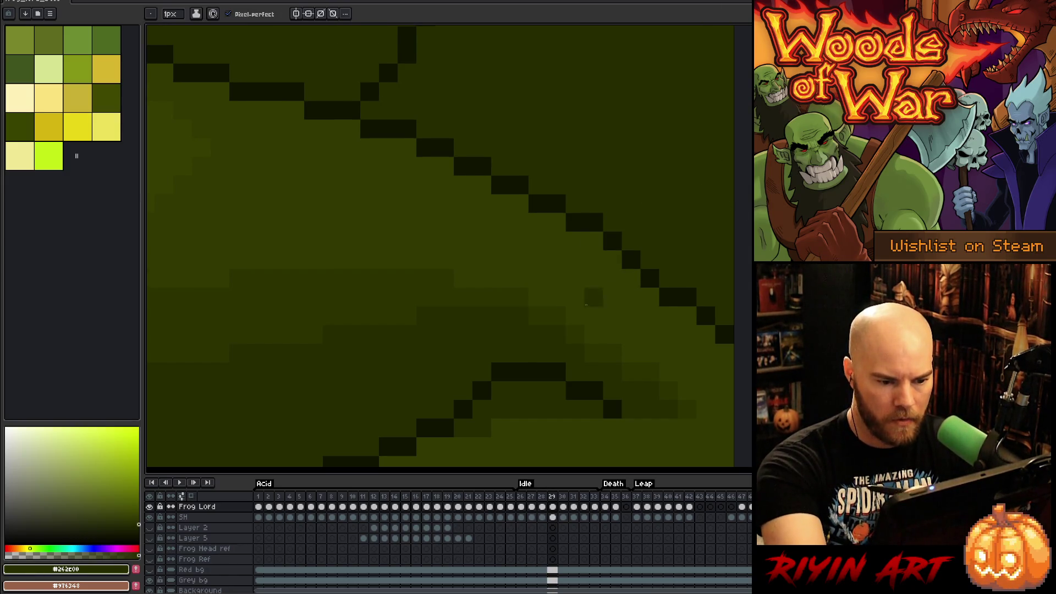
# Step: On frame 31, paint over the dark pixel at the outline's right edge
pyautogui.press('Left')
pyautogui.press('Left')
pyautogui.press('Left')
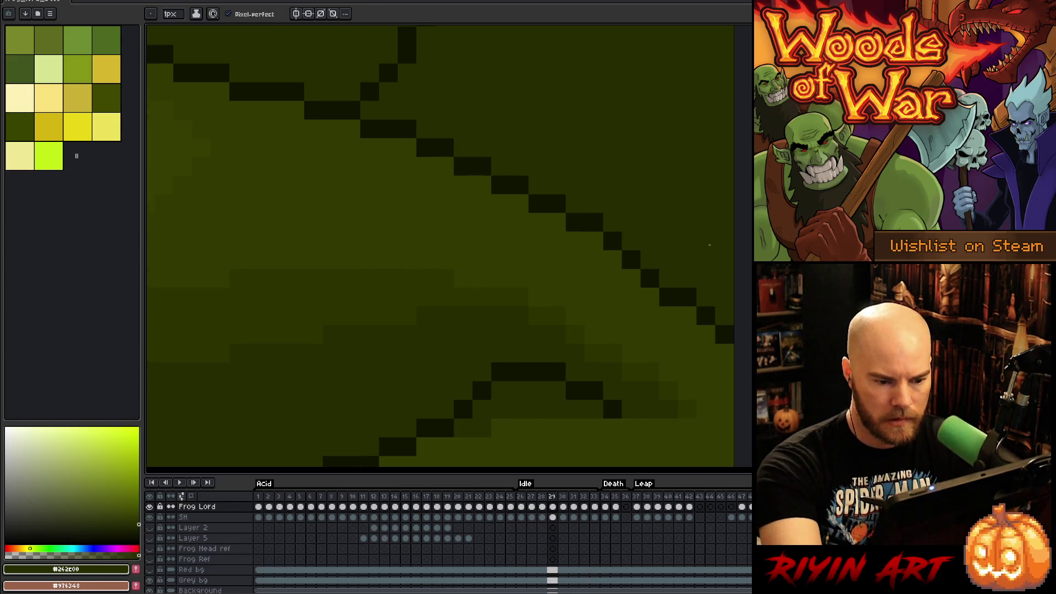
pyautogui.press('Right')
pyautogui.press('Right')
pyautogui.press('Right')
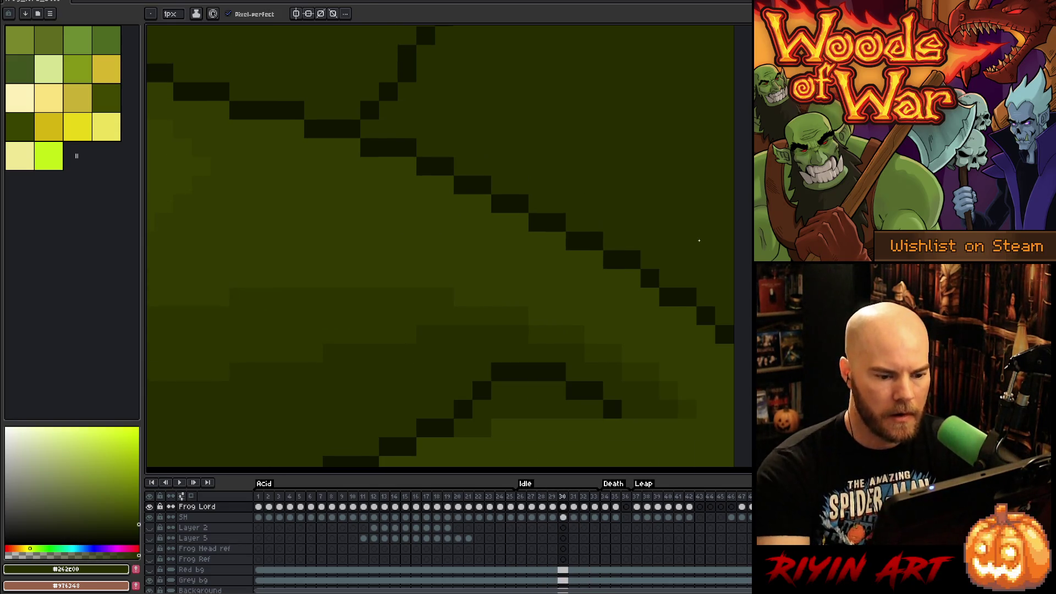
pyautogui.press('Right')
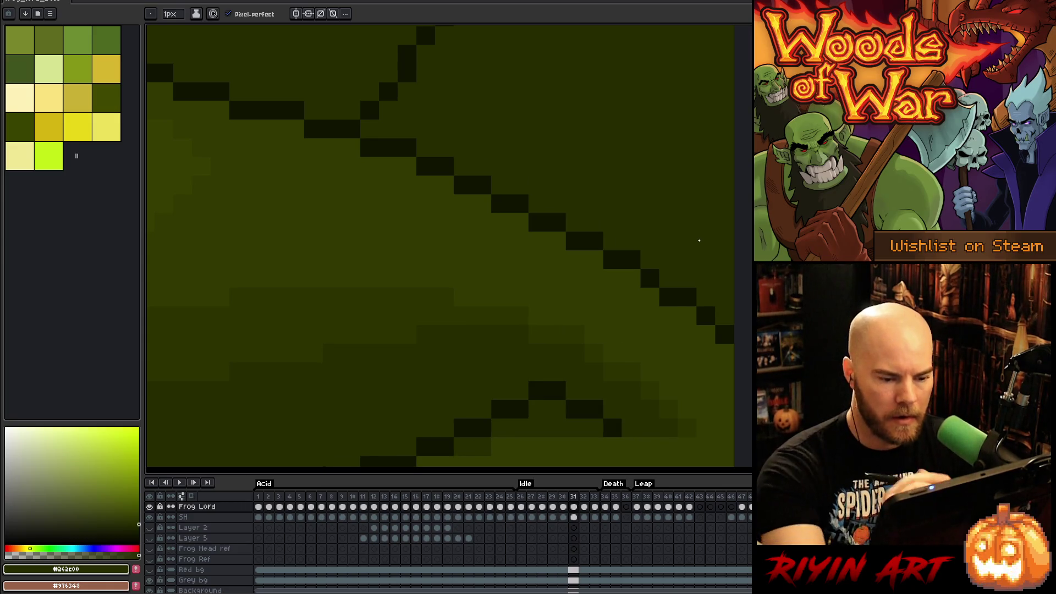
pyautogui.click(732, 328)
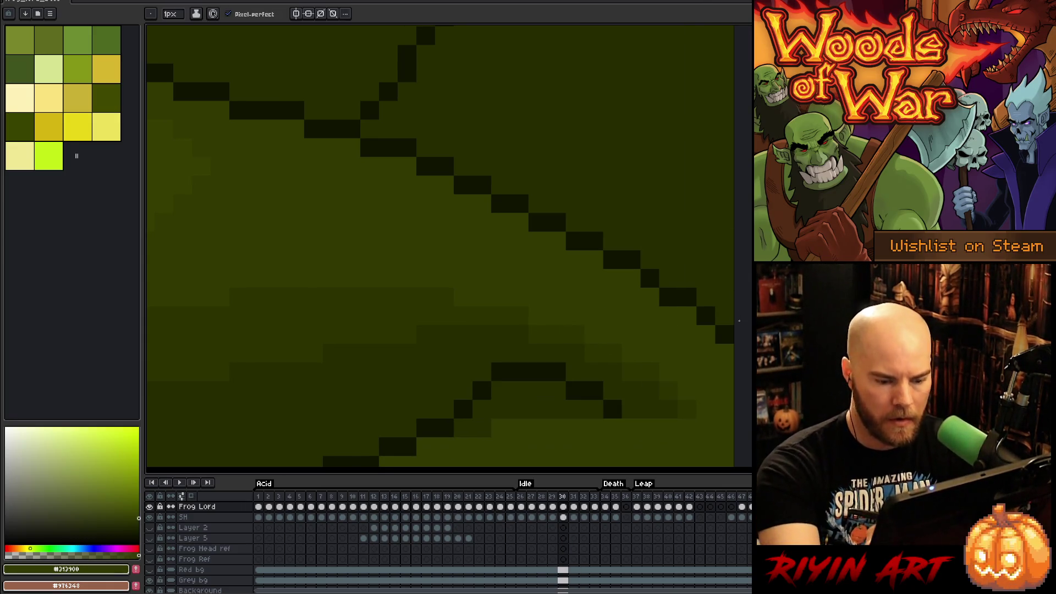
pyautogui.press('Right')
pyautogui.press('Right')
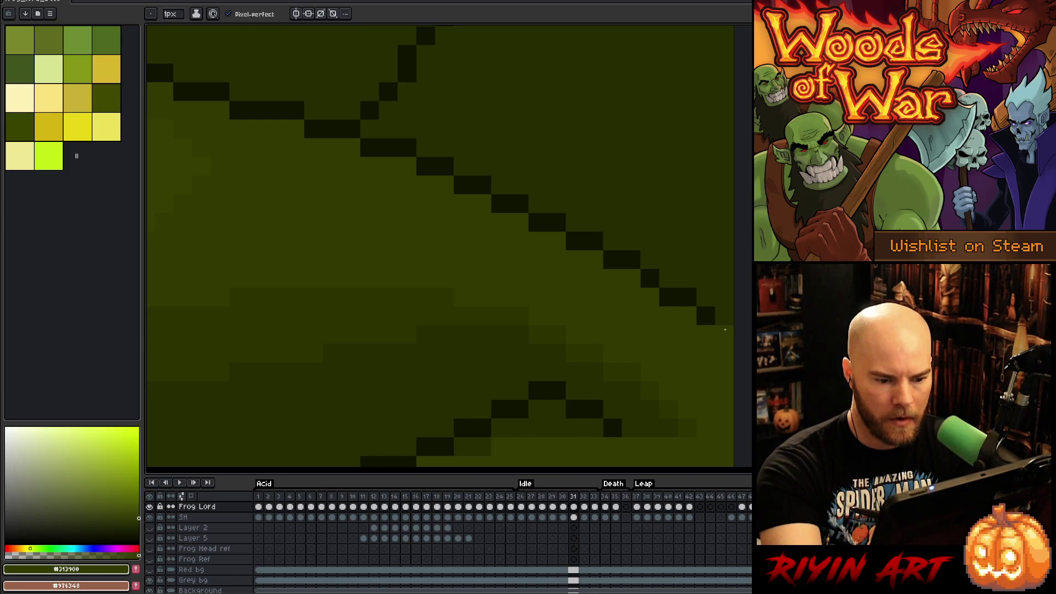
pyautogui.press('Left')
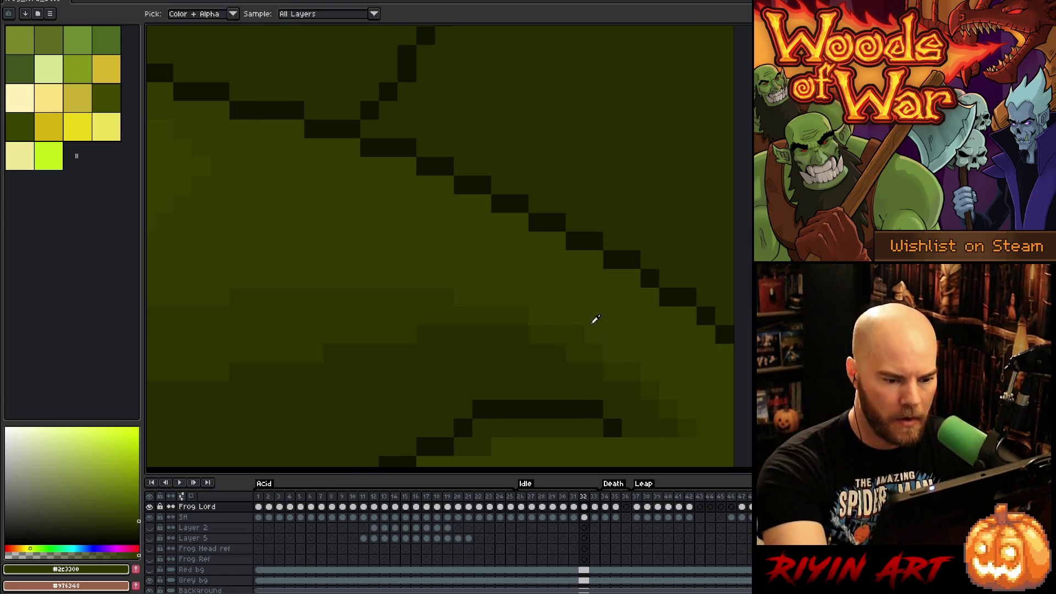
pyautogui.press('Return')
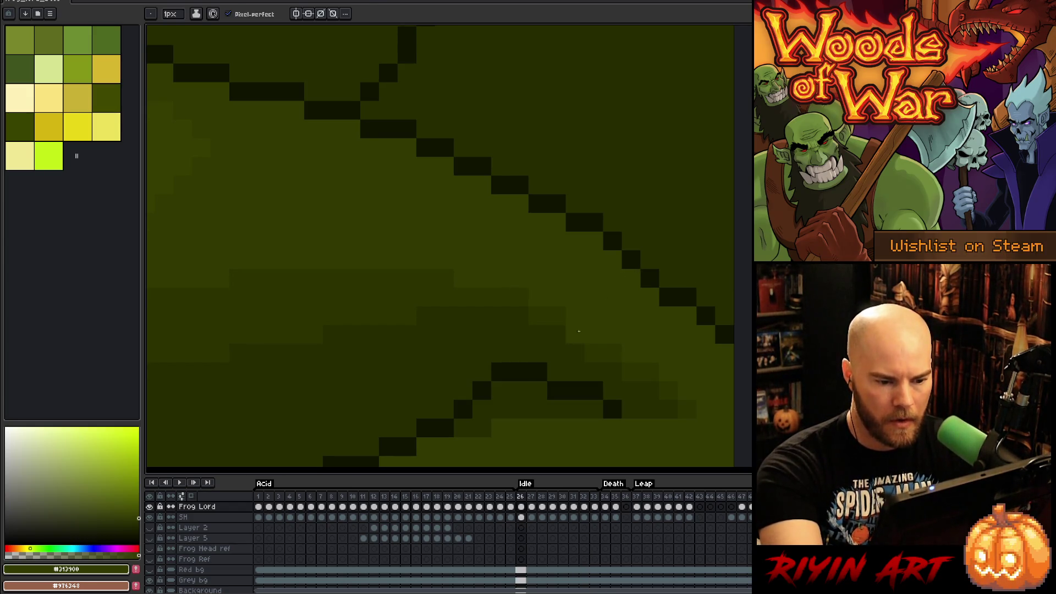
# Step: Sample the mid green and fill the missing dark outline pixel on the next frame
pyautogui.keyDown('alt'); pyautogui.click(591, 337); pyautogui.keyUp('alt')
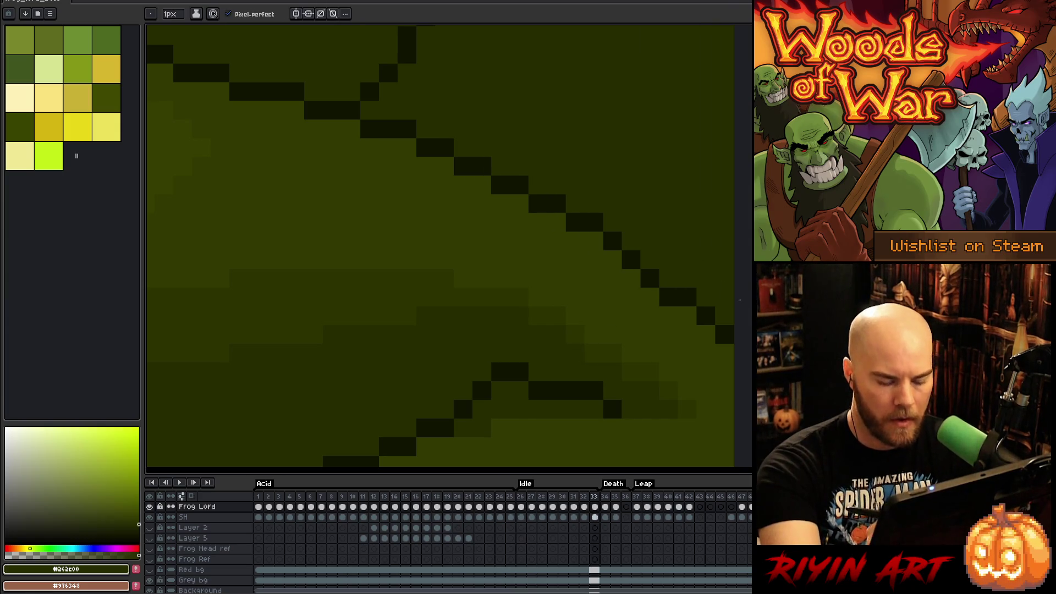
pyautogui.press('Right')
pyautogui.click(634, 256)
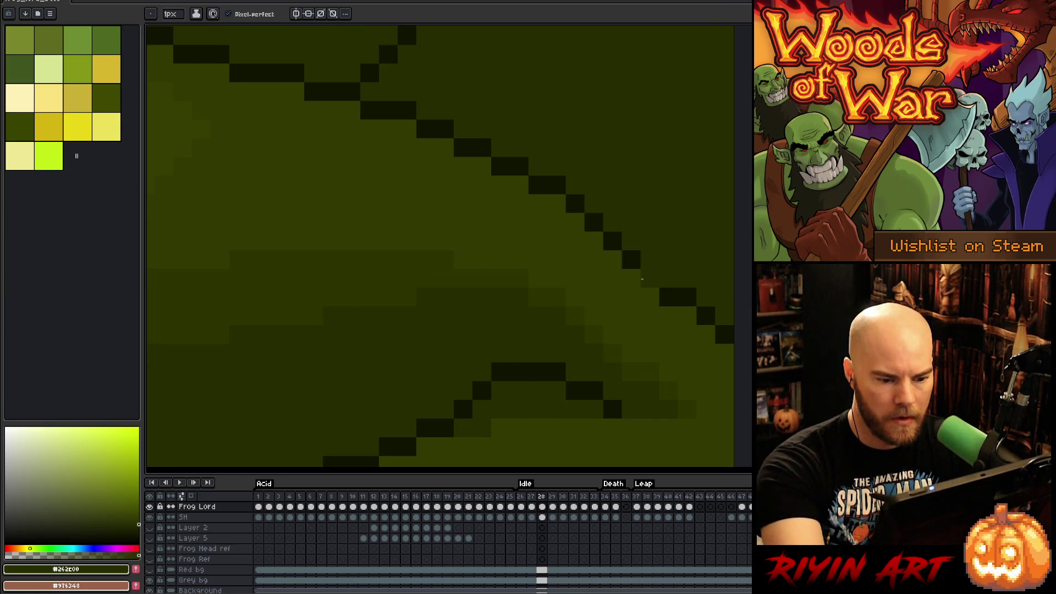
# Step: Play the Idle loop to check the fix, sampling the lighter olive outline colour between previews
pyautogui.press('Return')
pyautogui.press('Return')
pyautogui.press('Return')
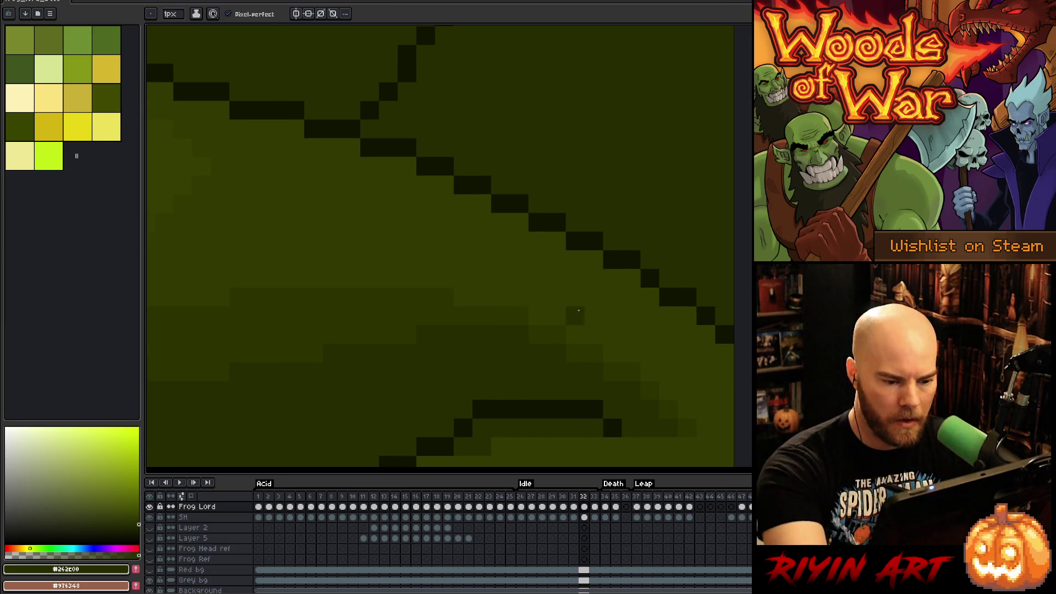
pyautogui.press('.')
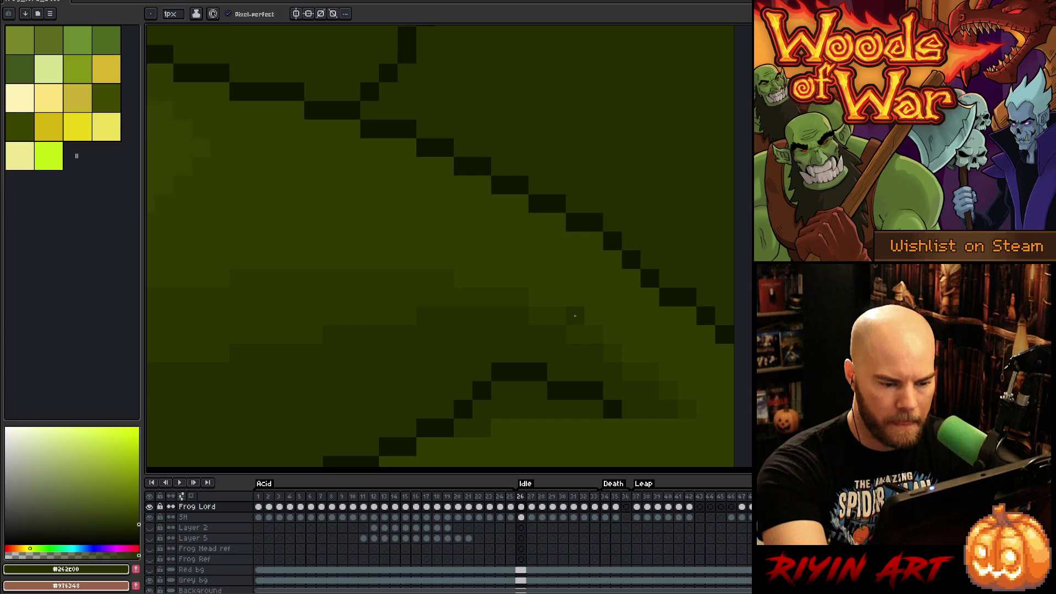
pyautogui.keyDown('alt'); pyautogui.click(594, 332); pyautogui.keyUp('alt')
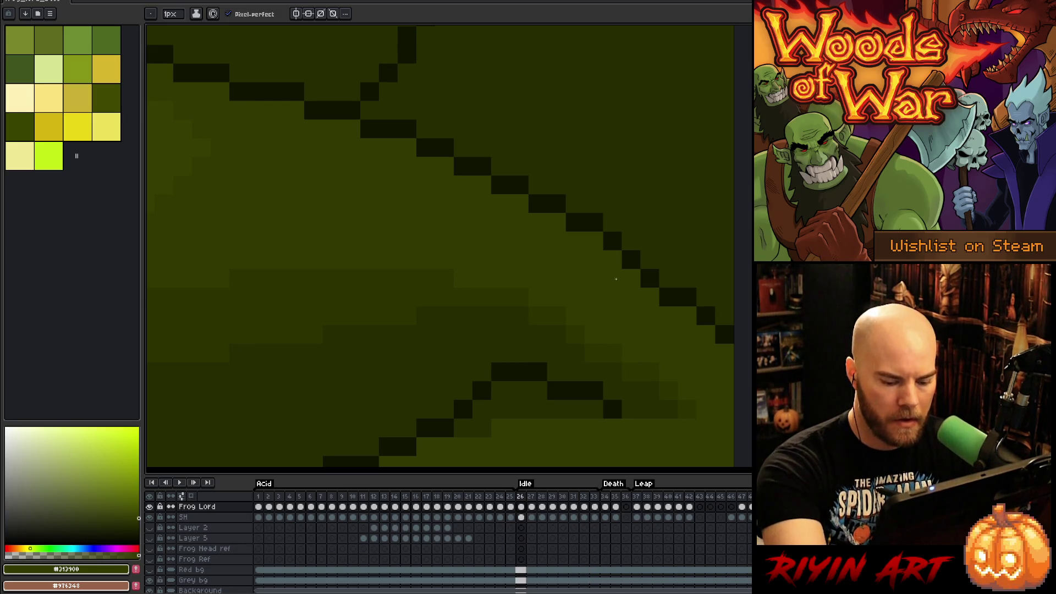
pyautogui.press('Return')
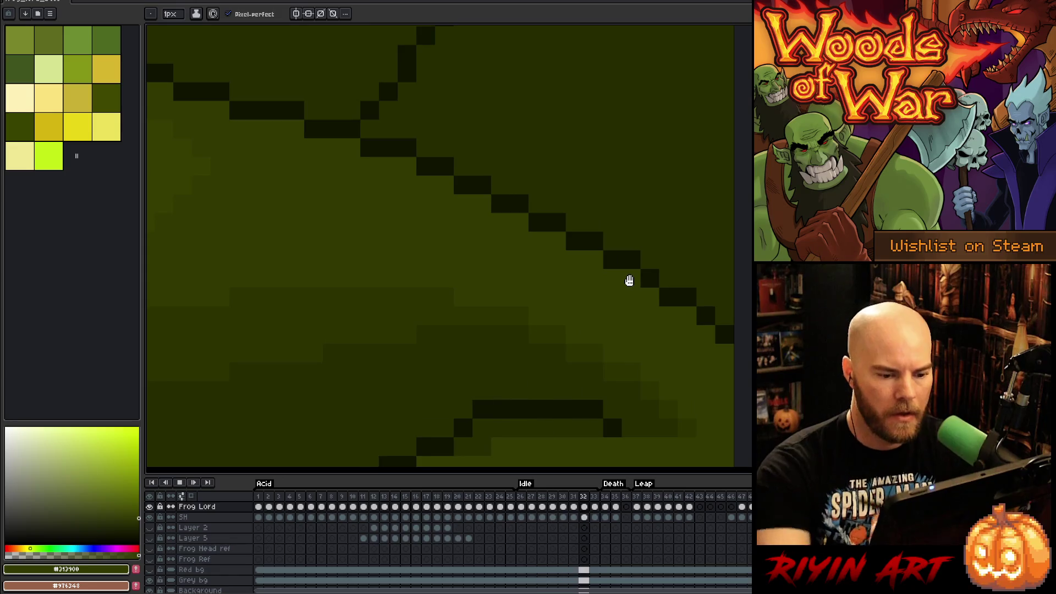
# Step: Zoom out to see the frog's legs, then zoom back in on the brown branch texture
pyautogui.scroll(-4, 507, 287)
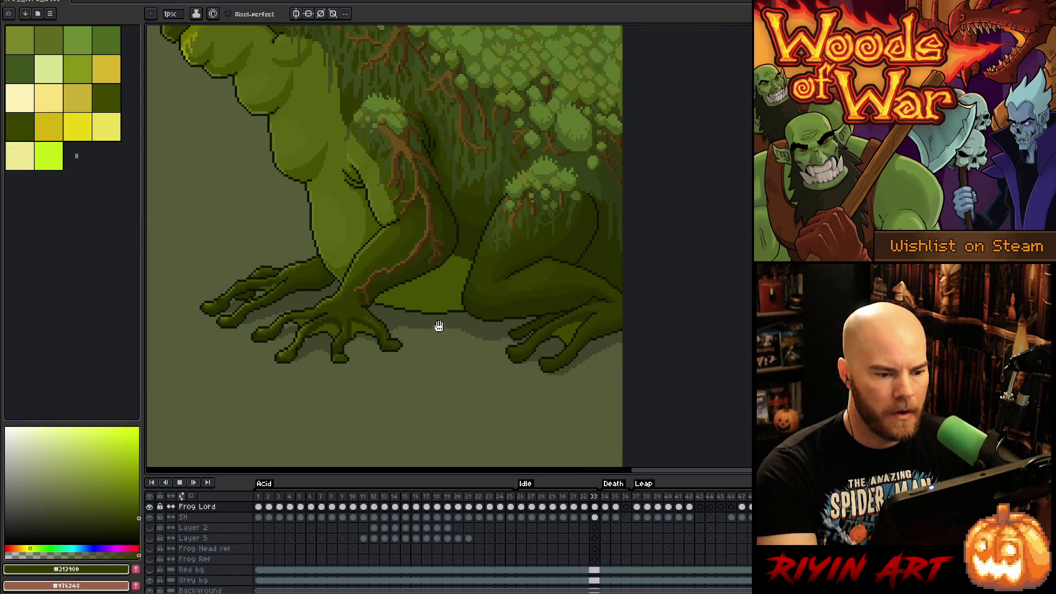
pyautogui.scroll(4, 446, 200)
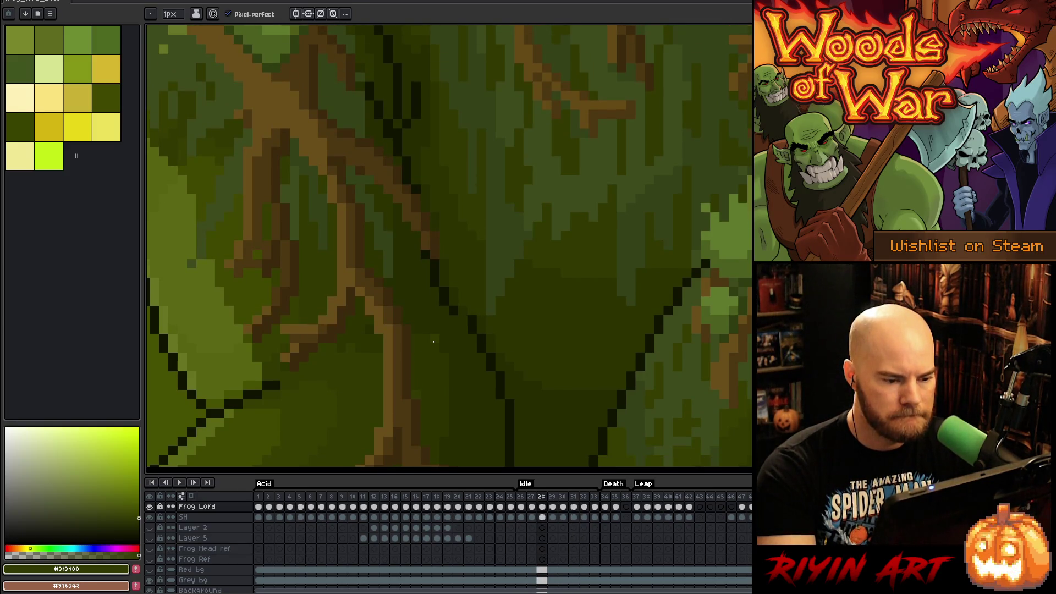
# Step: Sample the dark outline and olive colours, then compare neighbouring Idle frames
pyautogui.keyDown('alt'); pyautogui.click(465, 309); pyautogui.keyUp('alt')
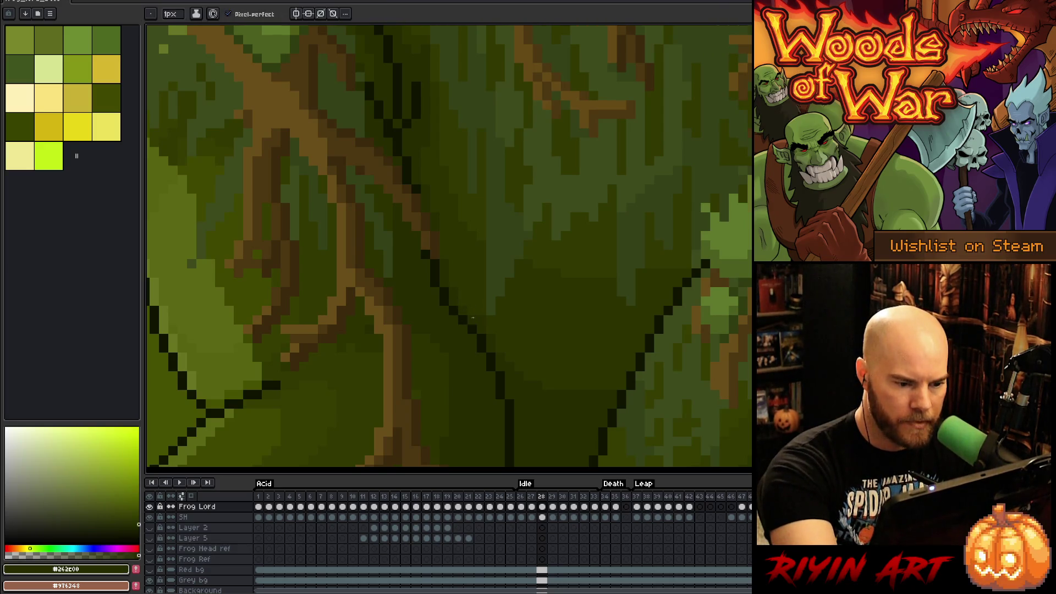
pyautogui.keyDown('alt'); pyautogui.click(482, 322); pyautogui.keyUp('alt')
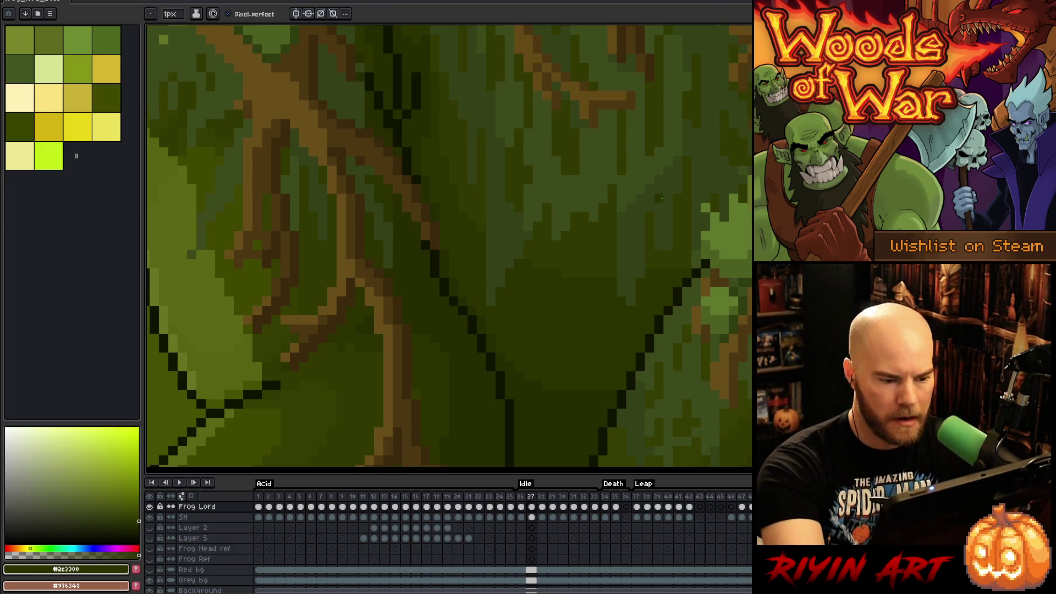
pyautogui.press('Left')
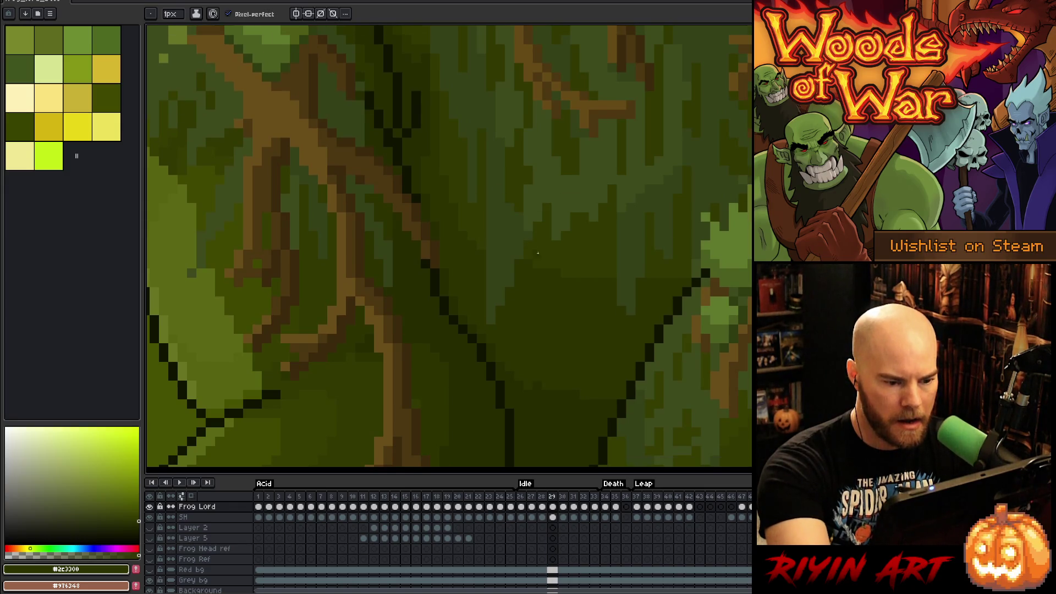
pyautogui.press('Right')
pyautogui.press('Left')
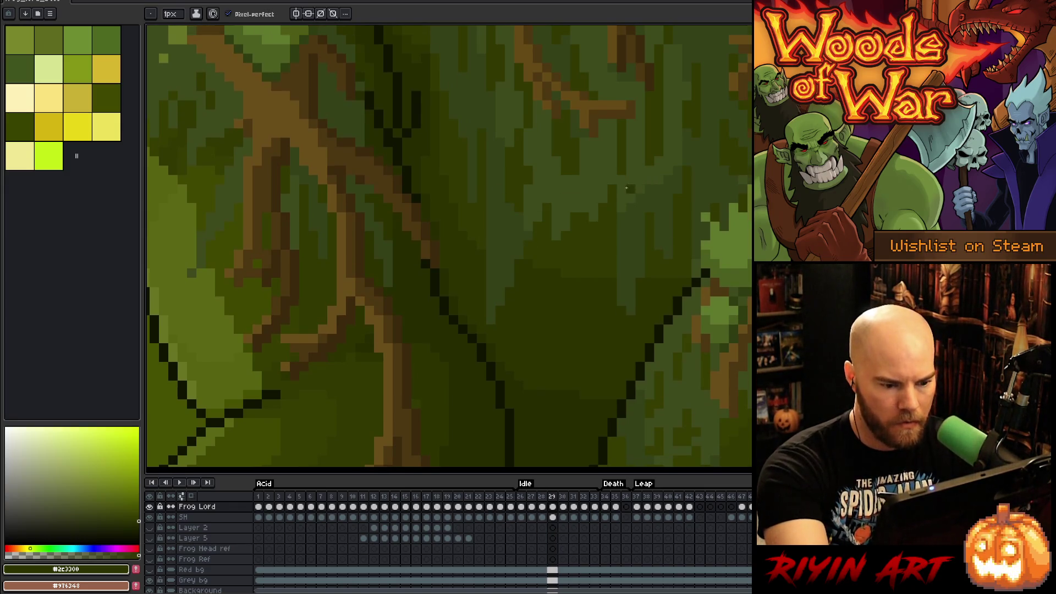
pyautogui.press('Right')
pyautogui.press('Left')
pyautogui.press('Right')
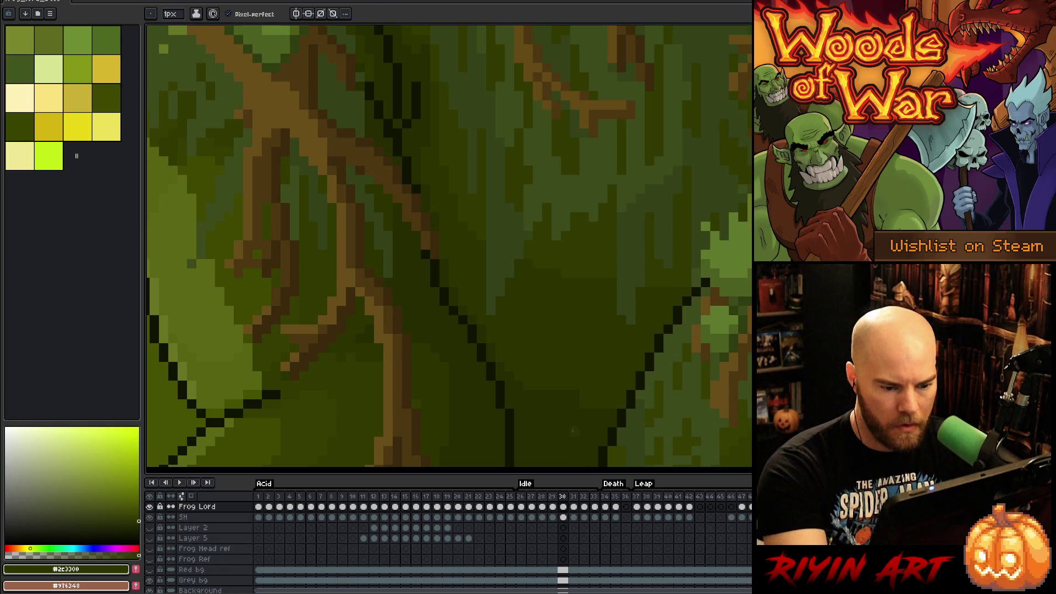
# Step: Sample the dark outline colour and compare frames 31–33 against their neighbours
pyautogui.keyDown('alt'); pyautogui.click(625, 400); pyautogui.keyUp('alt')
pyautogui.press('Left')
pyautogui.press('Right')
pyautogui.press('Right')
pyautogui.press('Left')
pyautogui.press('Right')
pyautogui.press('Right')
pyautogui.press('Left')
pyautogui.press('Right')
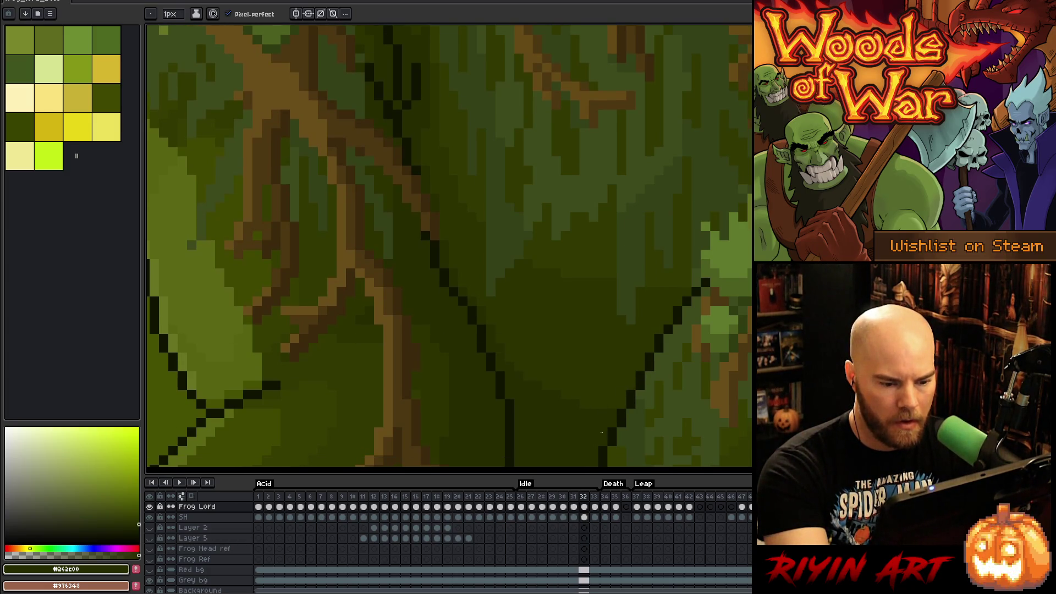
pyautogui.press('Left')
pyautogui.press('Right')
pyautogui.press('Left')
pyautogui.press('Right')
pyautogui.press('Left')
pyautogui.press('Right')
pyautogui.press('Right')
# Step: Play and stop the Idle animation, sampling the branch brown, stopping on frame 32
pyautogui.press('Return')
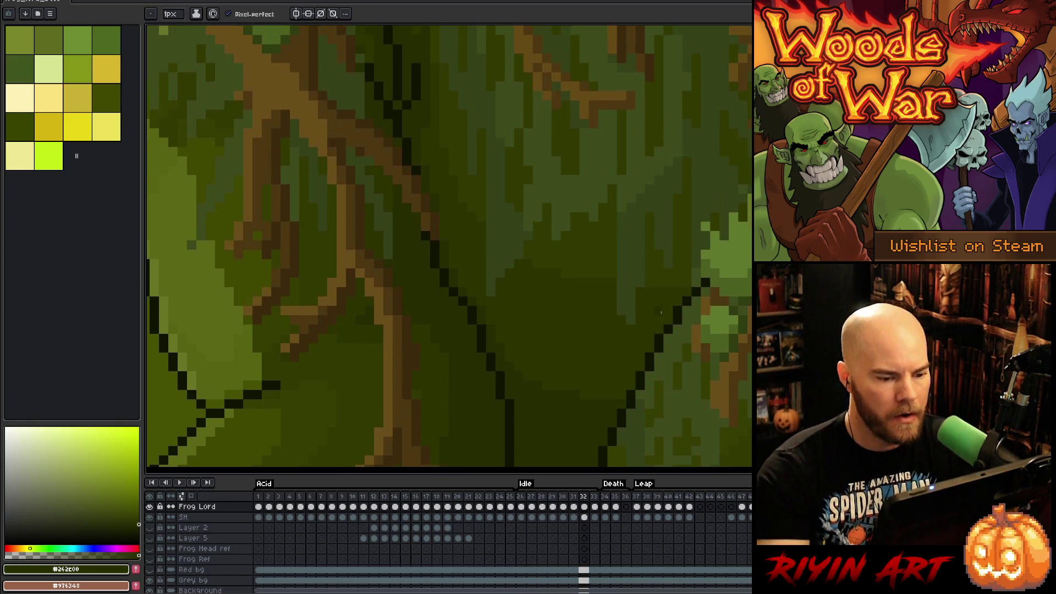
pyautogui.press('Return')
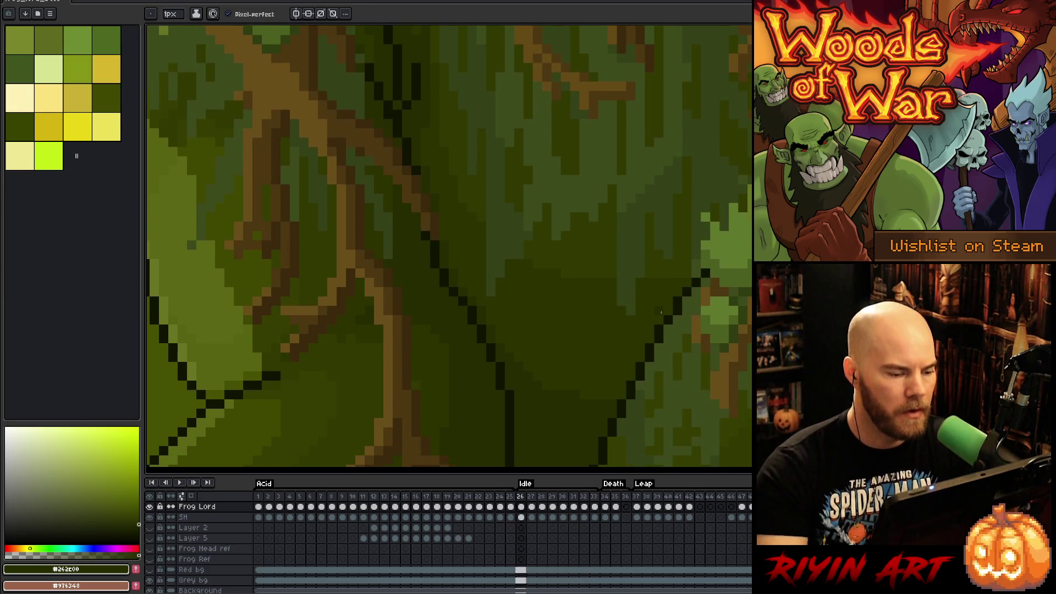
pyautogui.press('Return')
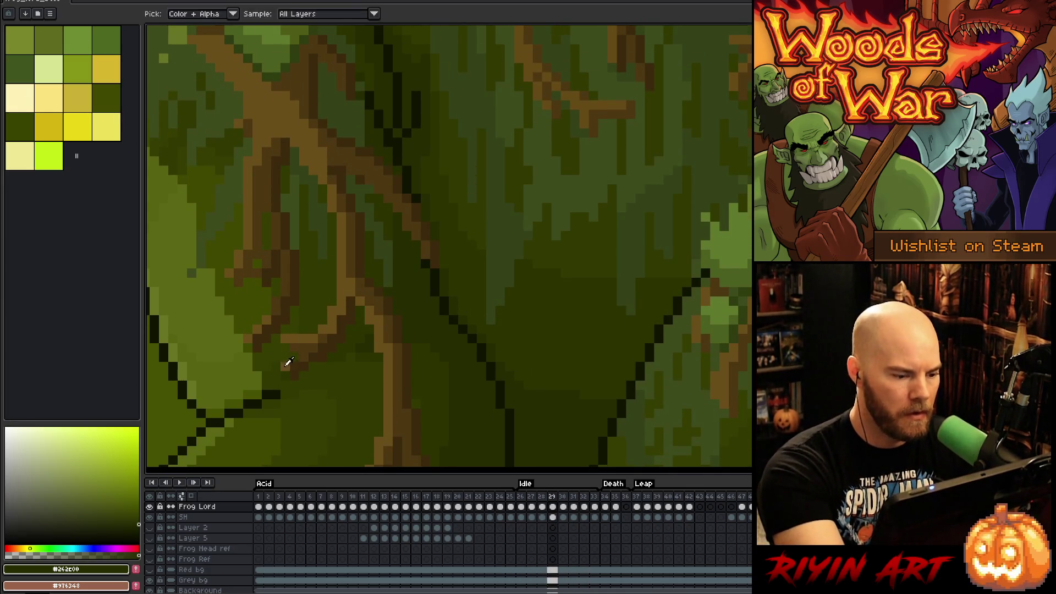
pyautogui.click(288, 363)
pyautogui.press('Return')
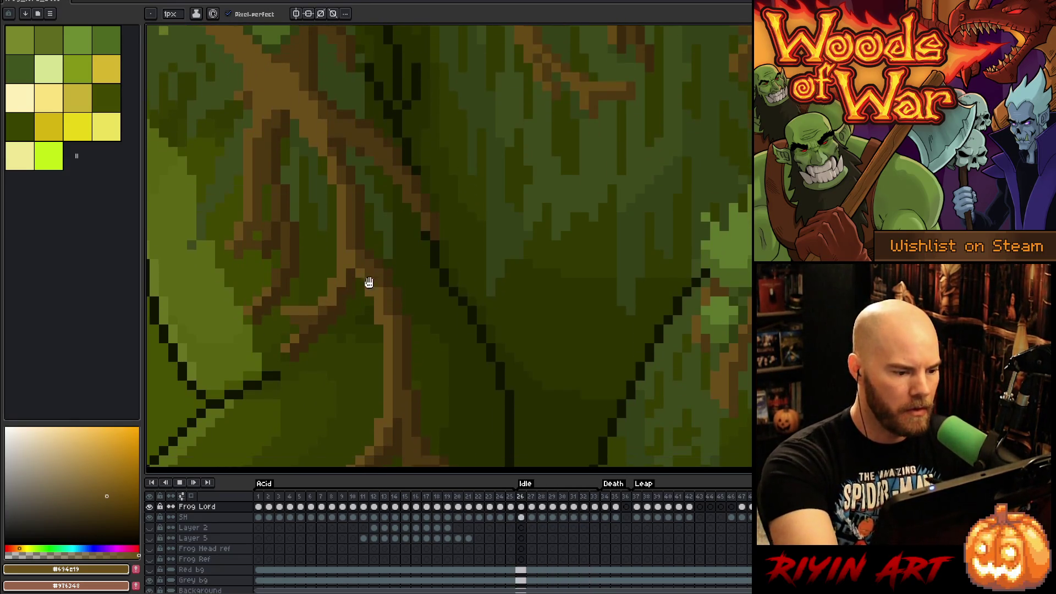
pyautogui.press('Return')
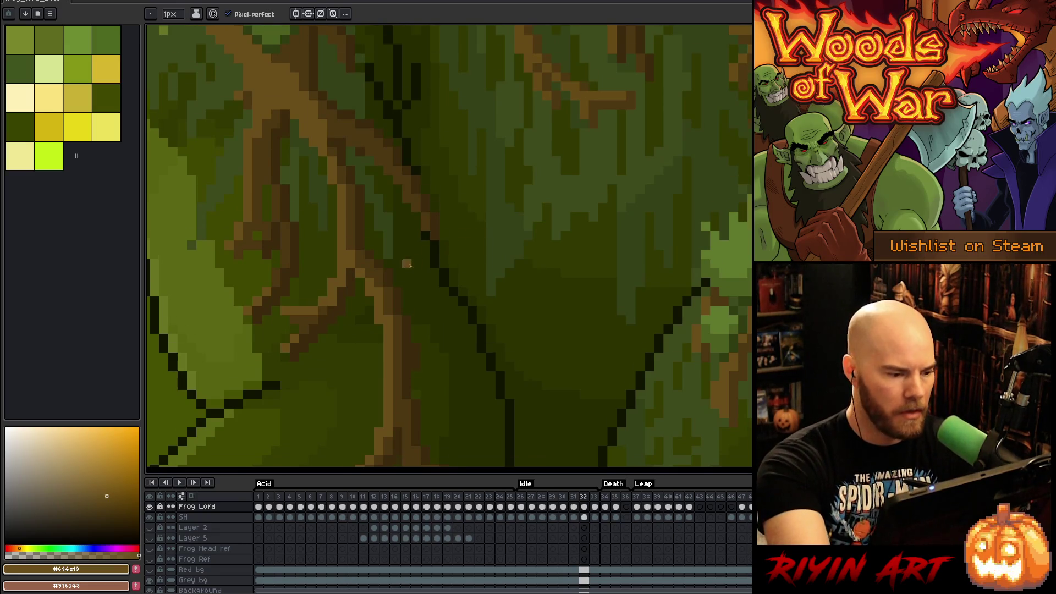
# Step: Flip between frames 31–33, sample the olive green, replay from frame 26 and zoom to the moss clumps
pyautogui.press(',')
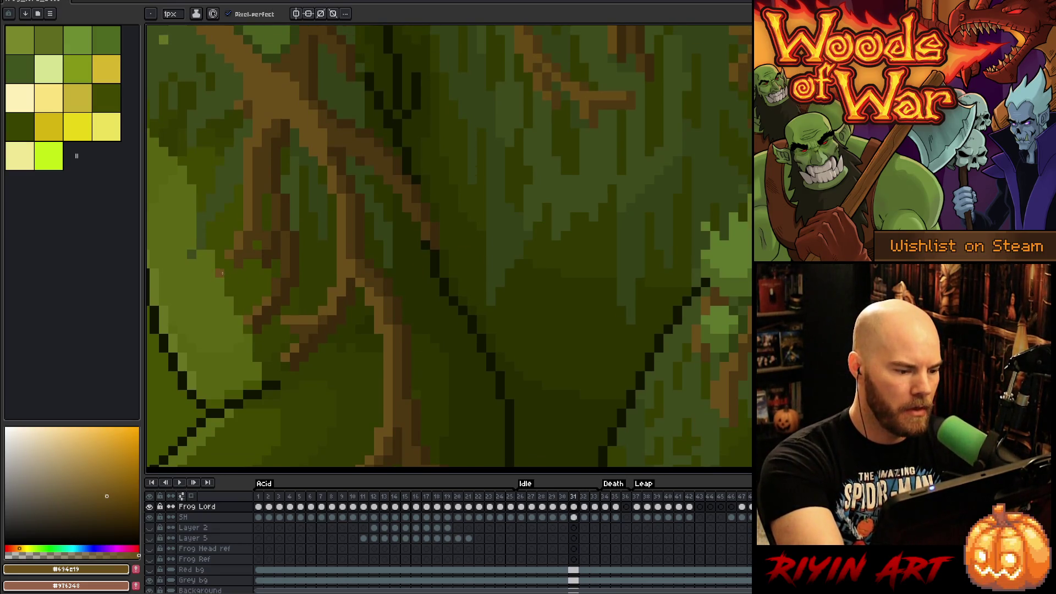
pyautogui.press('.')
pyautogui.press(',')
pyautogui.press('.')
pyautogui.press('.')
pyautogui.press(',')
pyautogui.keyDown('alt'); pyautogui.click(225, 359); pyautogui.keyUp('alt')
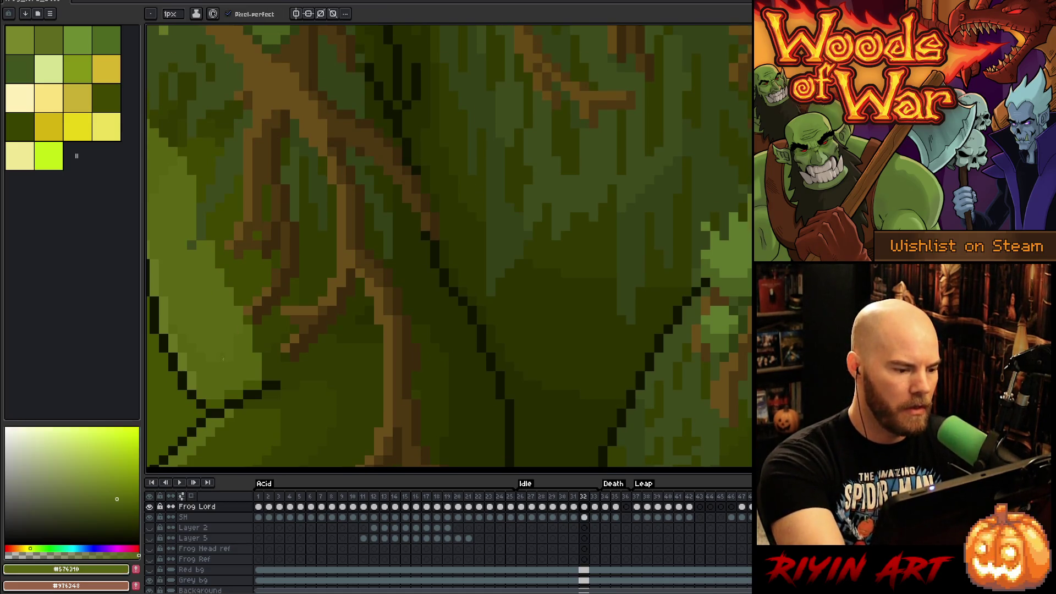
pyautogui.press('Return')
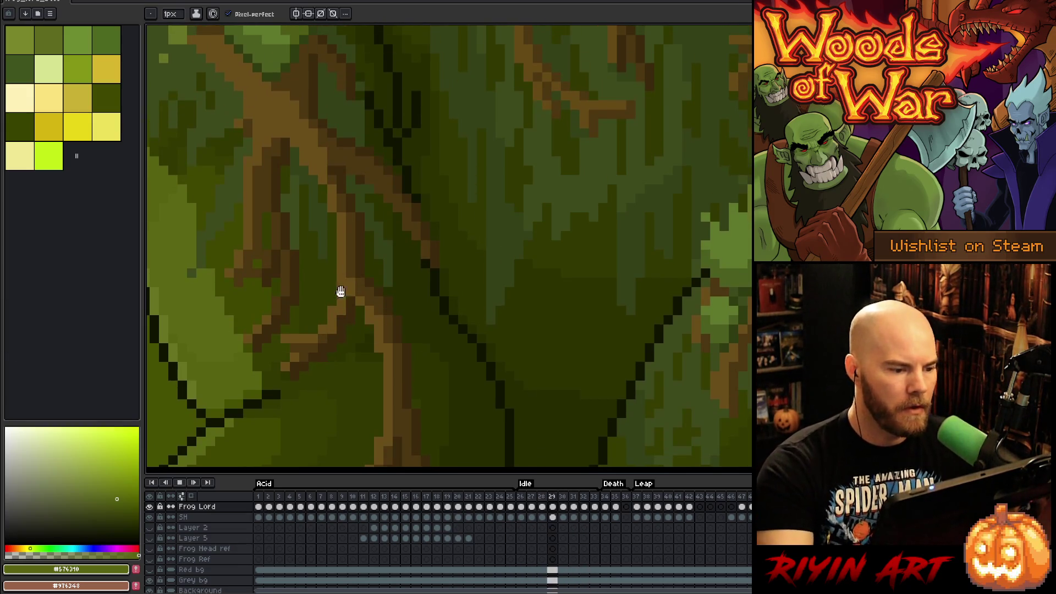
pyautogui.scroll(-5, 341, 283)
pyautogui.scroll(5, 386, 236)
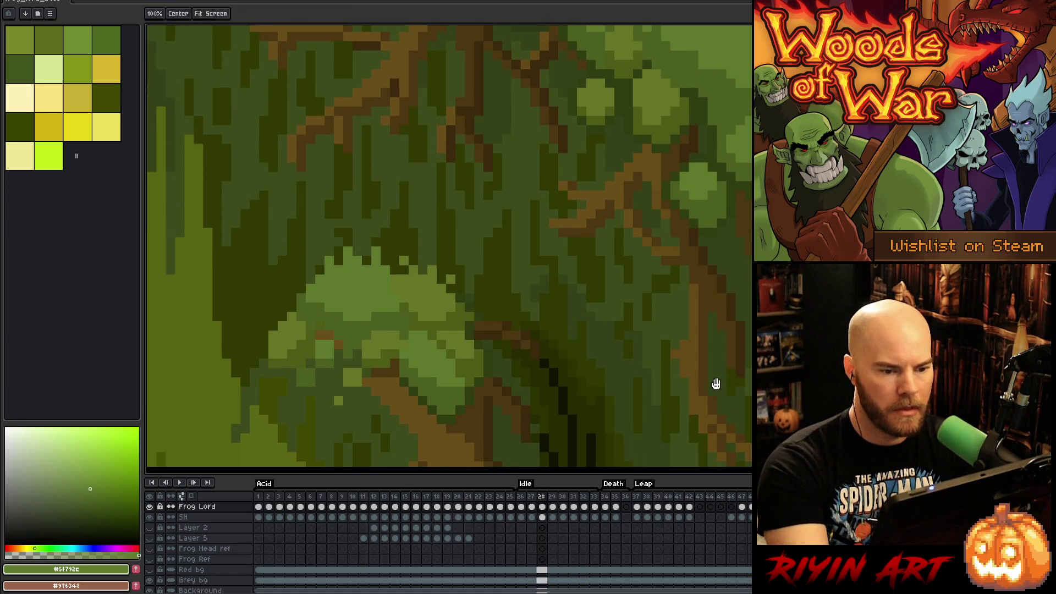
# Step: Switch to the pencil on frame 26 and pick the dark and mid moss greens
pyautogui.press('b')
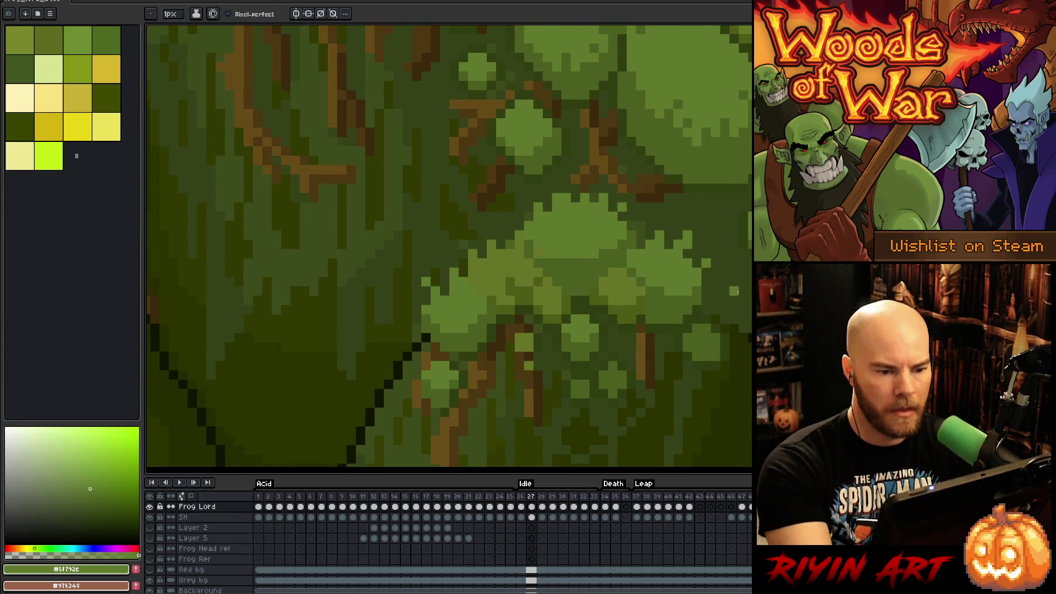
pyautogui.press(',')
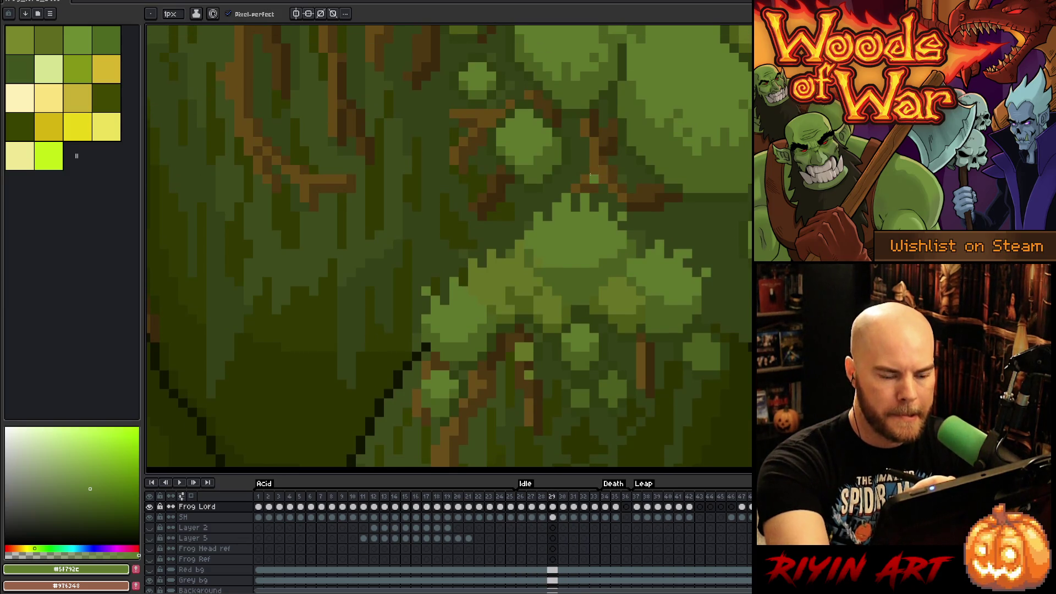
pyautogui.keyDown('alt'); pyautogui.click(641, 94); pyautogui.keyUp('alt')
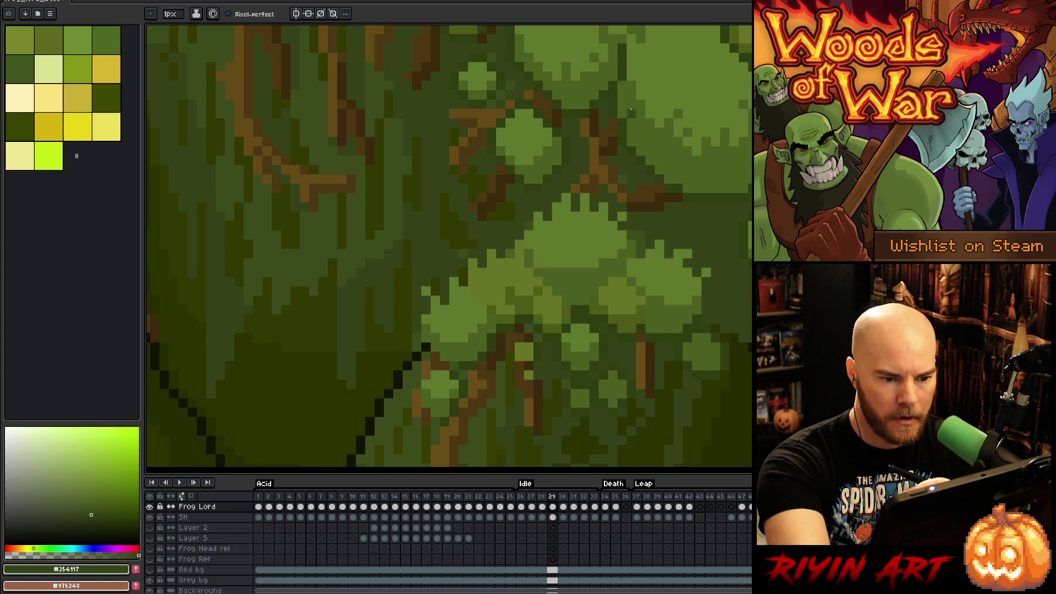
pyautogui.keyDown('alt'); pyautogui.click(614, 153); pyautogui.keyUp('alt')
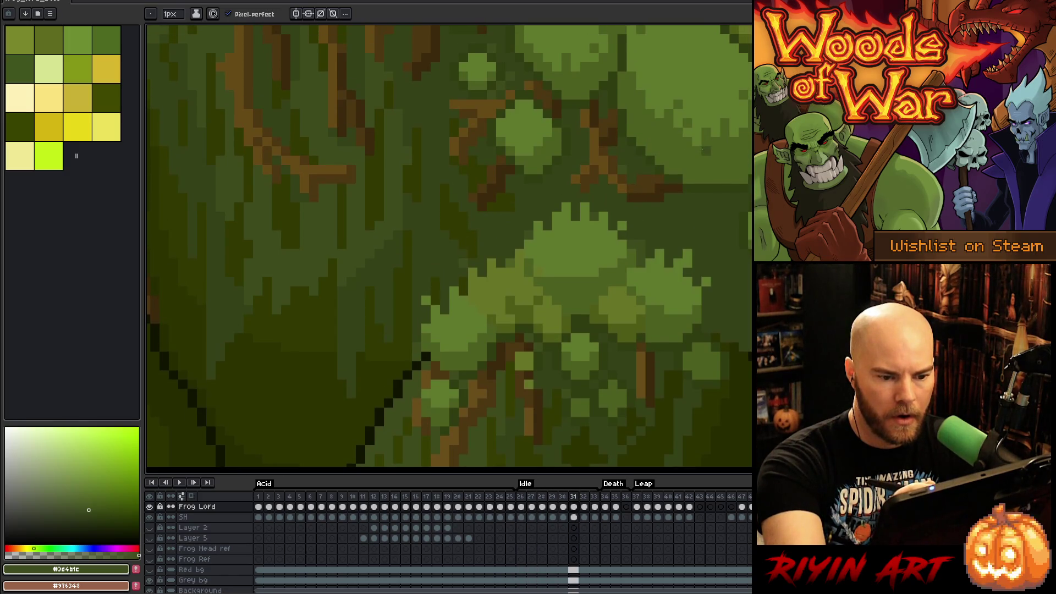
# Step: Sample the range of branch browns, from medium to darkest, on the frog's back
pyautogui.keyDown('alt'); pyautogui.click(630, 143); pyautogui.keyUp('alt')
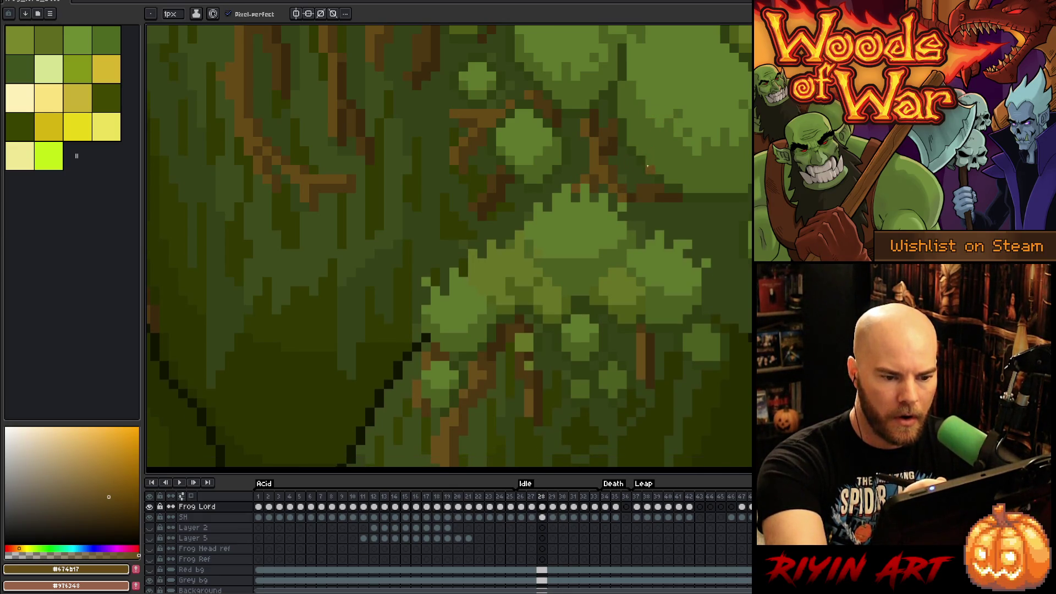
pyautogui.keyDown('alt'); pyautogui.click(651, 206); pyautogui.keyUp('alt')
pyautogui.keyDown('alt'); pyautogui.click(642, 196); pyautogui.keyUp('alt')
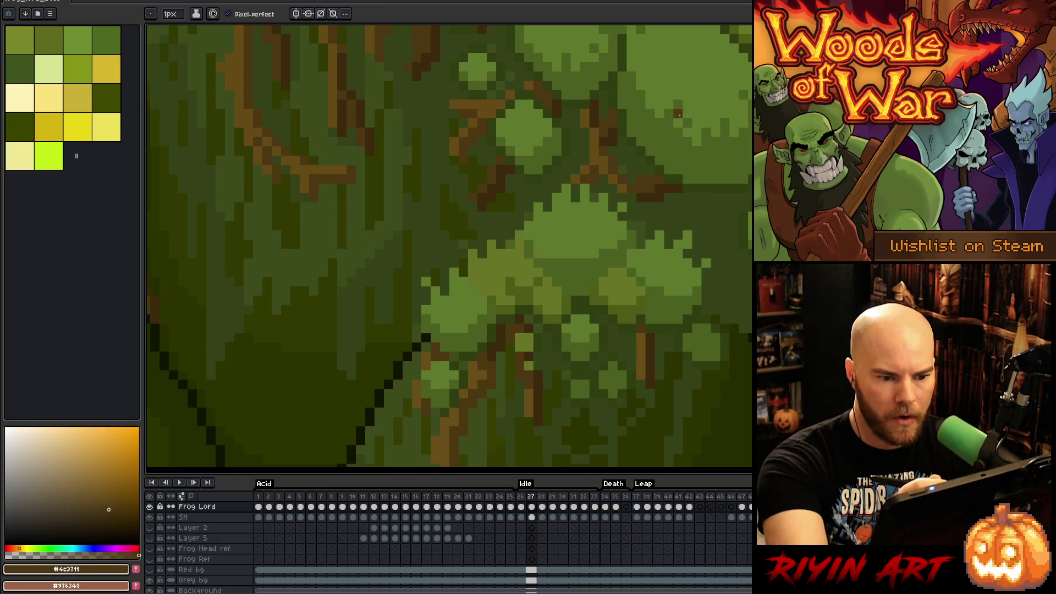
pyautogui.keyDown('alt'); pyautogui.click(652, 155); pyautogui.keyUp('alt')
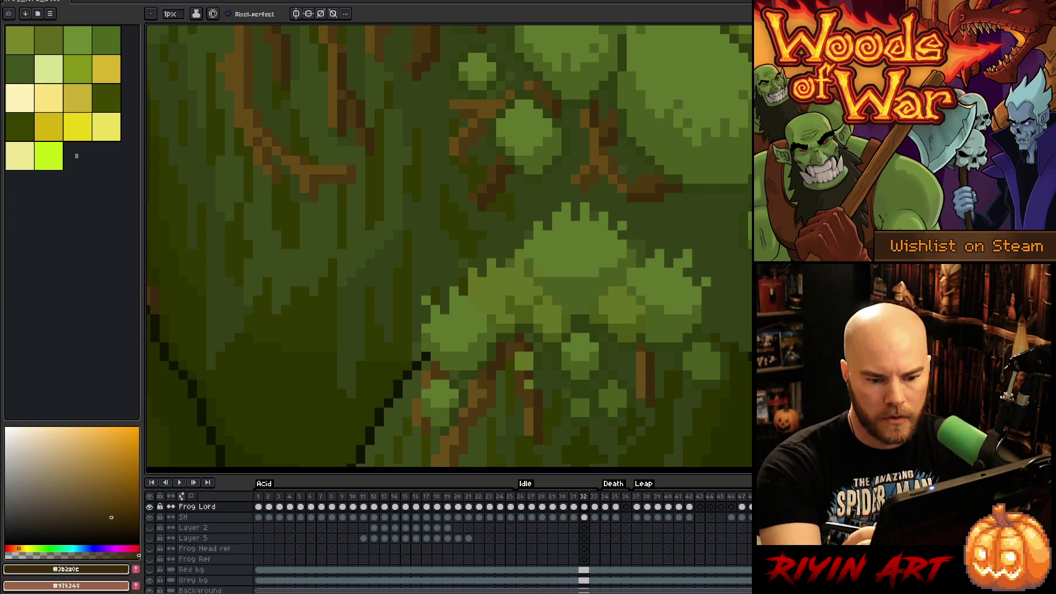
# Step: Play and stop the Idle loop, then sample dark and darker moss greens while comparing frames
pyautogui.press('Return')
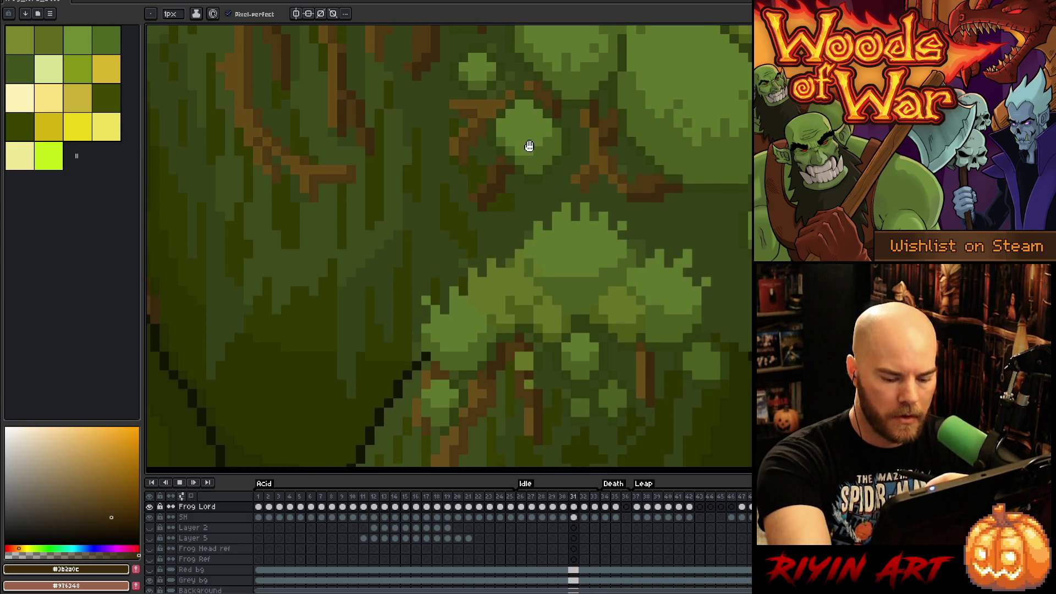
pyautogui.press('Return')
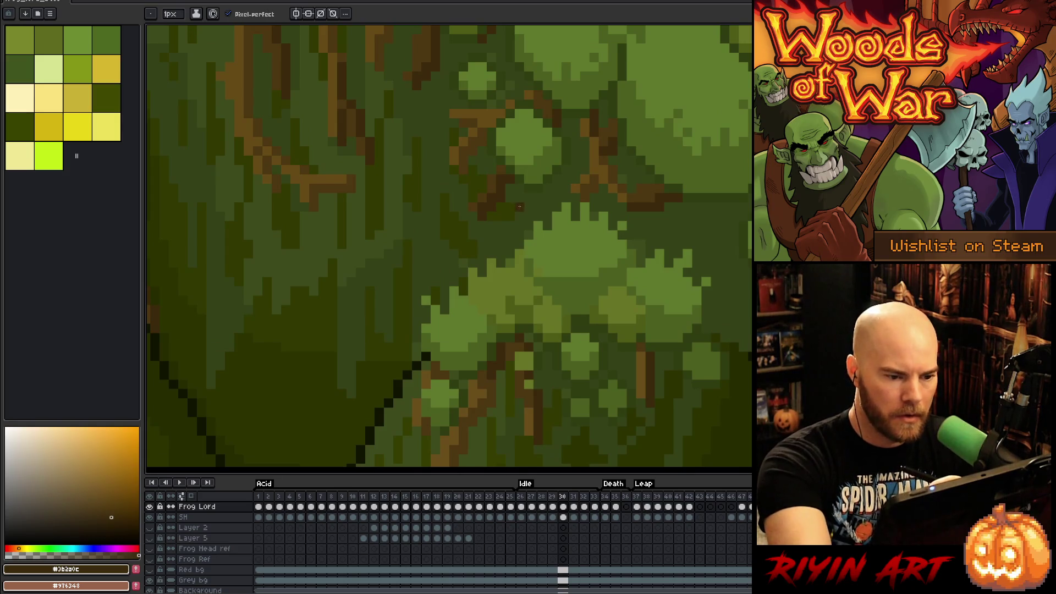
pyautogui.keyDown('alt'); pyautogui.click(523, 200); pyautogui.keyUp('alt')
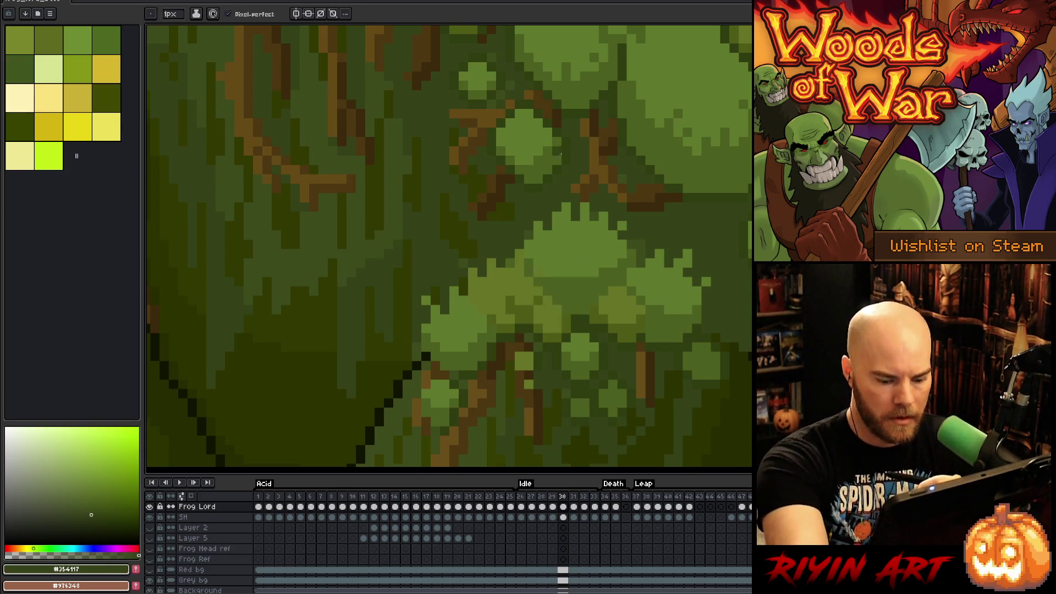
pyautogui.press('Right')
pyautogui.press('Right')
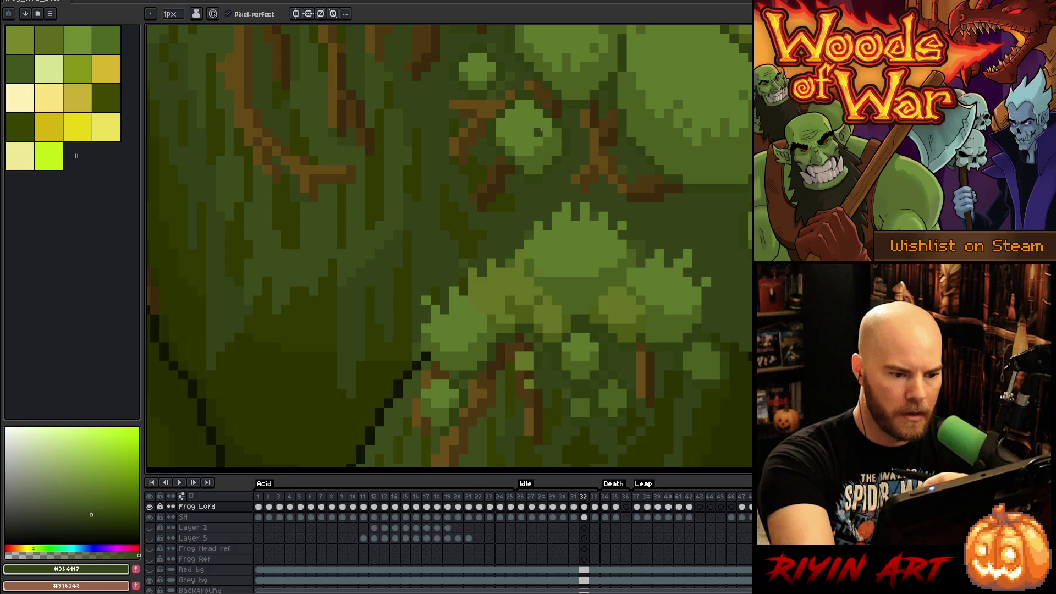
pyautogui.press('Left')
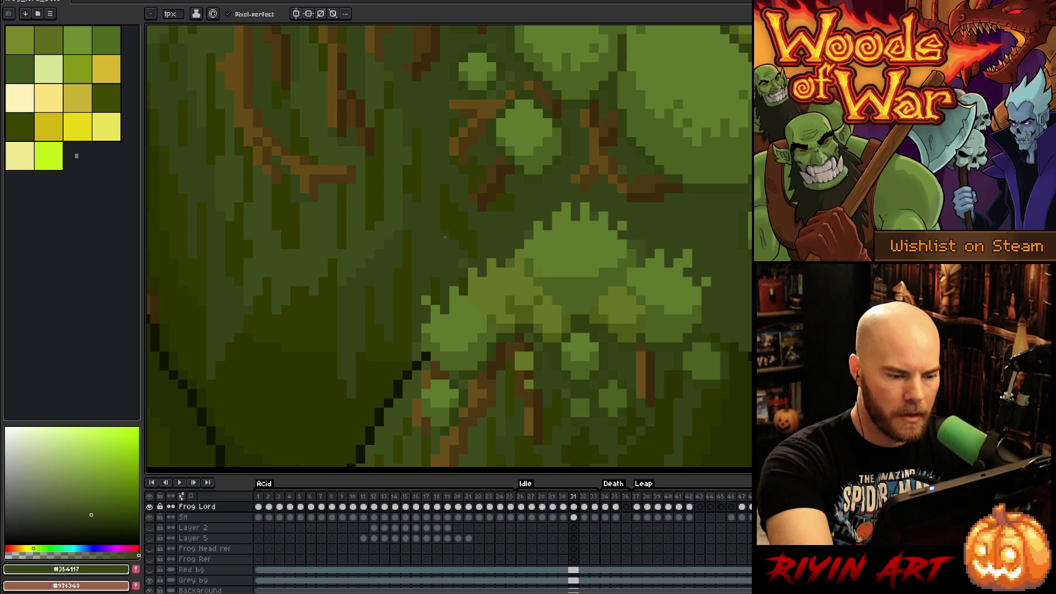
pyautogui.press('Right')
pyautogui.keyDown('alt'); pyautogui.click(443, 233); pyautogui.keyUp('alt')
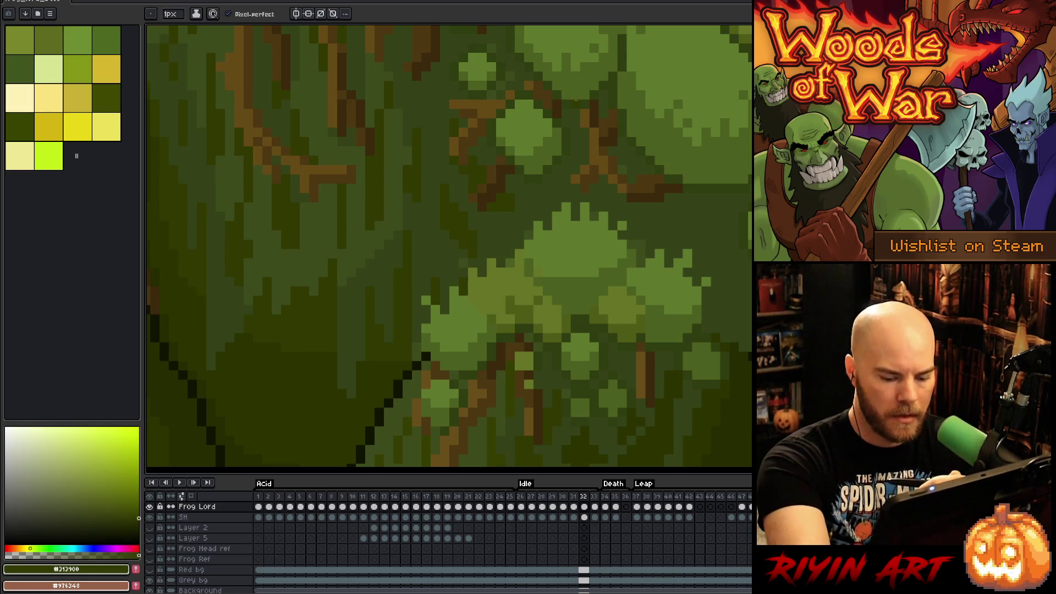
# Step: Pick the darkest shadow green and paint a dark speck into the light-green moss on the last frame
pyautogui.press('Left')
pyautogui.press('Right')
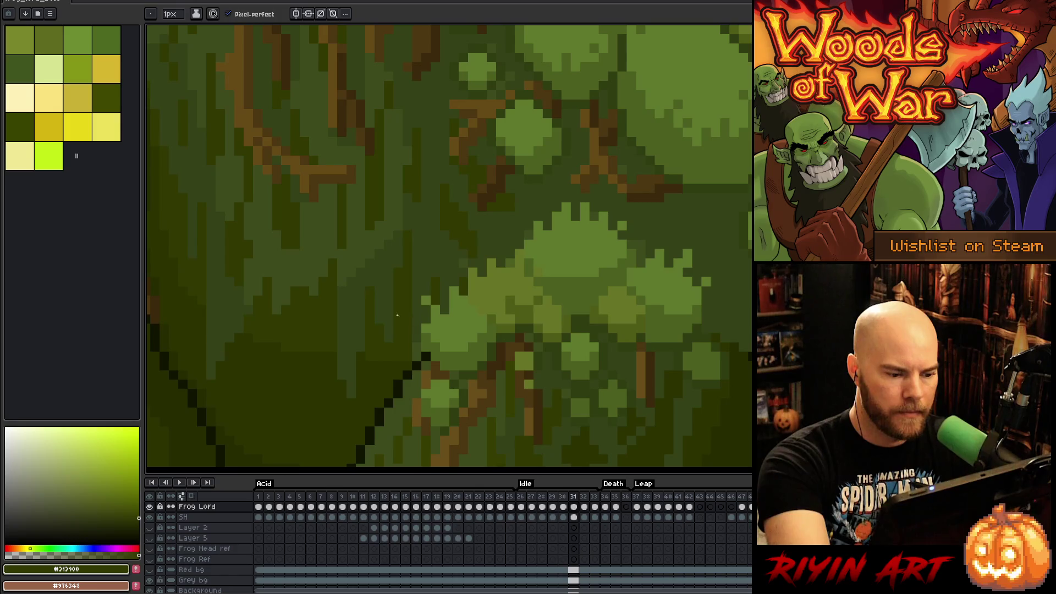
pyautogui.keyDown('alt'); pyautogui.click(346, 373); pyautogui.keyUp('alt')
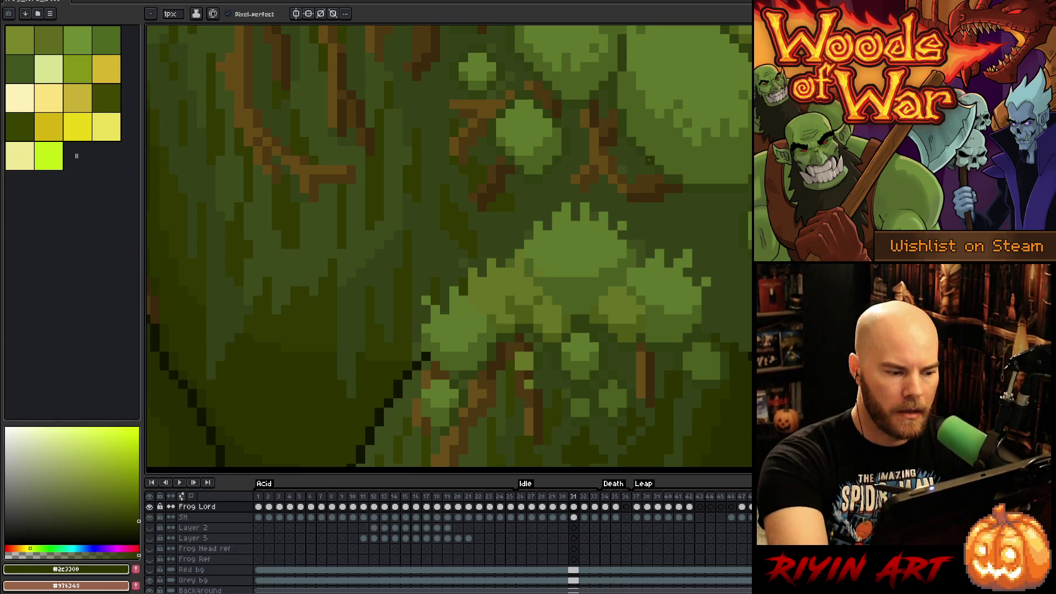
pyautogui.press('Right')
pyautogui.press('Left')
pyautogui.press('Right')
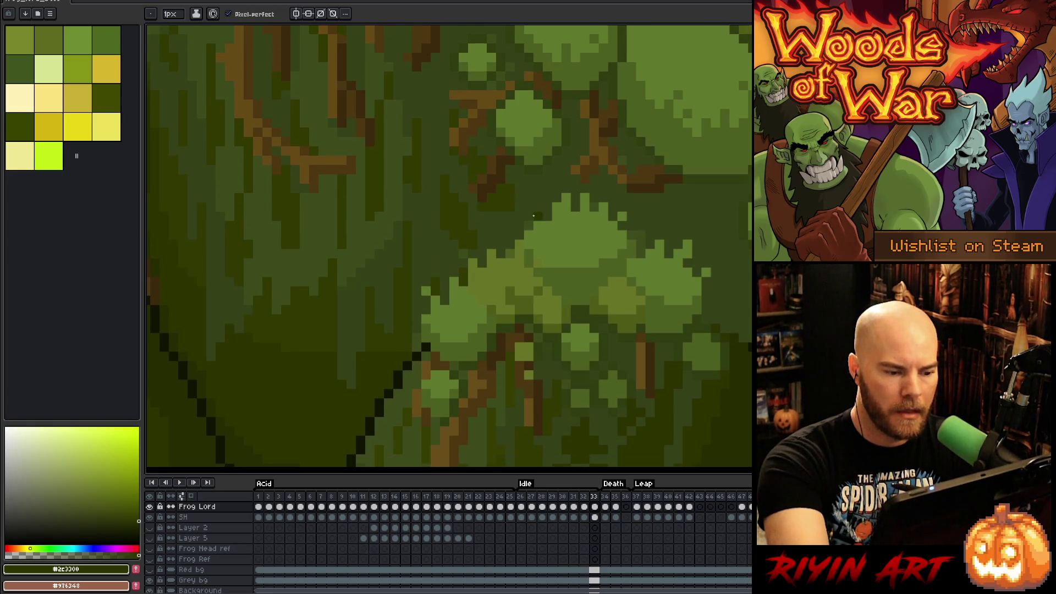
pyautogui.click(566, 215)
# Step: Jump between the start and end of the Idle loop, sampling mid and dark moss greens
pyautogui.press('Right')
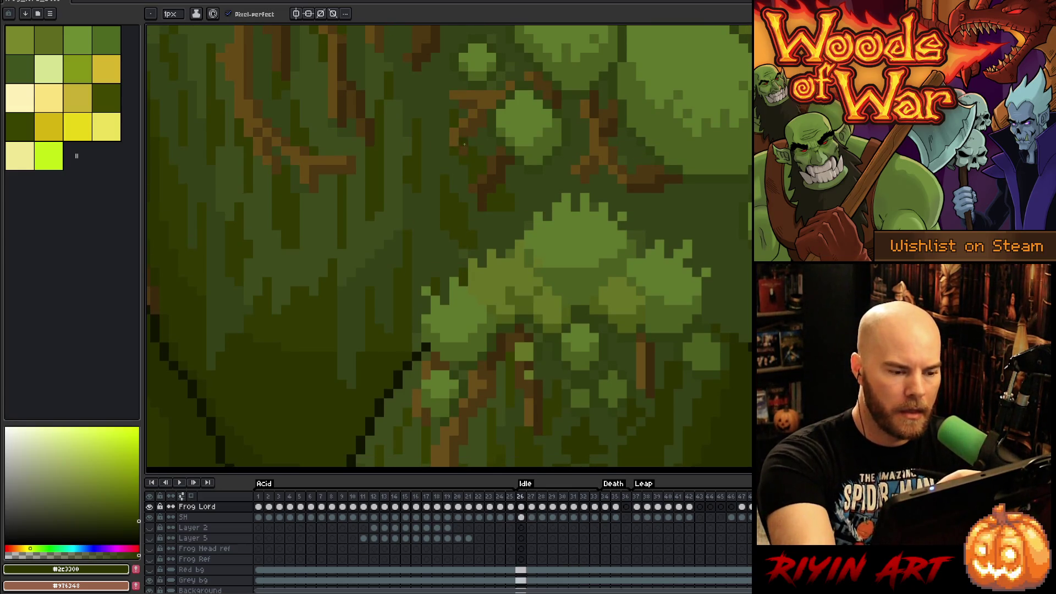
pyautogui.press('Left')
pyautogui.press('Left')
pyautogui.press('Right')
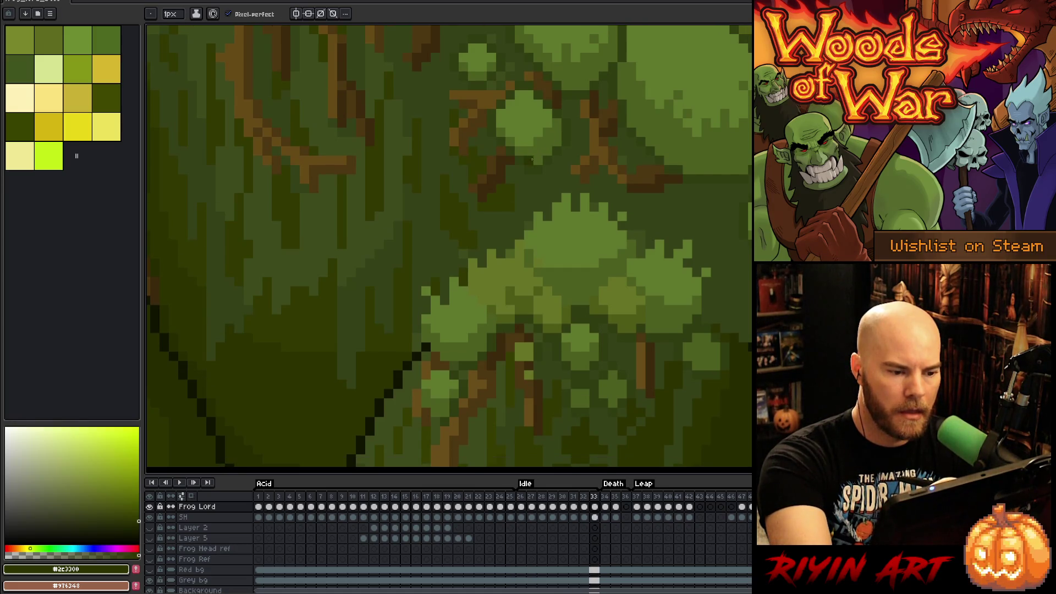
pyautogui.press('Left')
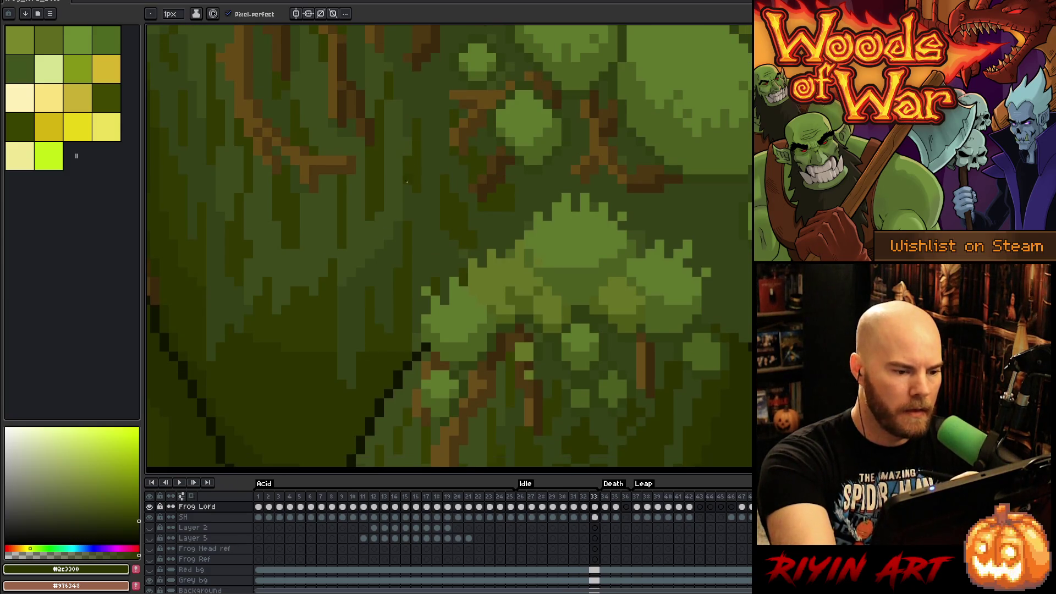
pyautogui.keyDown('alt'); pyautogui.click(402, 214); pyautogui.keyUp('alt')
pyautogui.keyDown('alt'); pyautogui.click(450, 169); pyautogui.keyUp('alt')
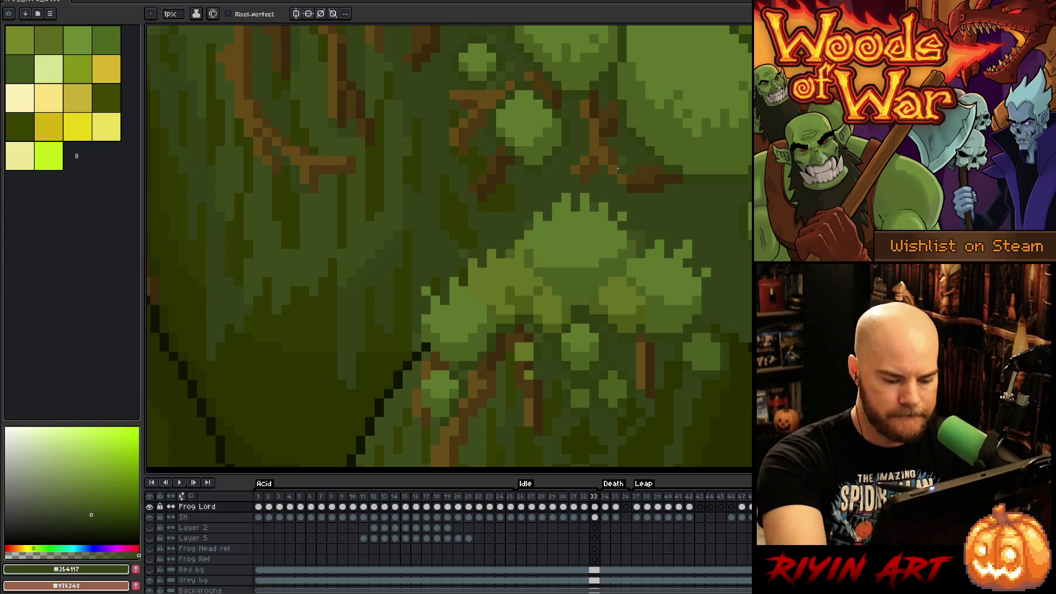
pyautogui.press('Right')
# Step: Sample the dark branch brown and dark moss green again, stepping back to earlier Idle frames
pyautogui.keyDown('alt'); pyautogui.click(492, 187); pyautogui.keyUp('alt')
pyautogui.press('Left')
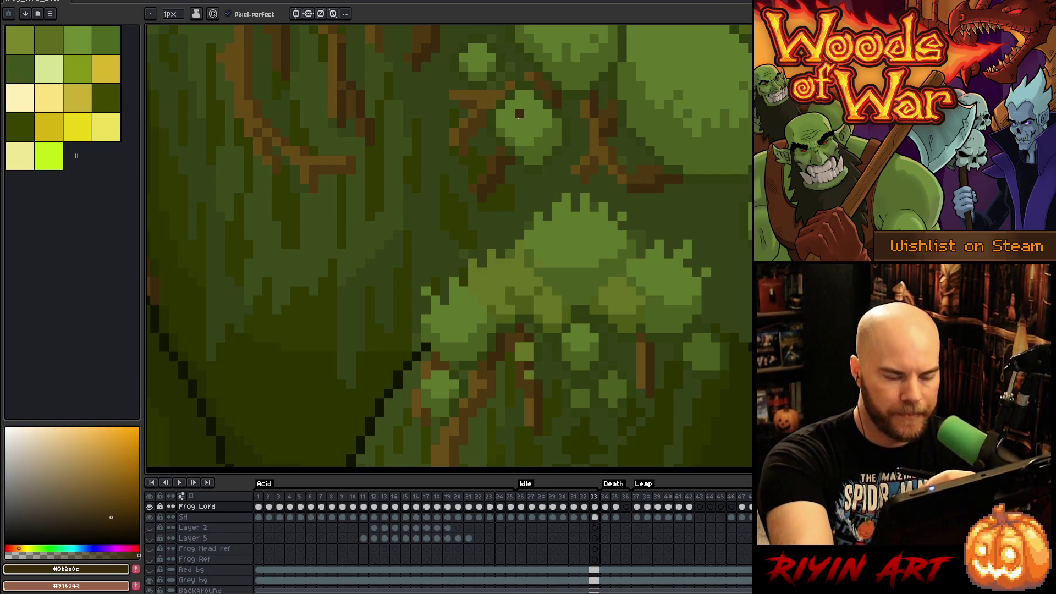
pyautogui.press('Right')
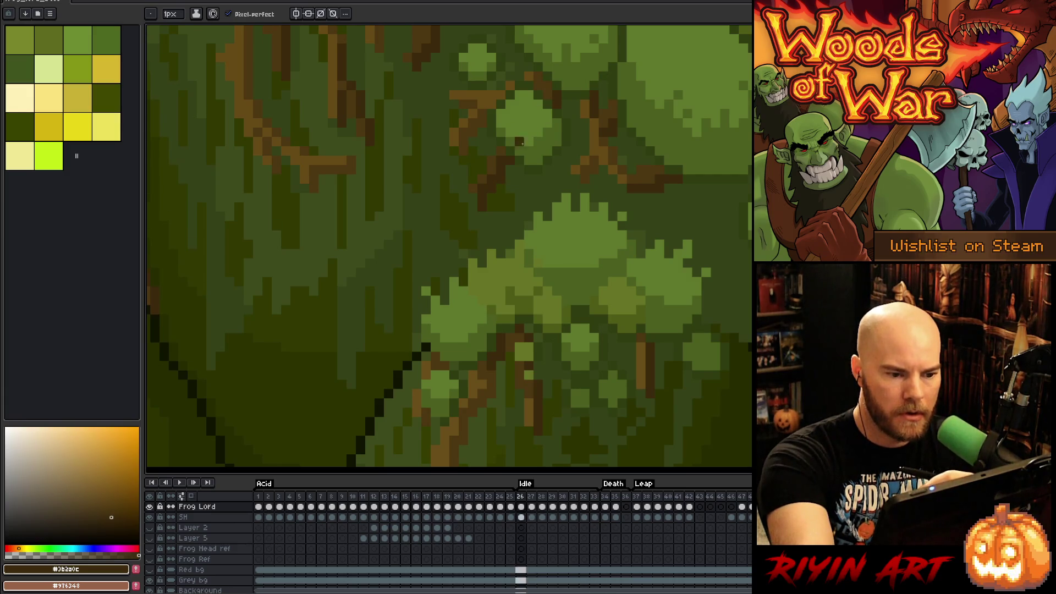
pyautogui.keyDown('alt'); pyautogui.click(516, 168); pyautogui.keyUp('alt')
pyautogui.press('Left')
pyautogui.press('Left')
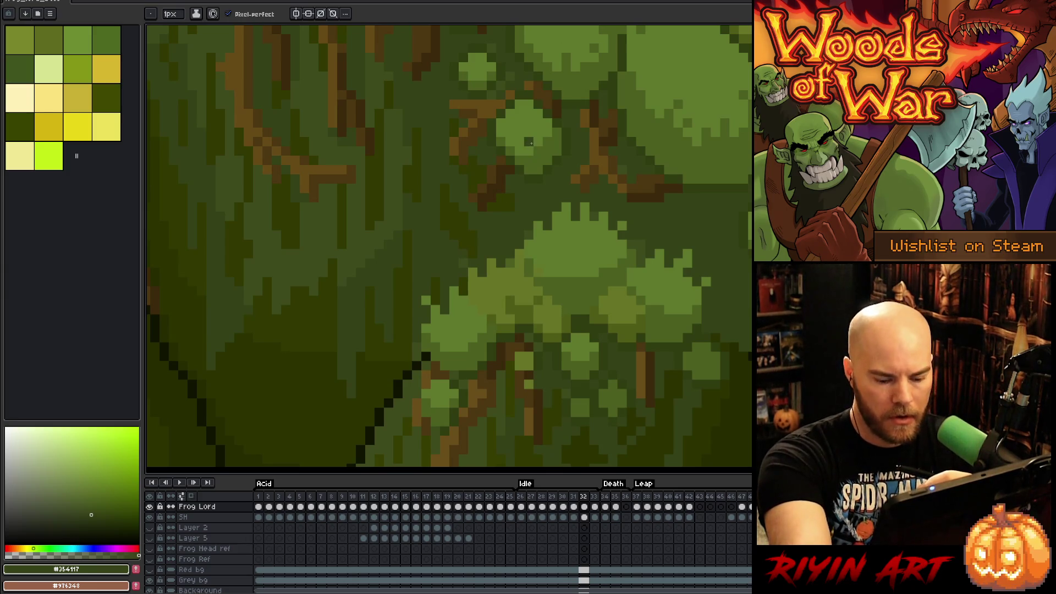
pyautogui.press('Left')
pyautogui.press('Left')
pyautogui.press('Left')
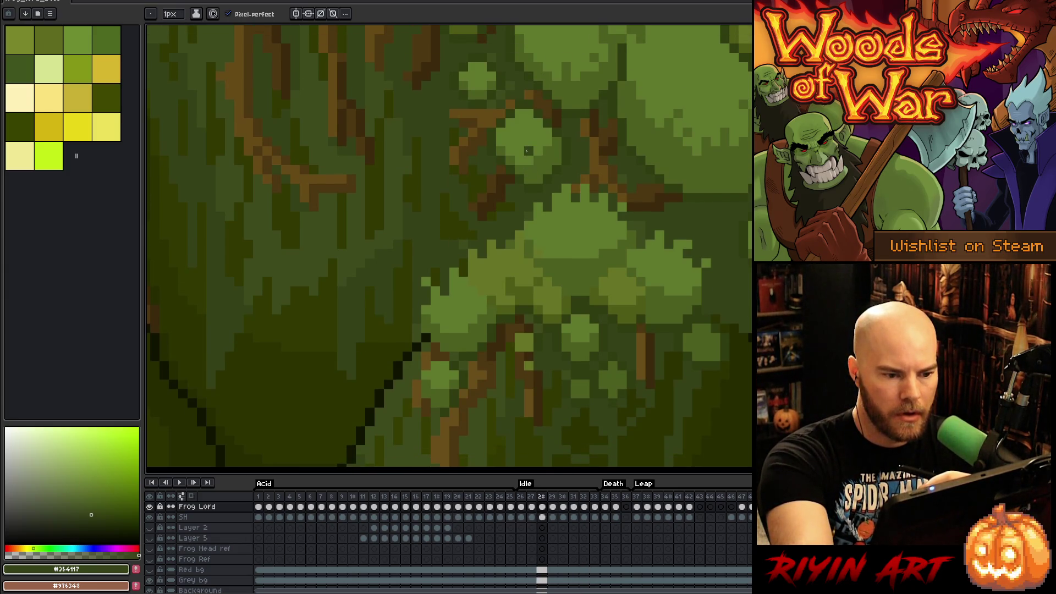
pyautogui.press('Left')
pyautogui.press('Right')
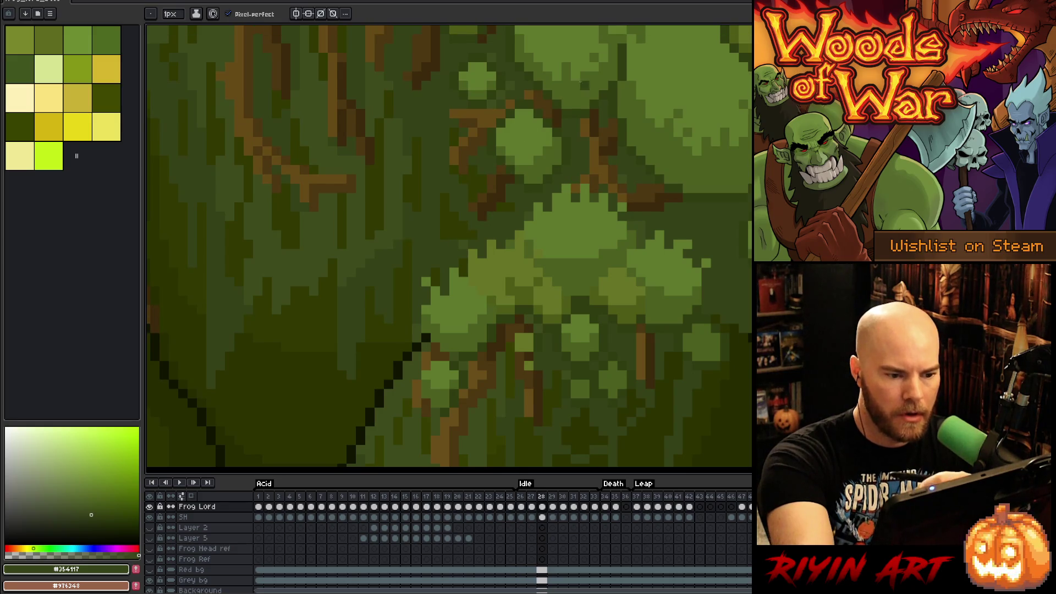
pyautogui.press('Left')
pyautogui.press('Right')
pyautogui.press('Left')
pyautogui.press('Right')
pyautogui.press('Left')
pyautogui.press('Right')
pyautogui.press('Right')
pyautogui.press('Left')
pyautogui.press('Left')
pyautogui.press('Right')
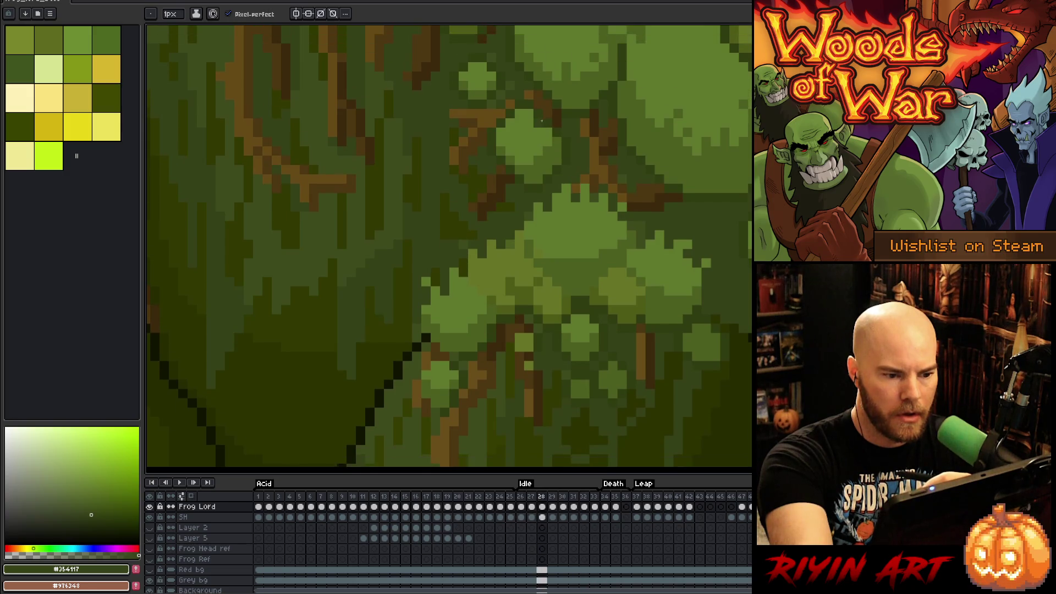
pyautogui.press('Right')
pyautogui.press('Left')
pyautogui.press('Left')
pyautogui.press('Right')
pyautogui.press('Right')
pyautogui.press('Left')
pyautogui.press('Left')
pyautogui.press('Right')
pyautogui.press('Right')
pyautogui.press('Left')
pyautogui.press('Left')
pyautogui.press('Right')
pyautogui.press('Right')
pyautogui.press('Left')
pyautogui.press('Left')
pyautogui.press('Right')
pyautogui.press('Right')
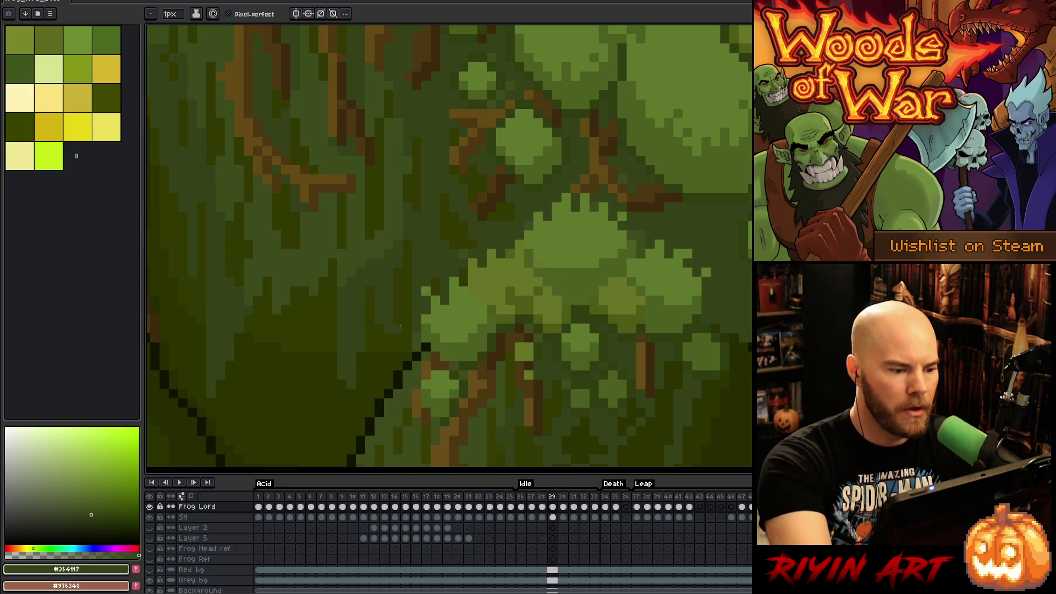
pyautogui.press('Left')
pyautogui.press('Left')
pyautogui.keyDown('alt'); pyautogui.click(407, 262); pyautogui.keyUp('alt')
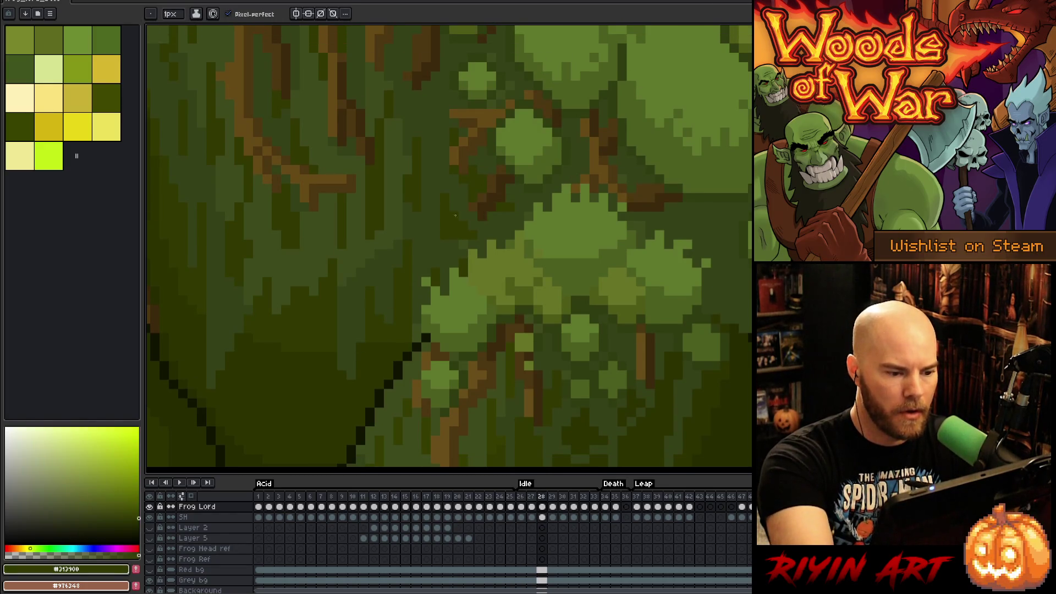
pyautogui.press('Right')
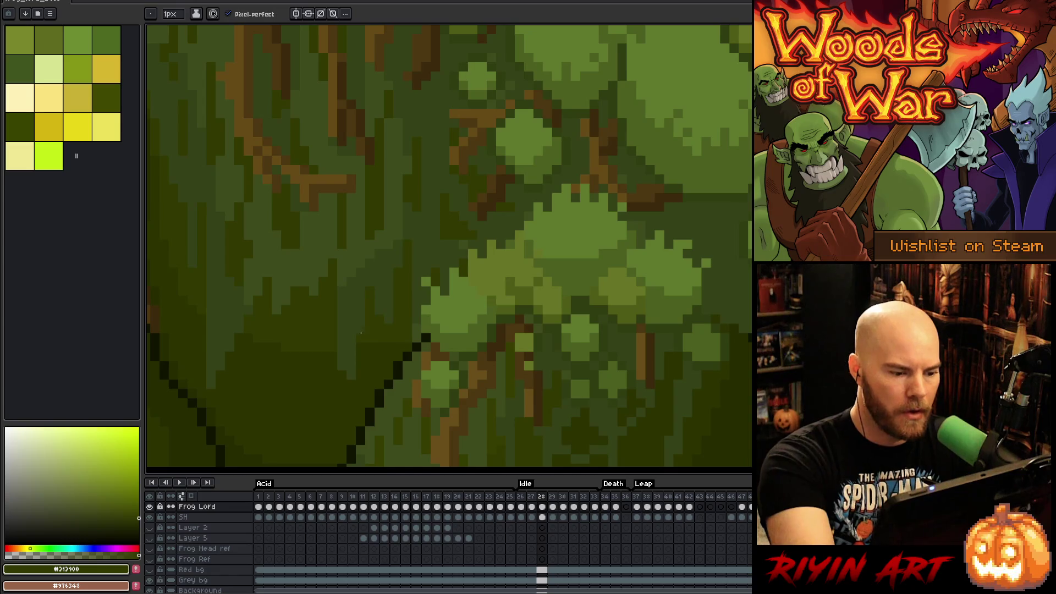
pyautogui.keyDown('alt'); pyautogui.click(363, 331); pyautogui.keyUp('alt')
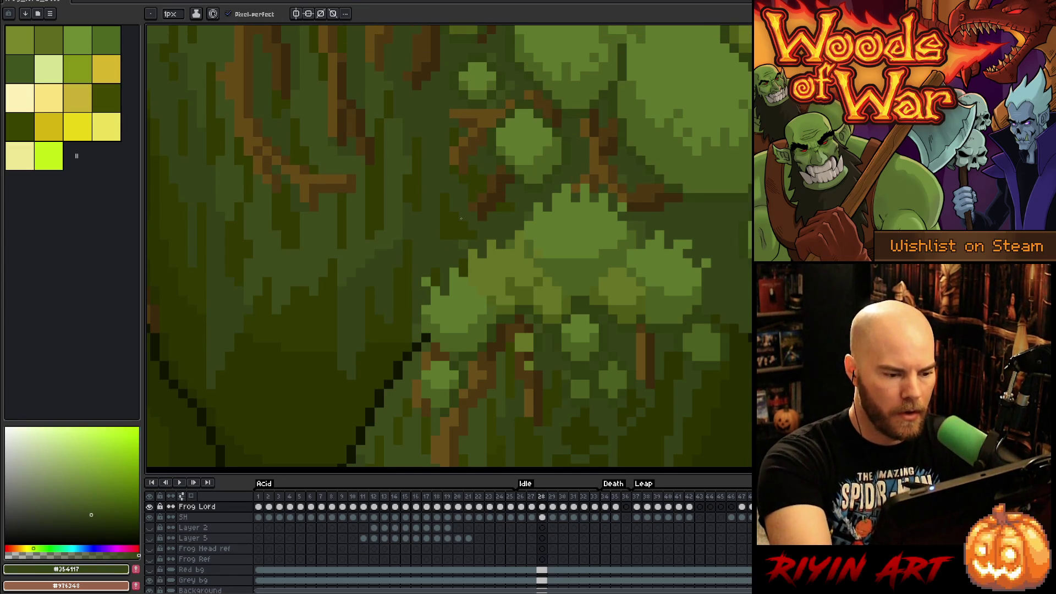
pyautogui.press('Right')
pyautogui.press('Right')
pyautogui.press('Right')
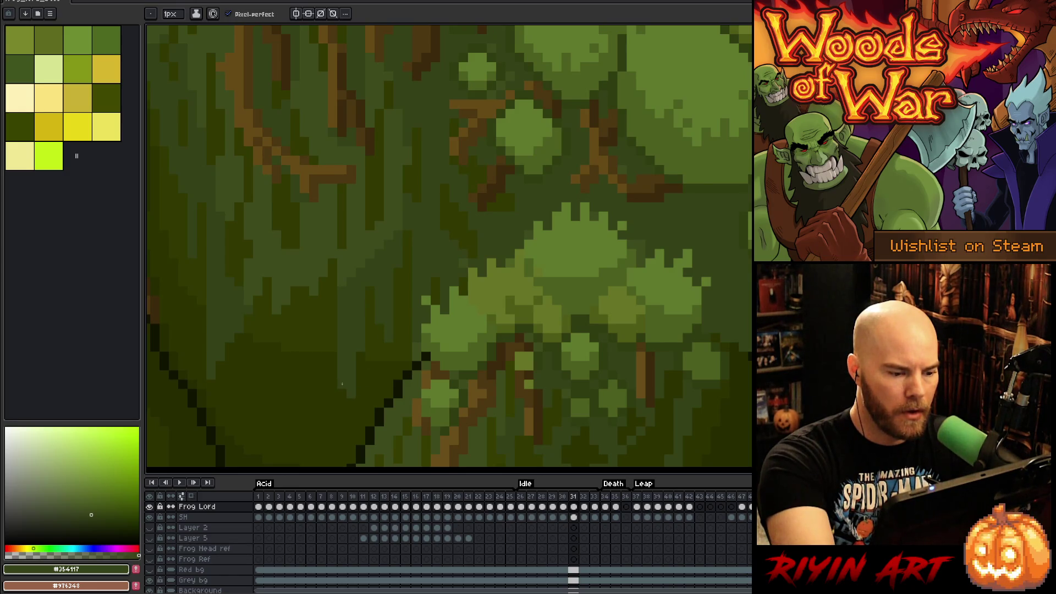
pyautogui.press('Right')
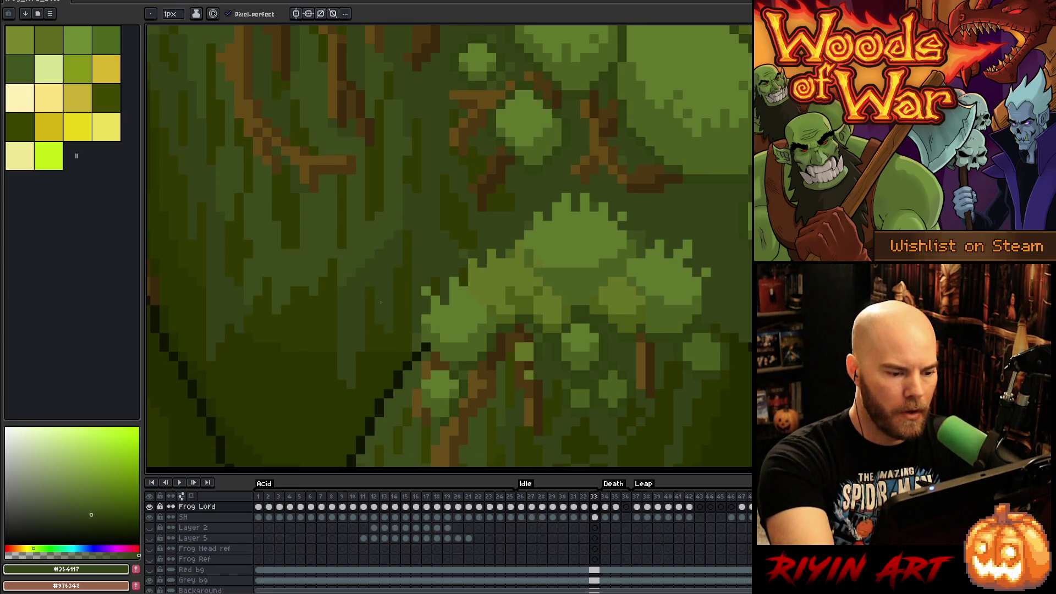
pyautogui.keyDown('alt'); pyautogui.click(365, 348); pyautogui.keyUp('alt')
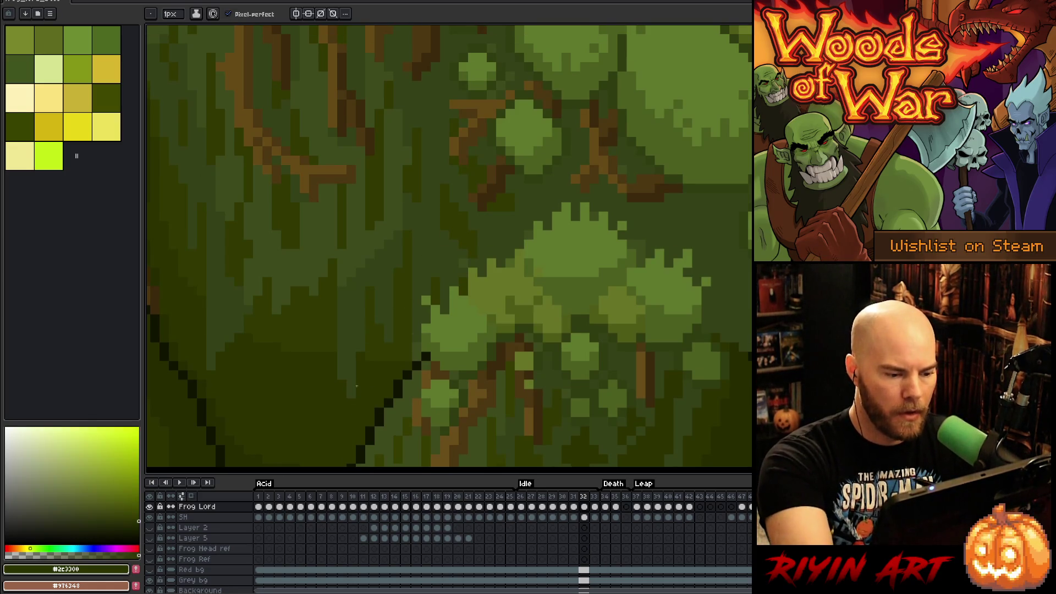
pyautogui.press('Return')
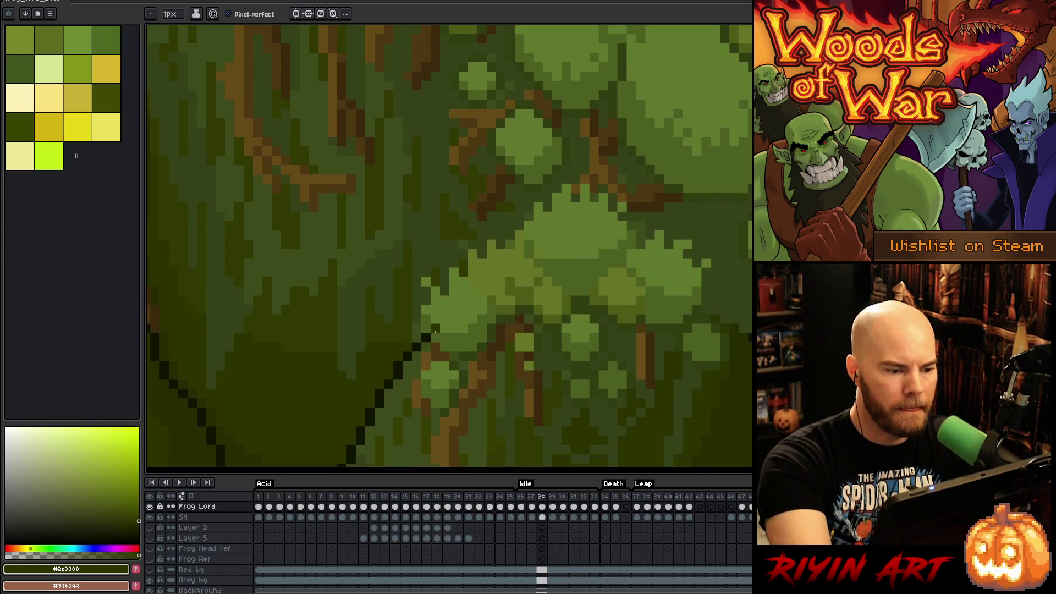
pyautogui.keyDown('alt'); pyautogui.click(417, 172); pyautogui.keyUp('alt')
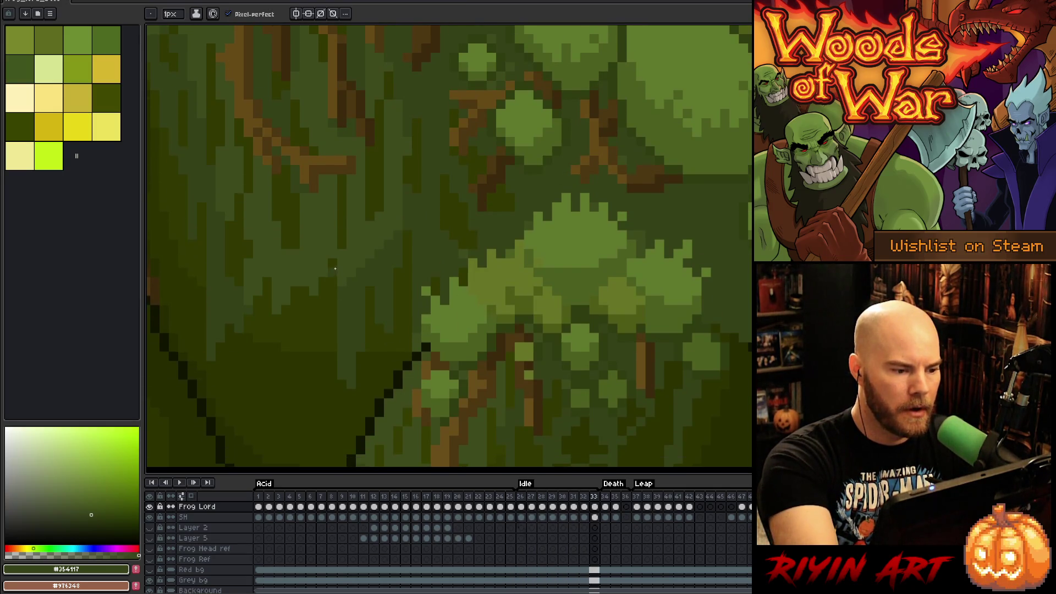
pyautogui.keyDown('alt'); pyautogui.click(275, 231); pyautogui.keyUp('alt')
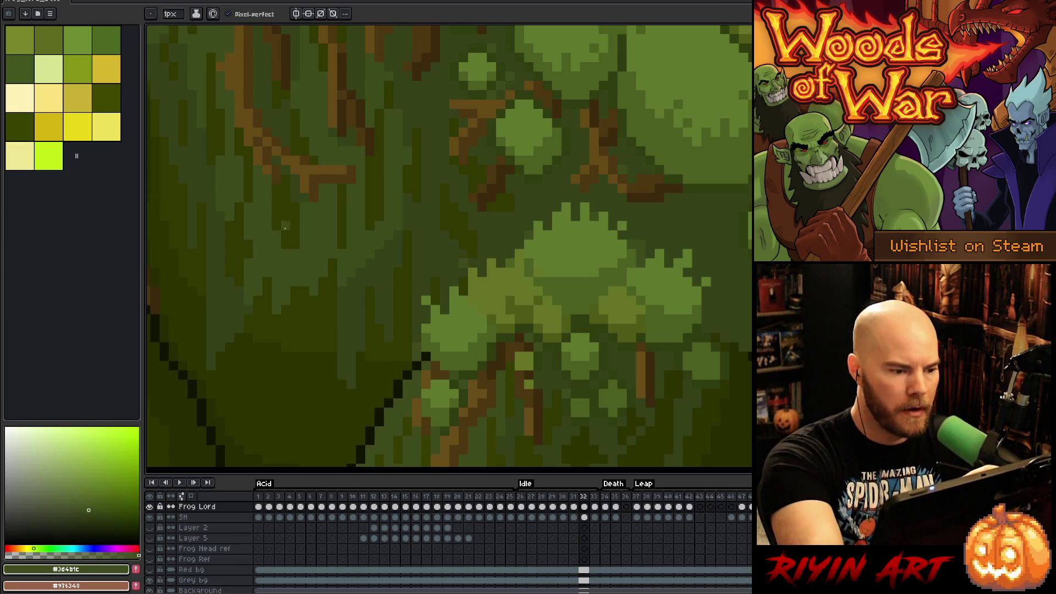
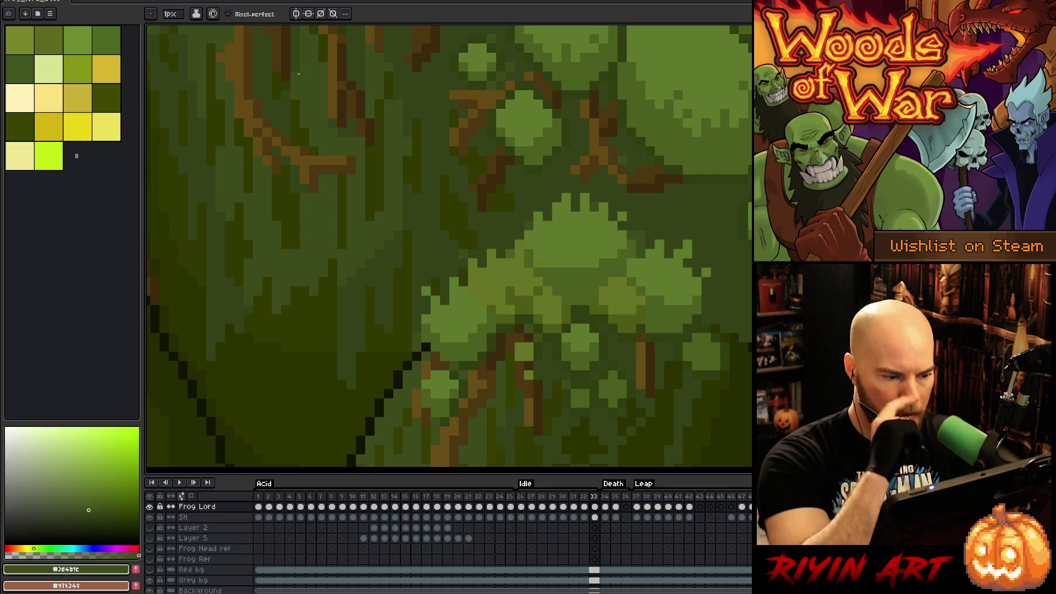
# Step: Sample a dark green from the forest background, then play, stop and step through the animation preview
pyautogui.keyDown('alt'); pyautogui.click(232, 299); pyautogui.keyUp('alt')
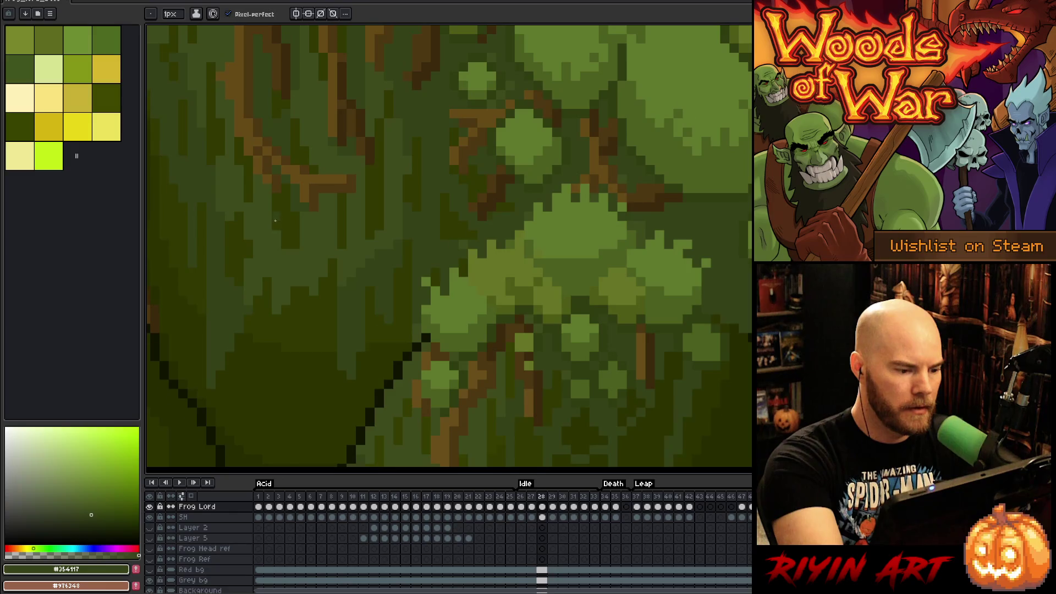
pyautogui.press('Return')
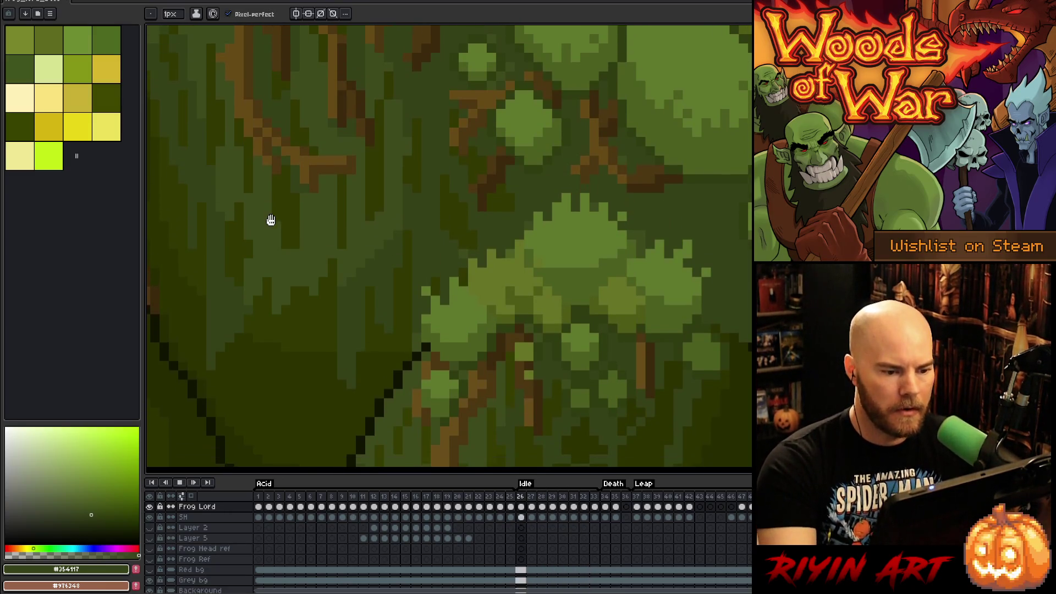
pyautogui.press('Return')
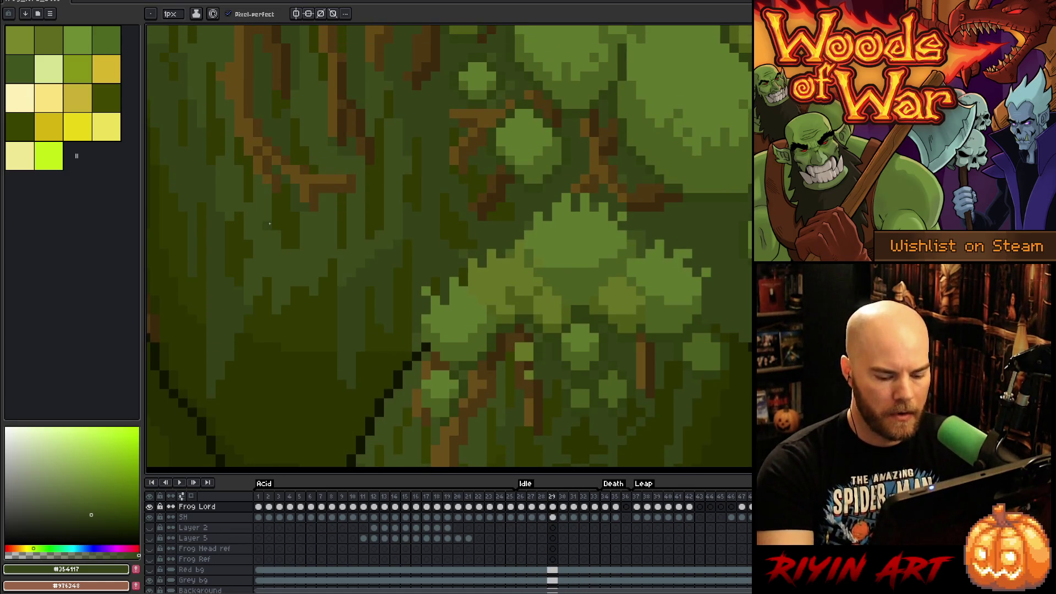
pyautogui.press('Right')
pyautogui.press('Right')
# Step: Sample a darker olive green, step back a frame and bring the frog sprite into view
pyautogui.keyDown('alt'); pyautogui.click(474, 226); pyautogui.keyUp('alt')
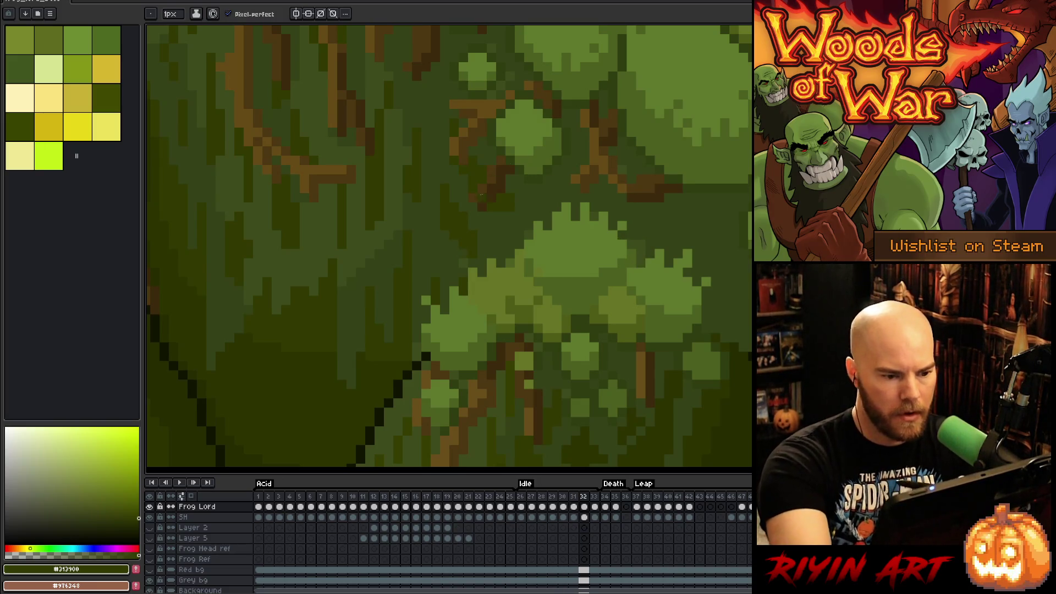
pyautogui.press('Left')
pyautogui.press('Left')
pyautogui.press('Left')
pyautogui.press('Left')
pyautogui.keyDown('alt'); pyautogui.click(421, 275); pyautogui.keyUp('alt')
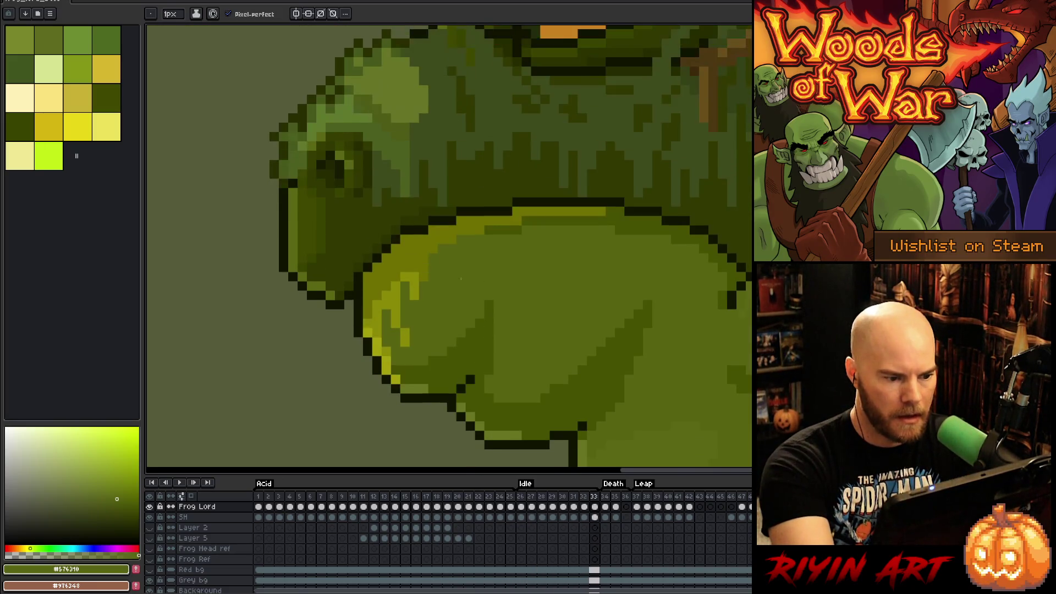
# Step: Sample the frog's yellow-green skin and flip through Idle frames 27–31 to compare poses, ending on frame 33
pyautogui.press('Right')
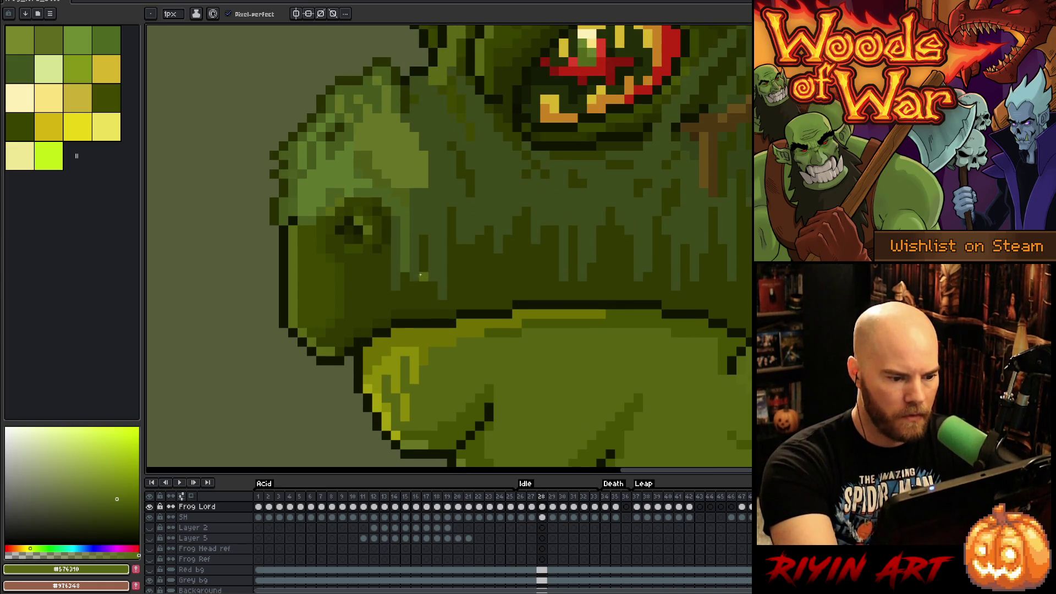
pyautogui.keyDown('alt'); pyautogui.click(406, 314); pyautogui.keyUp('alt')
pyautogui.press('Left')
pyautogui.press('Right')
pyautogui.press('Left')
pyautogui.press('Right')
pyautogui.press('Left')
pyautogui.press('Right')
pyautogui.press('Right')
pyautogui.press('Right')
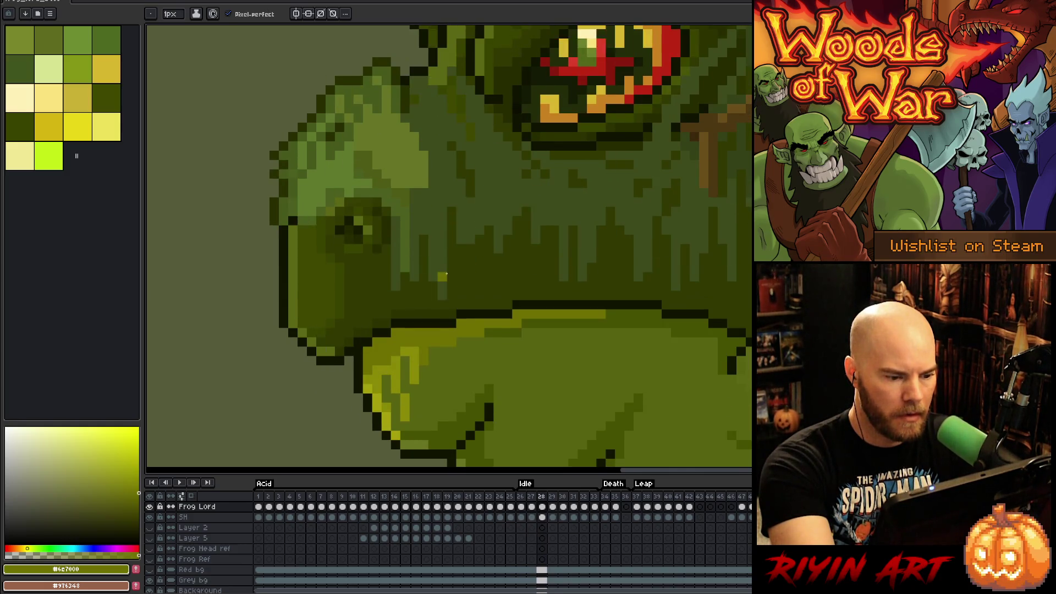
pyautogui.press('Left')
pyautogui.press('Left')
pyautogui.press('Left')
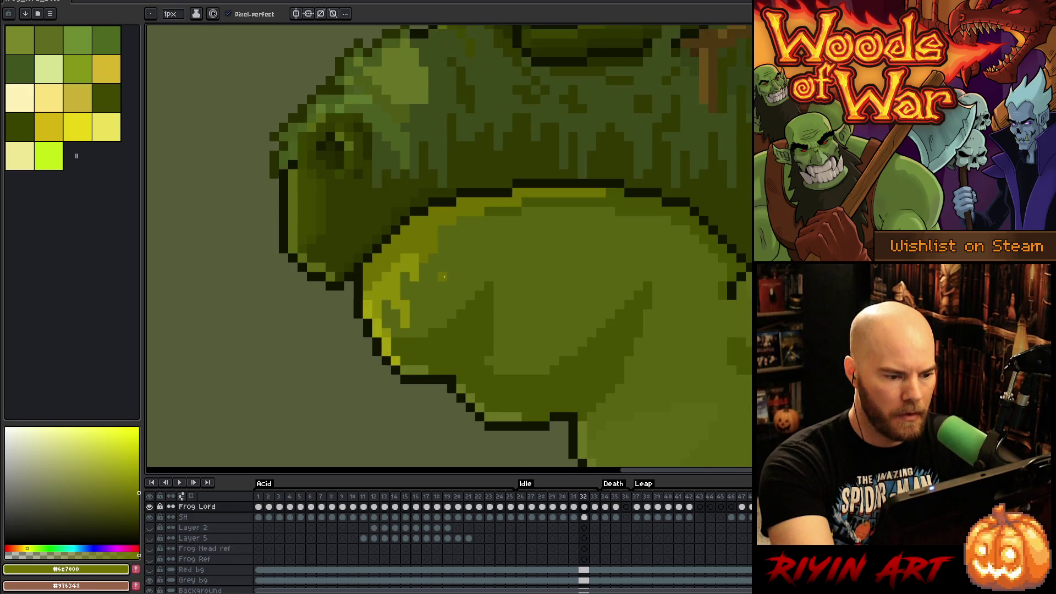
pyautogui.press('Right')
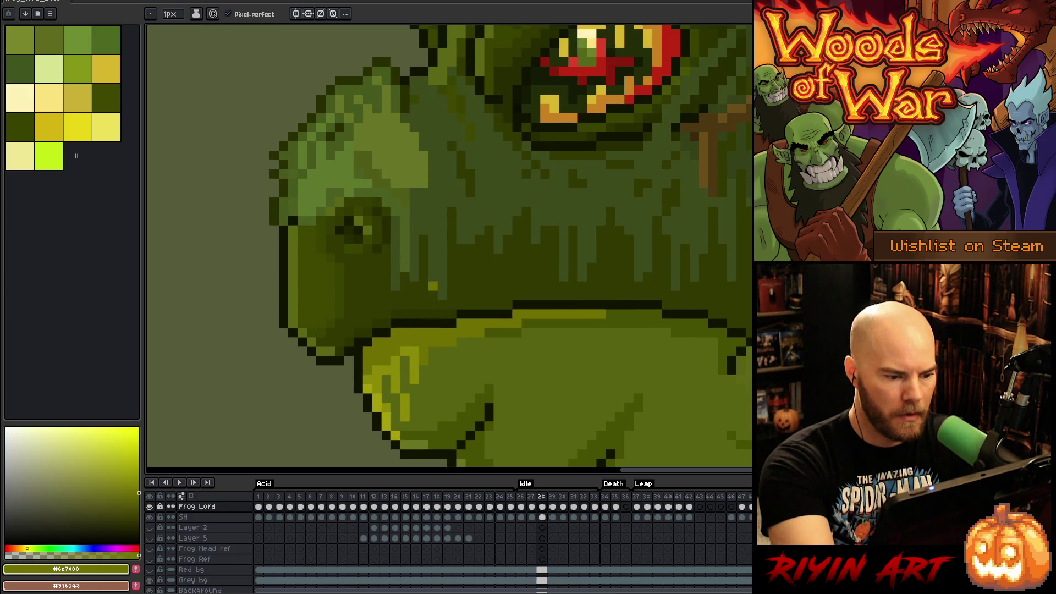
pyautogui.press('Left')
pyautogui.press('Right')
pyautogui.press('Left')
pyautogui.press('Right')
pyautogui.press('Left')
pyautogui.press('Right')
pyautogui.press('Right')
pyautogui.press('Right')
pyautogui.press('Left')
pyautogui.press('Right')
pyautogui.press('Right')
pyautogui.press('Left')
pyautogui.press('Left')
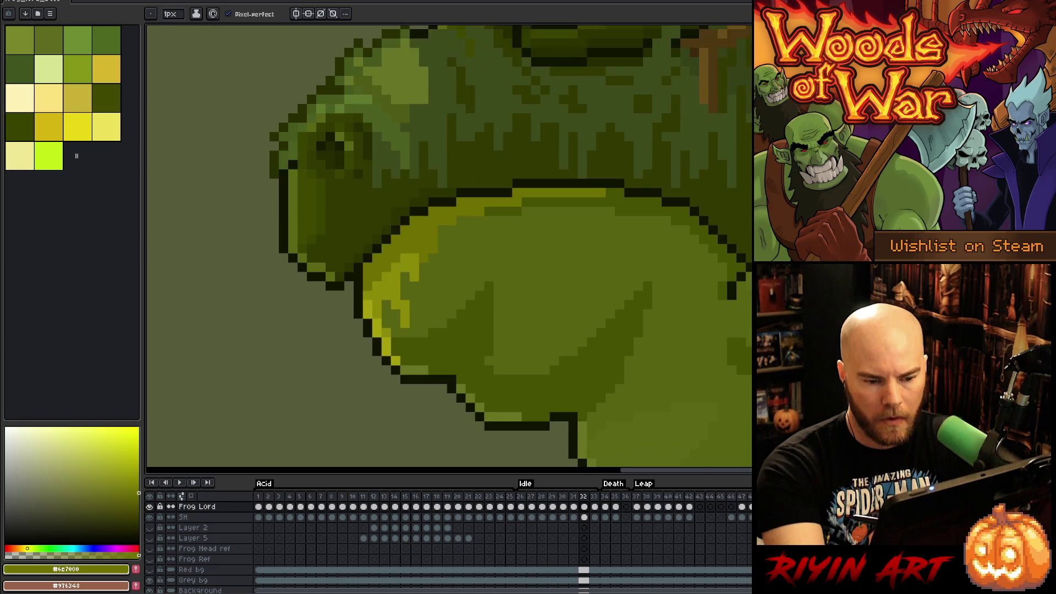
pyautogui.press('Right')
pyautogui.press('Right')
pyautogui.press('Right')
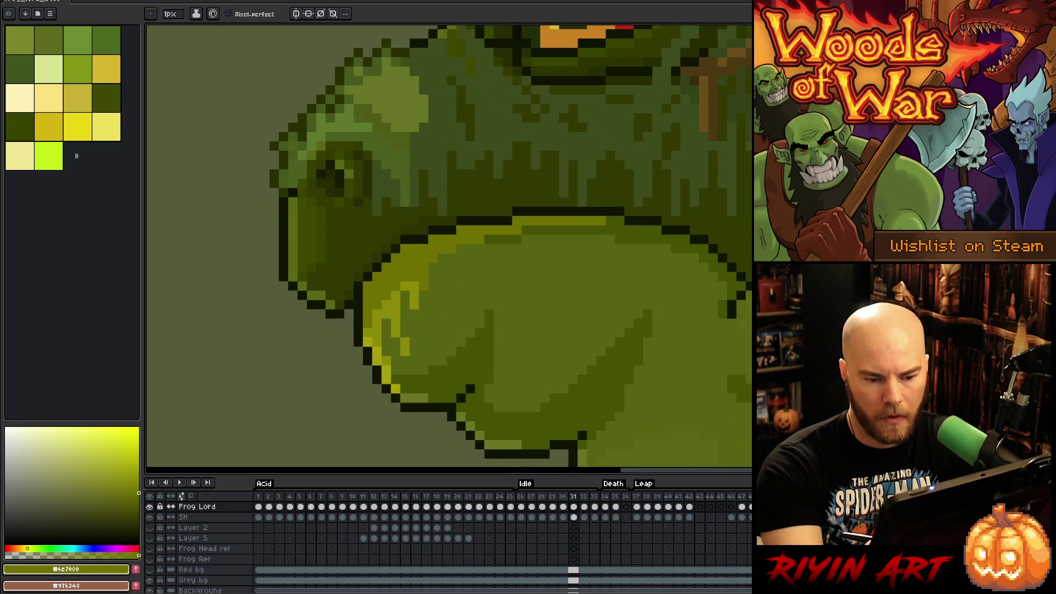
pyautogui.press('Right')
pyautogui.press('Left')
pyautogui.press('Left')
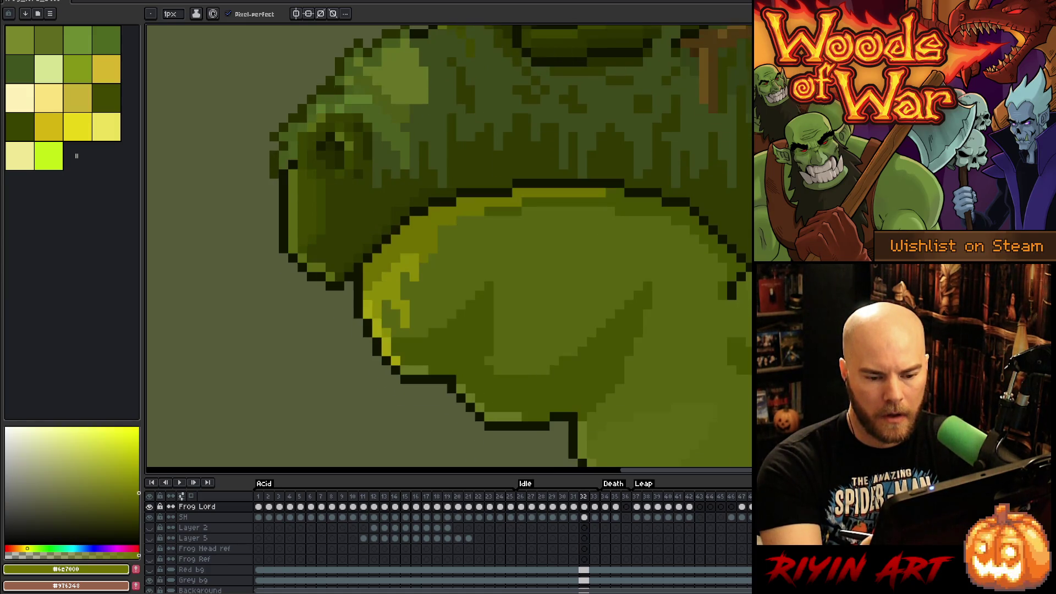
pyautogui.press('Right')
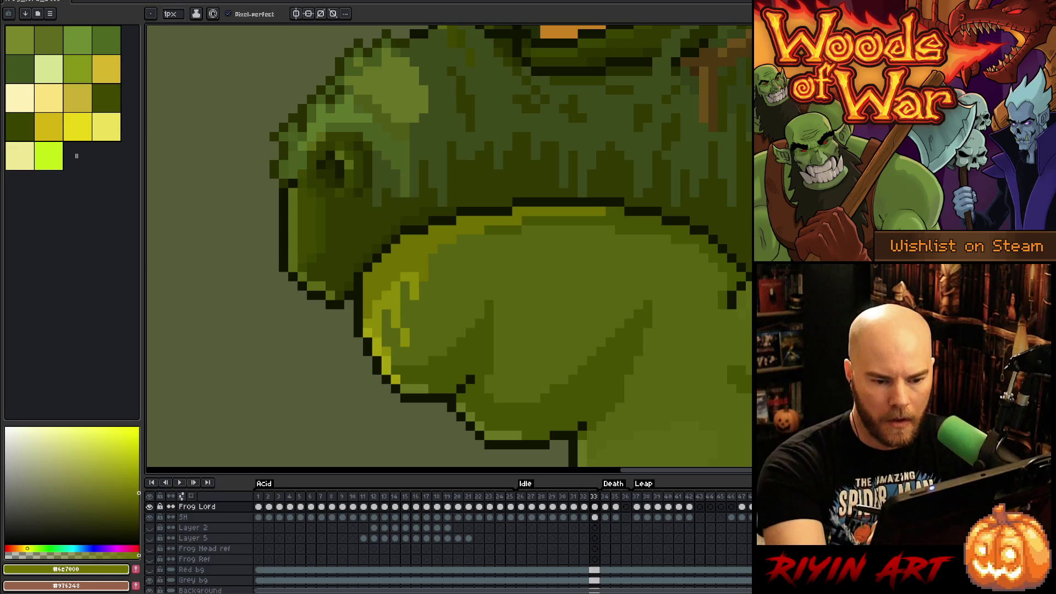
# Step: On frame 33, add dark outline pixels on the belly's right edge and lighten some to body green
pyautogui.keyDown('alt'); pyautogui.click(396, 238); pyautogui.keyUp('alt')
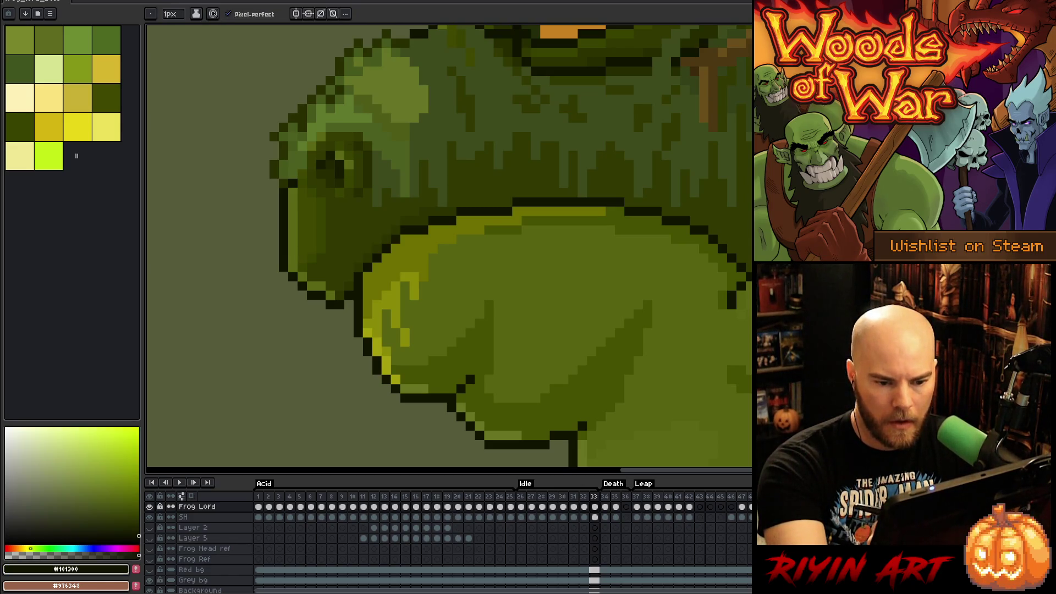
pyautogui.click(741, 276)
pyautogui.click(731, 286)
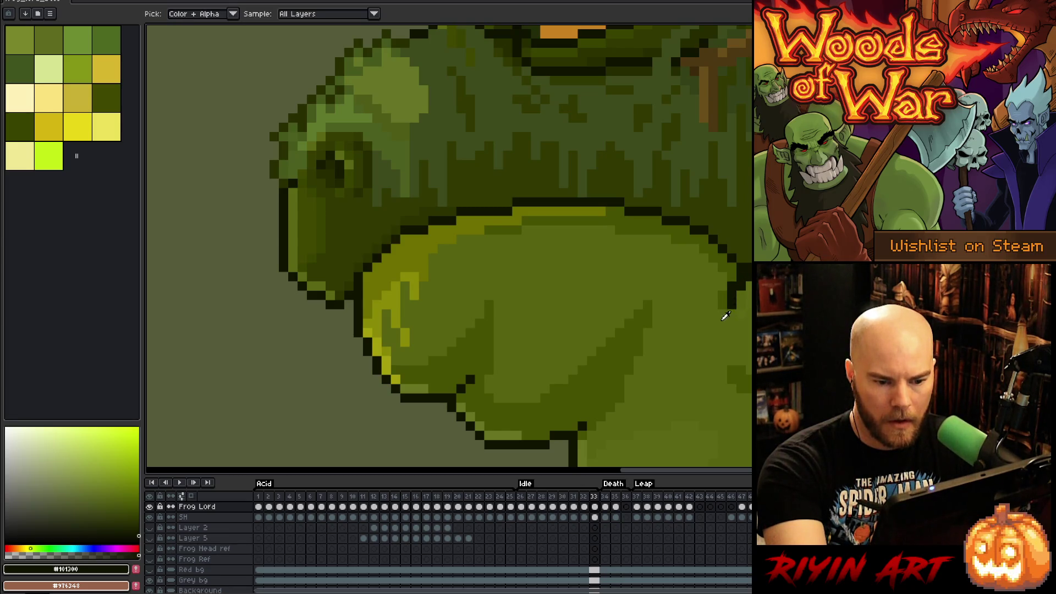
pyautogui.keyDown('alt'); pyautogui.click(728, 315); pyautogui.keyUp('alt')
pyautogui.click(733, 305)
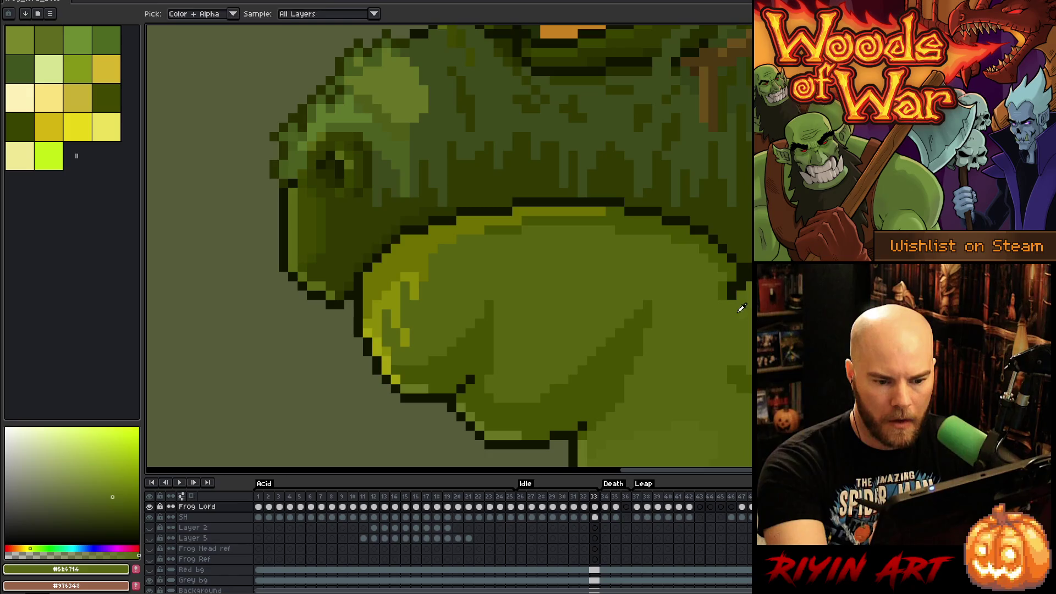
pyautogui.click(741, 286)
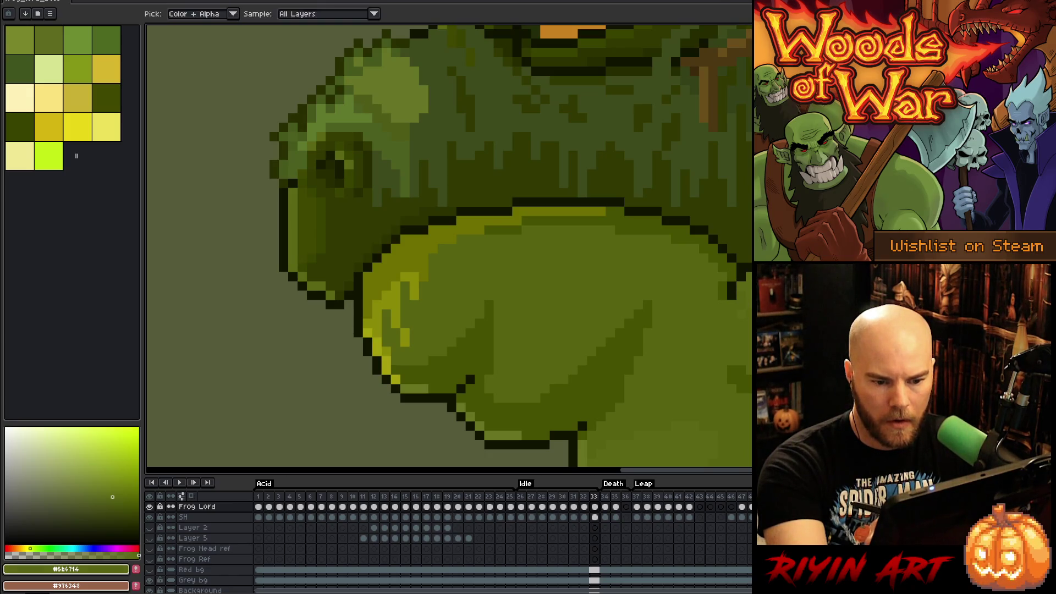
pyautogui.keyDown('alt'); pyautogui.click(732, 290); pyautogui.keyUp('alt')
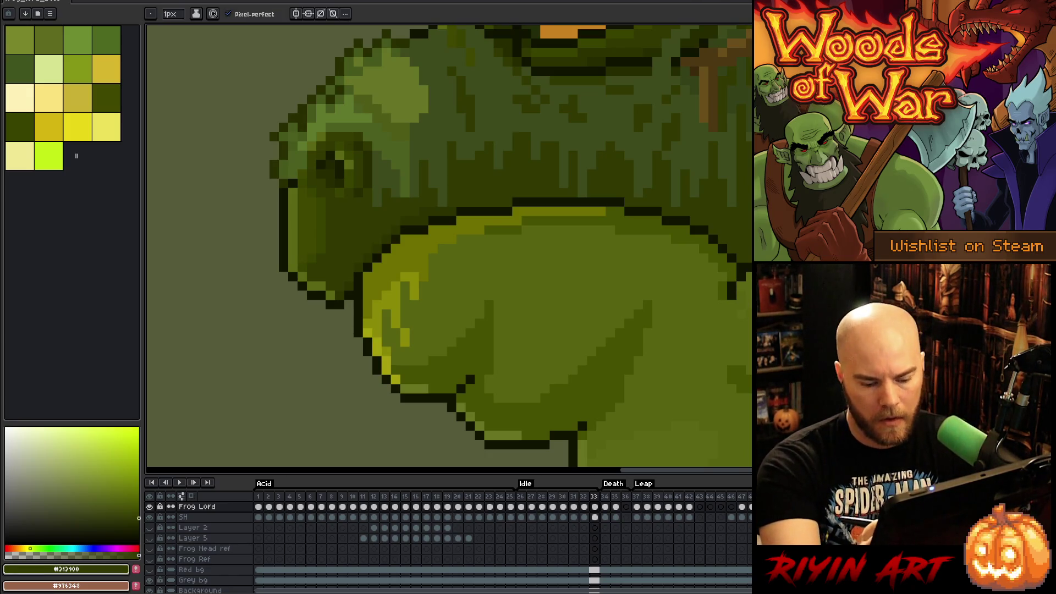
# Step: Wrap to the first Idle frame and fix its right belly outline with dark and mid-green pixels
pyautogui.press('Left')
pyautogui.press('Right')
pyautogui.press('Left')
pyautogui.press('Right')
pyautogui.press('Right')
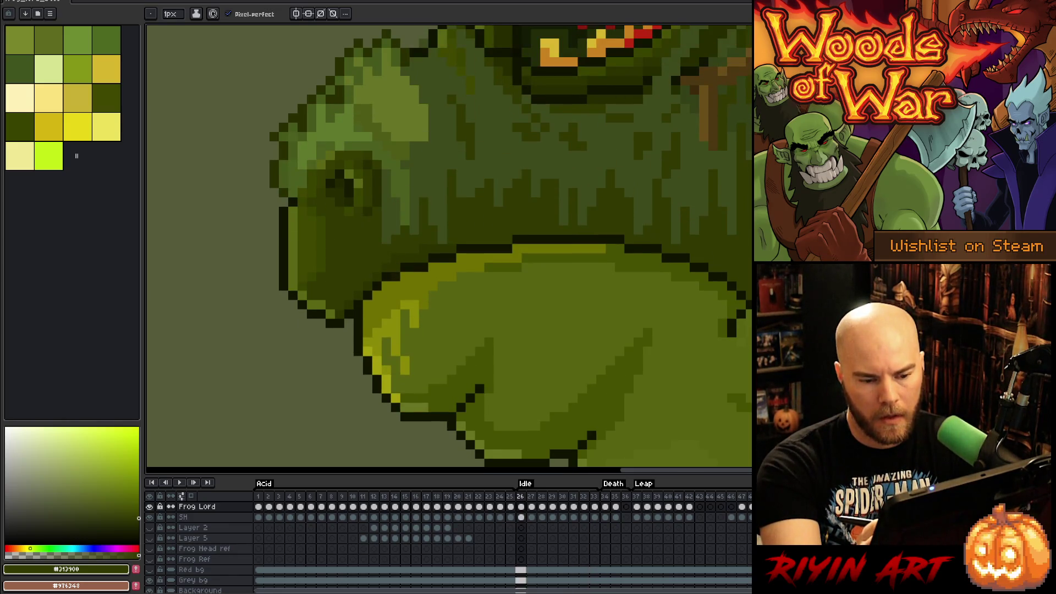
pyautogui.keyDown('alt'); pyautogui.click(749, 289); pyautogui.keyUp('alt')
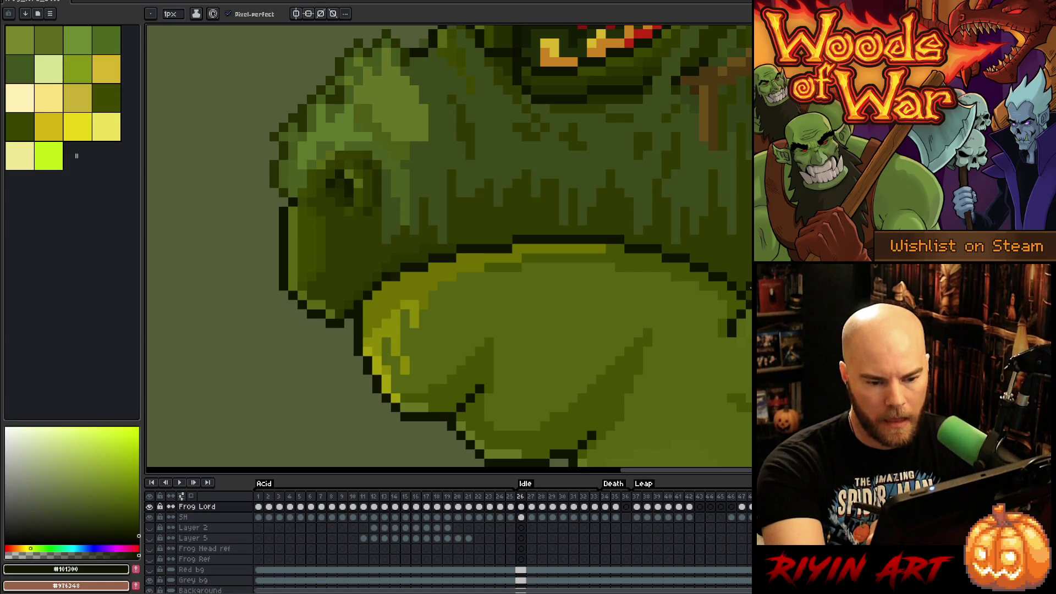
pyautogui.click(732, 314)
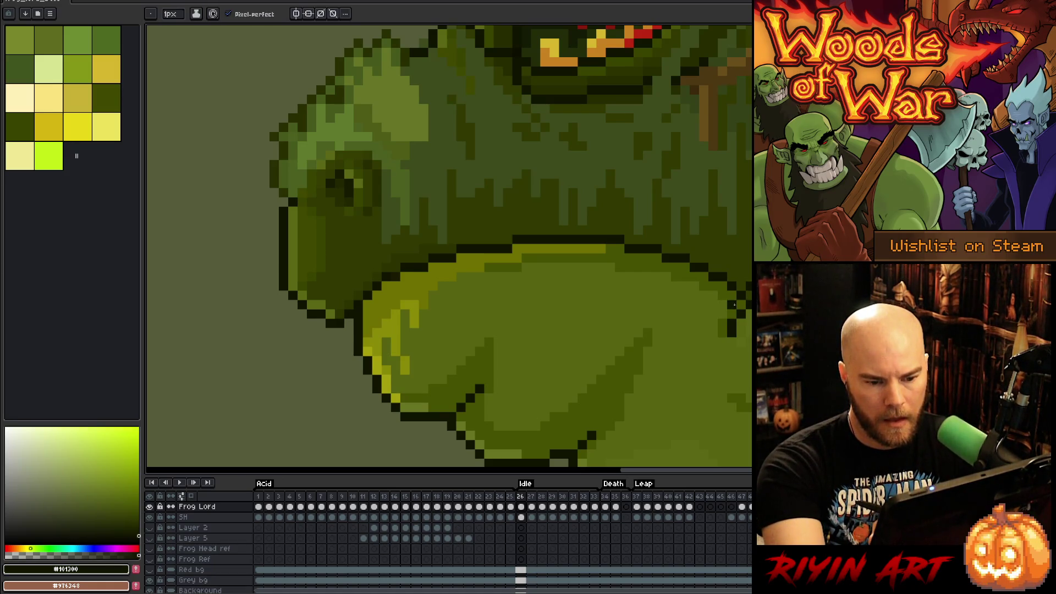
pyautogui.keyDown('alt'); pyautogui.click(723, 332); pyautogui.keyUp('alt')
pyautogui.keyDown('alt'); pyautogui.click(725, 340); pyautogui.keyUp('alt')
pyautogui.click(731, 328)
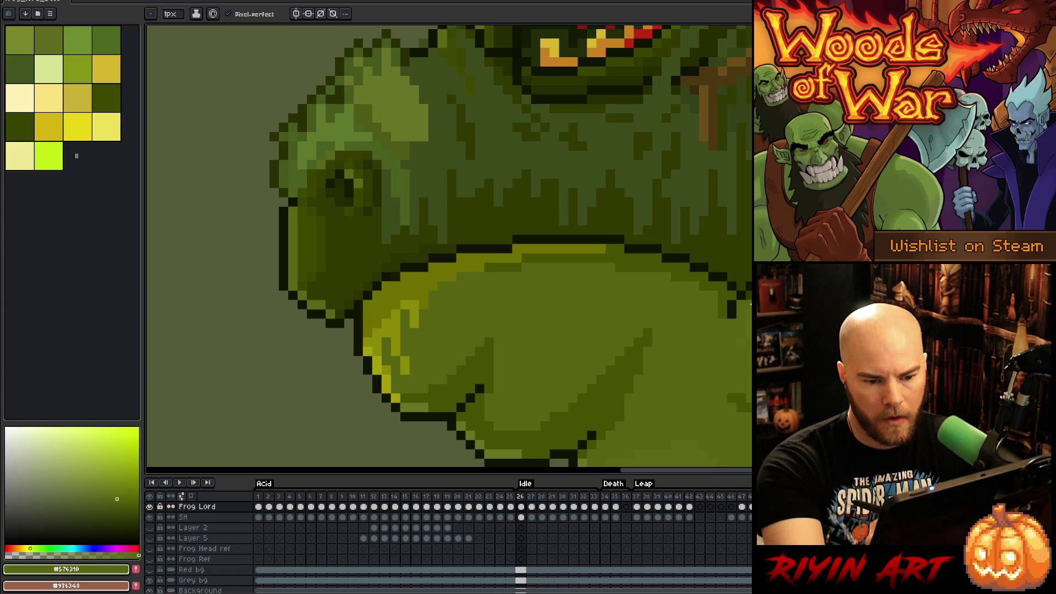
# Step: Choose a slightly lighter yellow-green drawing colour and jump between the last and first Idle frames
pyautogui.keyDown('alt'); pyautogui.click(748, 304); pyautogui.keyUp('alt')
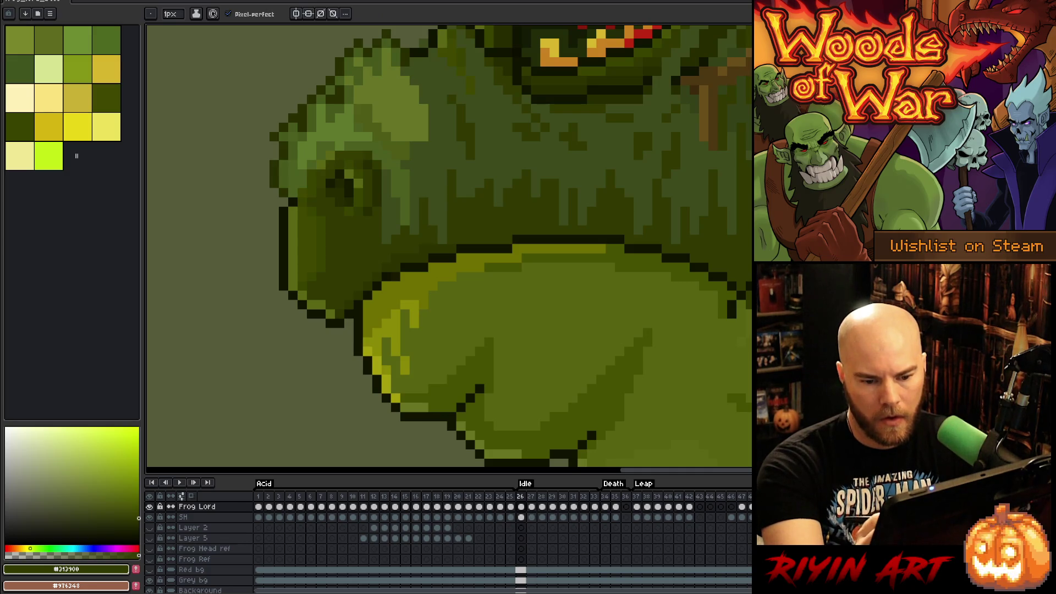
pyautogui.click(113, 496)
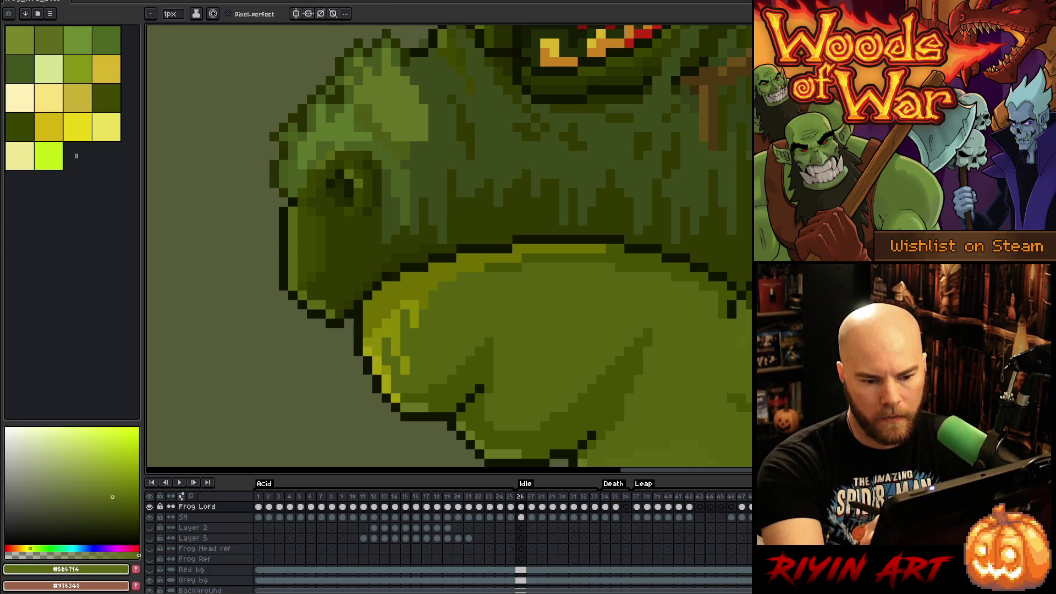
pyautogui.click(117, 499)
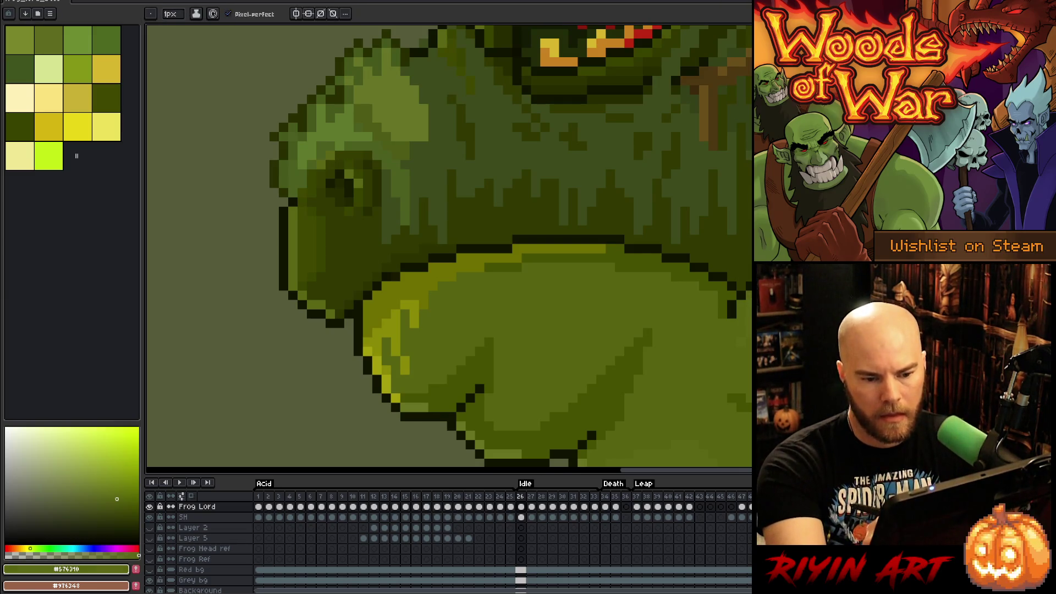
pyautogui.hotkey('ctrl', ',')
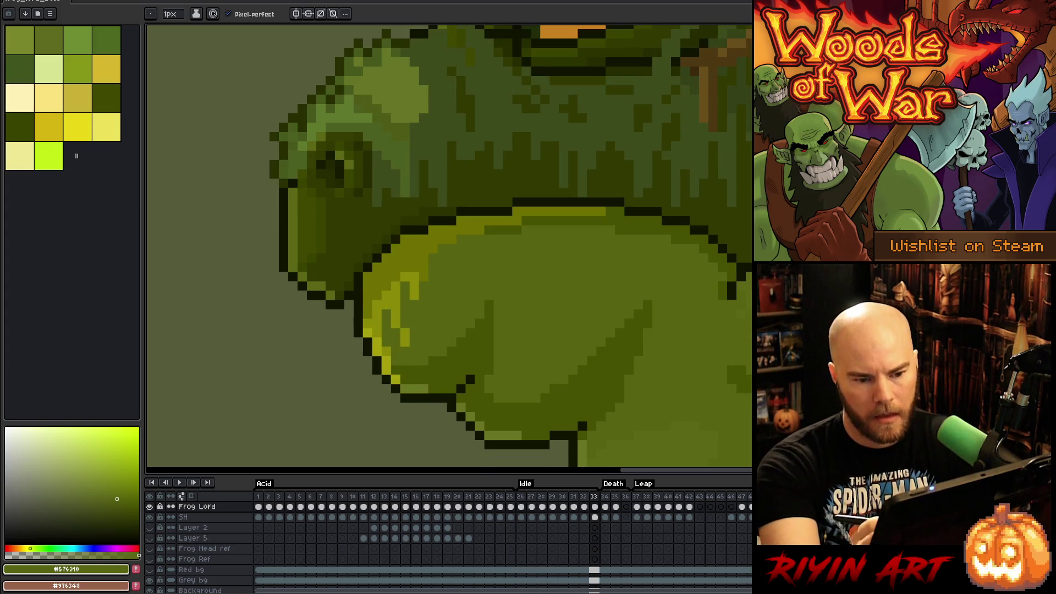
pyautogui.press('.')
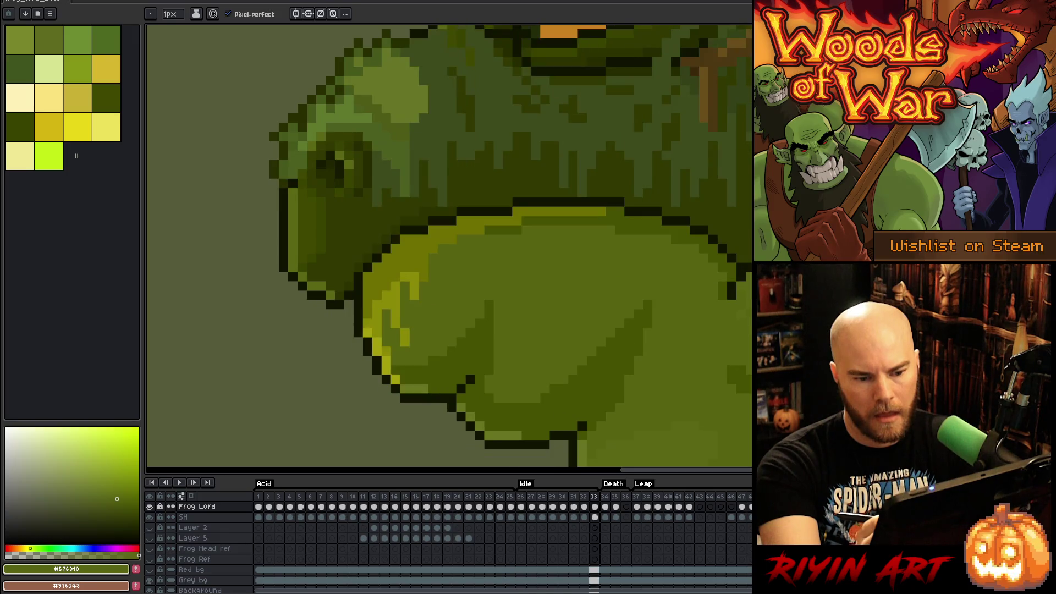
# Step: Select the outline pixels along the frog's right edge and nudge them up one pixel
pyautogui.press('m')
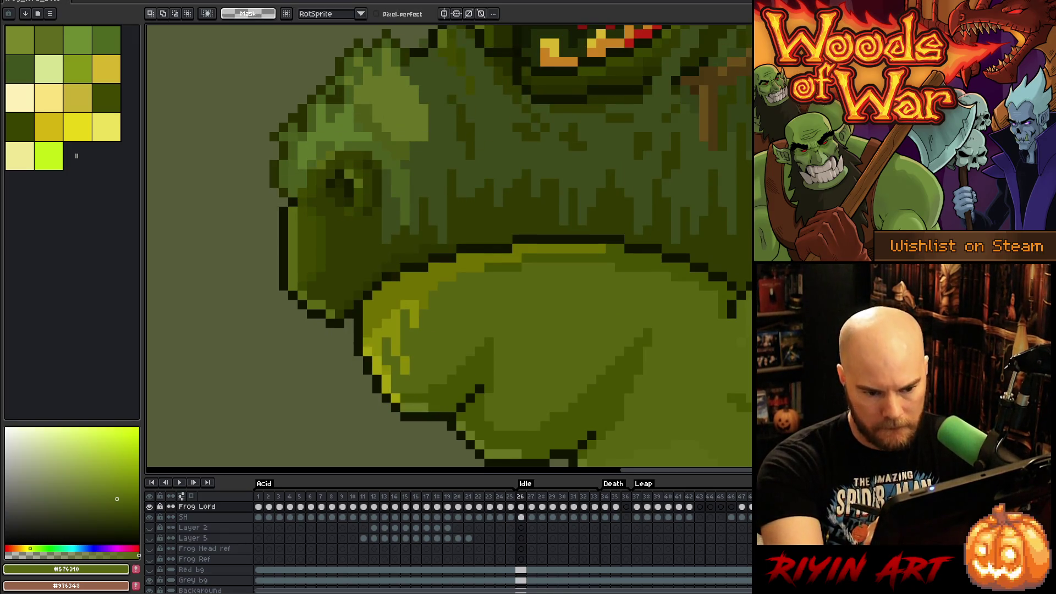
pyautogui.moveTo(746, 279); pyautogui.dragTo(725, 321)
pyautogui.press('Up')
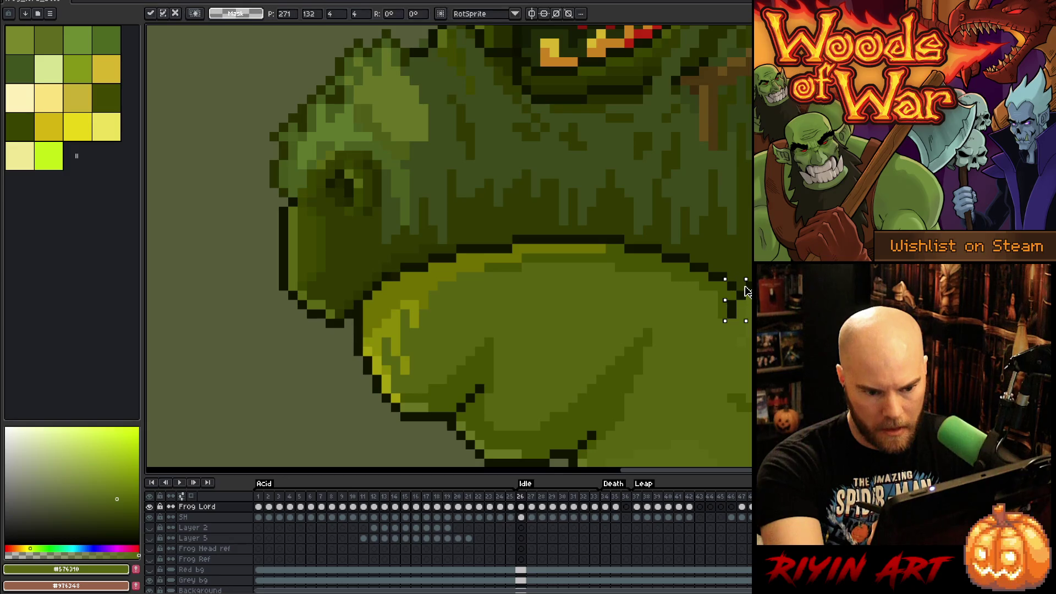
pyautogui.hotkey('ctrl', 'd')
# Step: Sample the near-black outline and body greens, then play the Idle animation to review the motion
pyautogui.press('i')
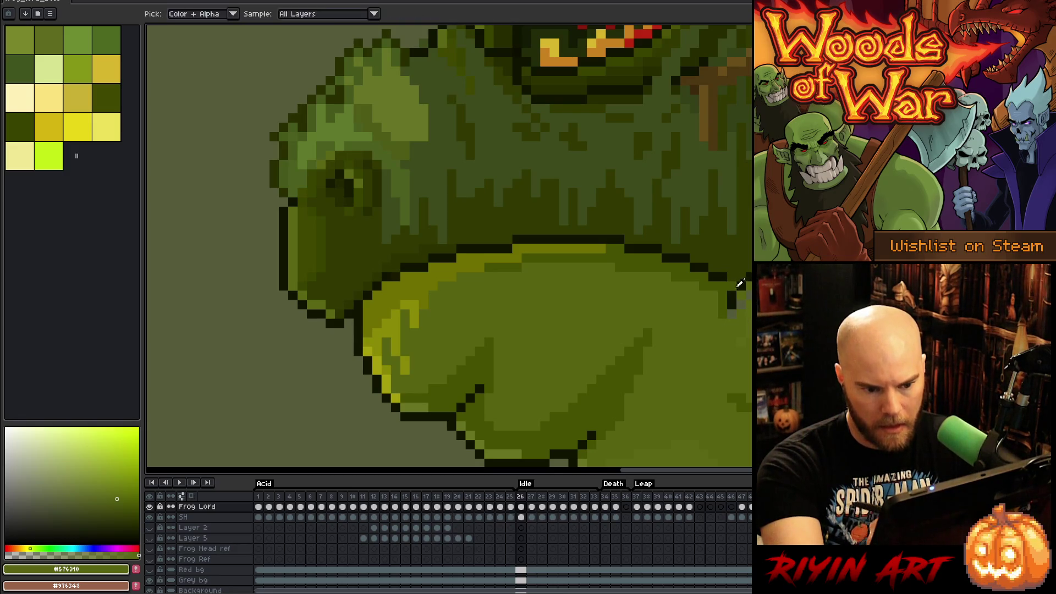
pyautogui.click(732, 297)
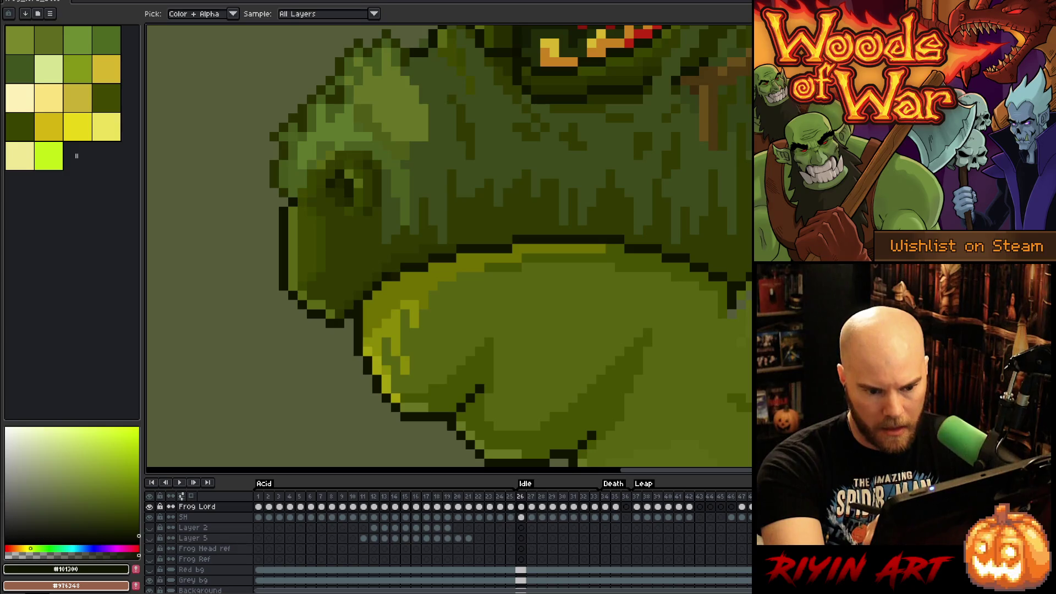
pyautogui.keyDown('alt'); pyautogui.click(715, 297); pyautogui.keyUp('alt')
pyautogui.keyDown('alt'); pyautogui.click(716, 297); pyautogui.keyUp('alt')
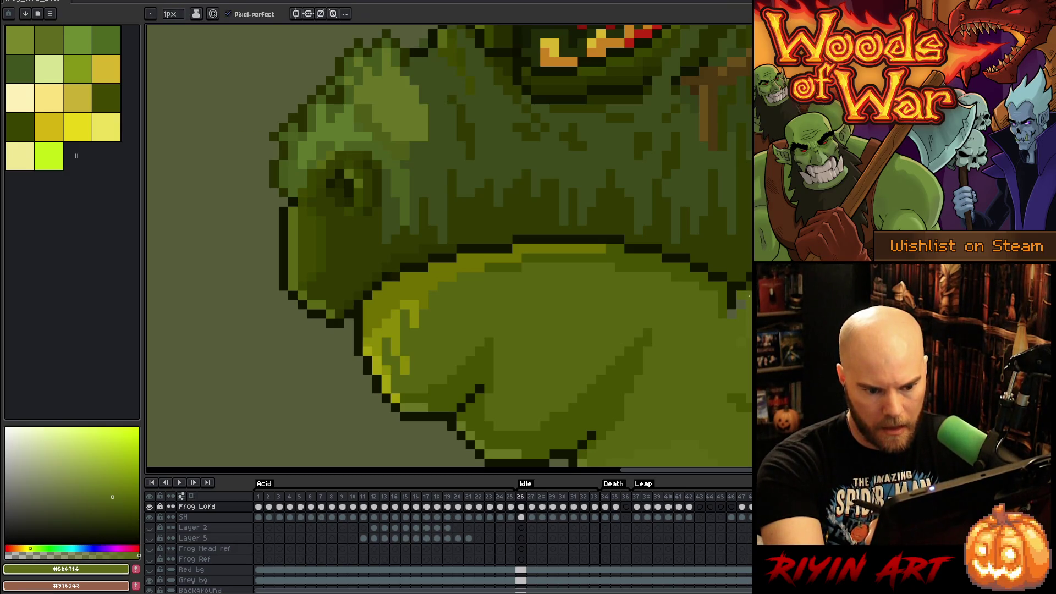
pyautogui.keyDown('alt'); pyautogui.click(726, 337); pyautogui.keyUp('alt')
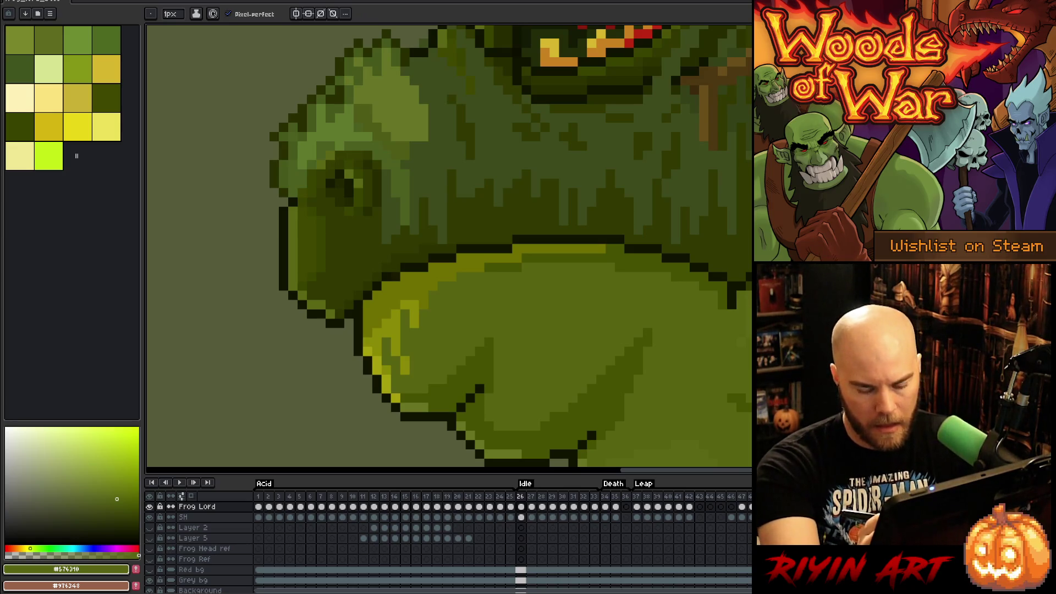
pyautogui.press('Return')
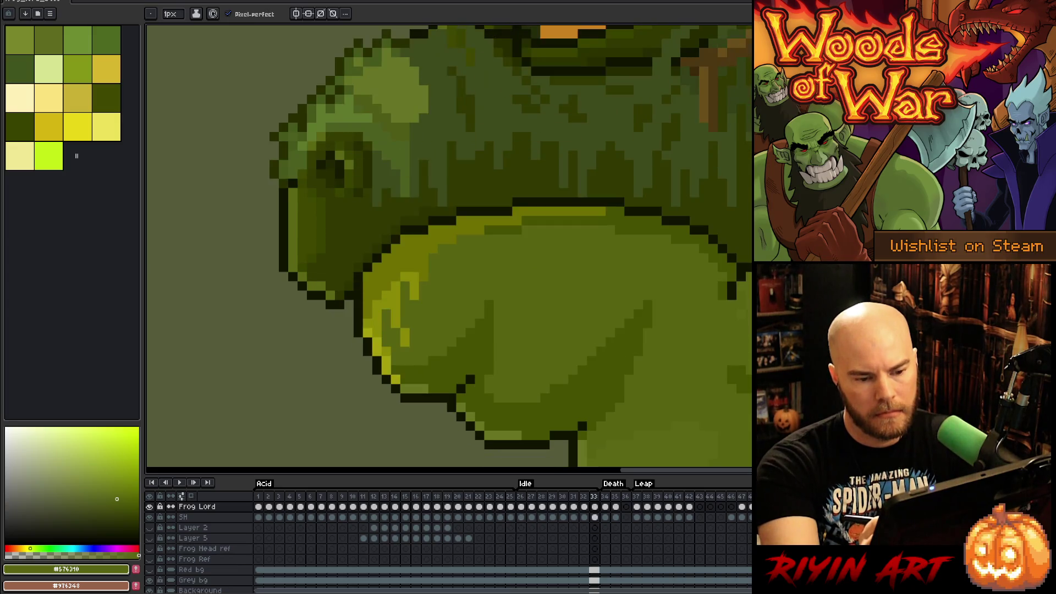
# Step: Select the belly's right-edge pixels, nudge them into place, commit, and move to the next frame
pyautogui.press('m')
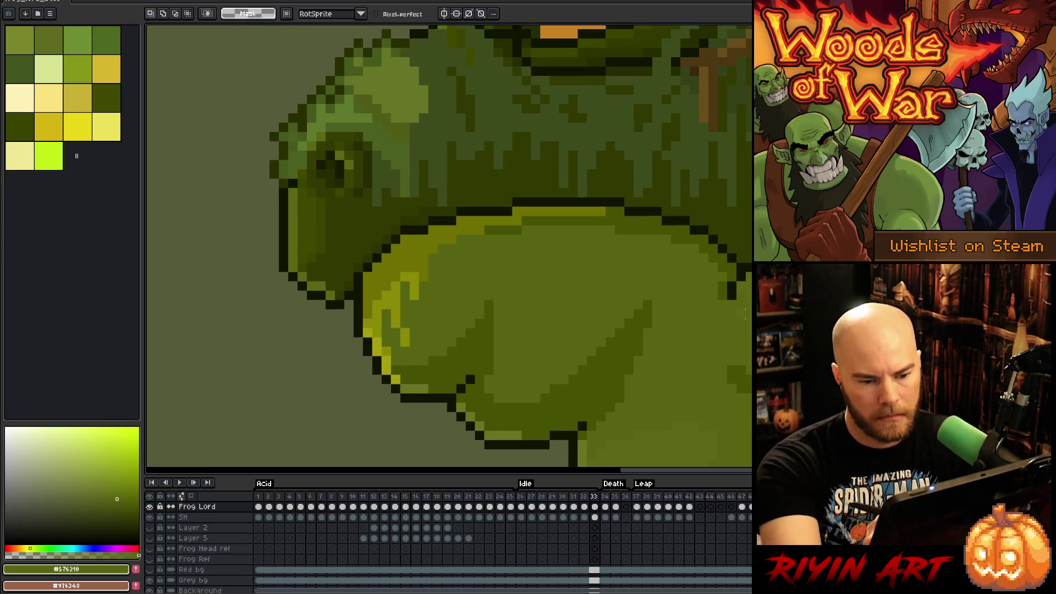
pyautogui.moveTo(751, 243); pyautogui.dragTo(751, 329)
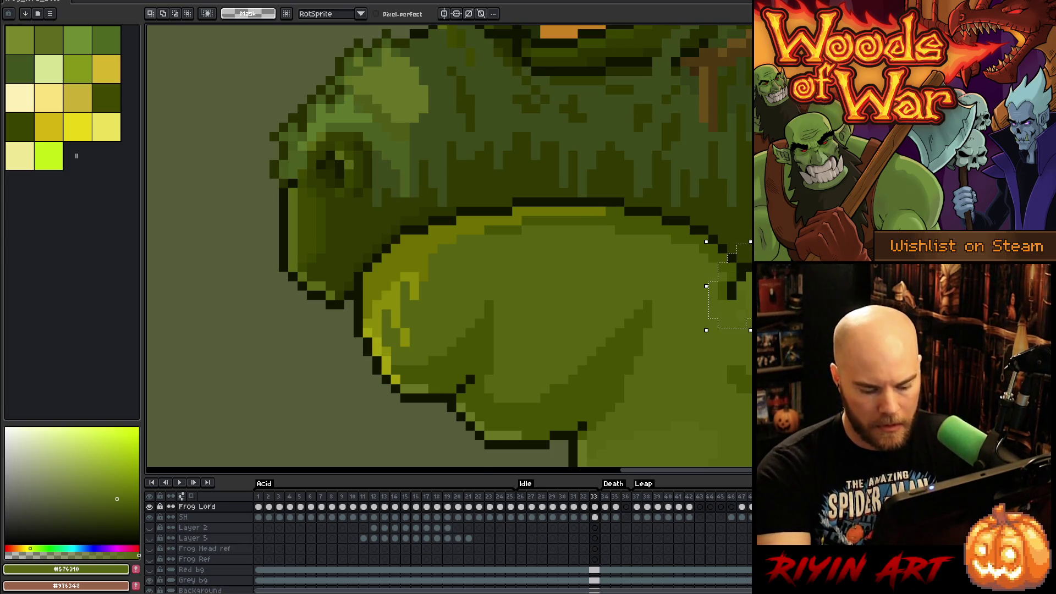
pyautogui.press('Down')
pyautogui.press('Down')
pyautogui.press('Down')
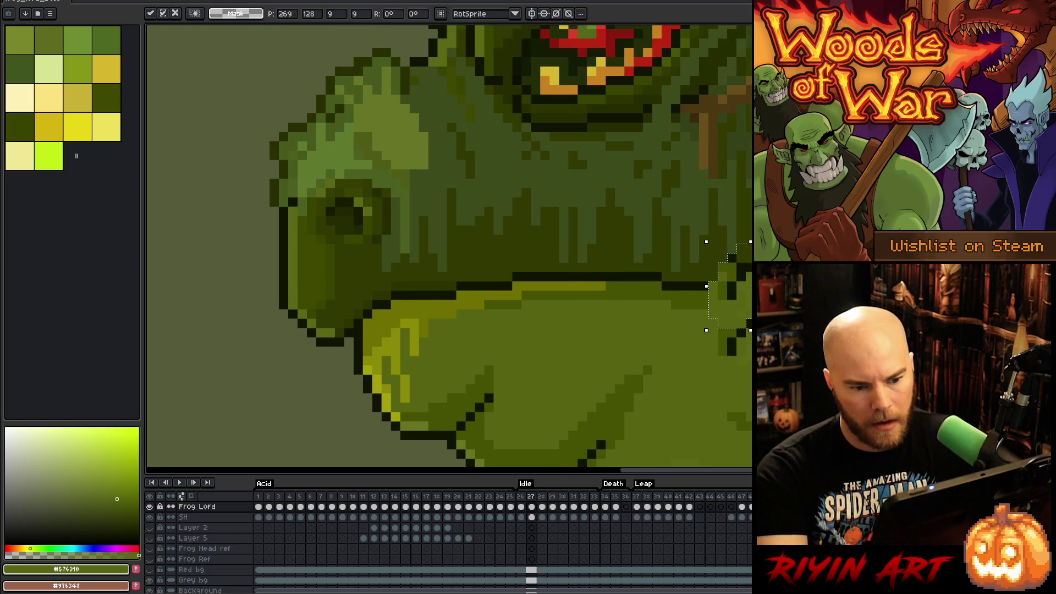
pyautogui.press('Up')
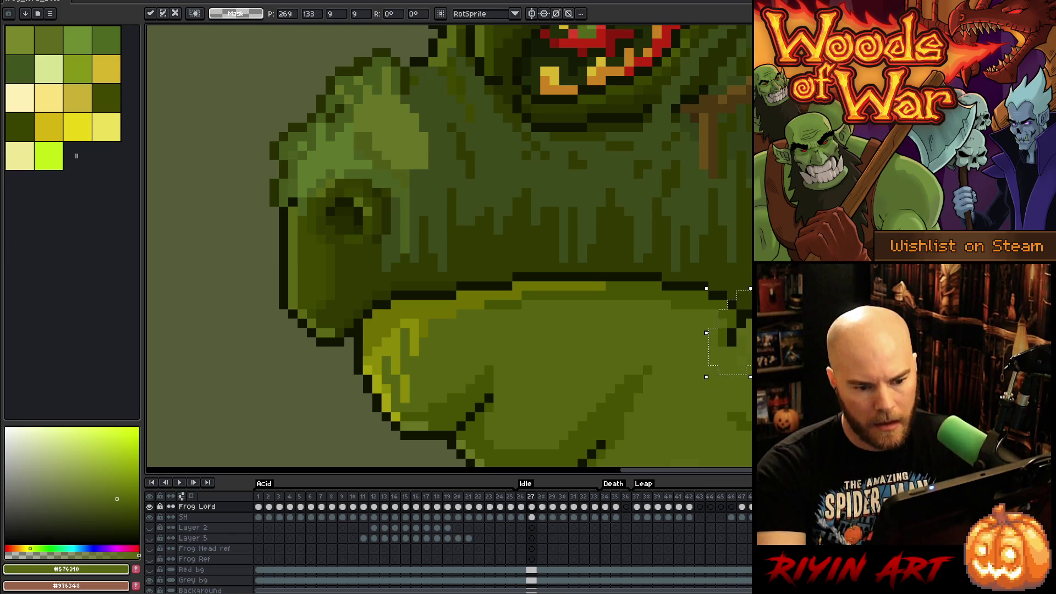
pyautogui.press('Return')
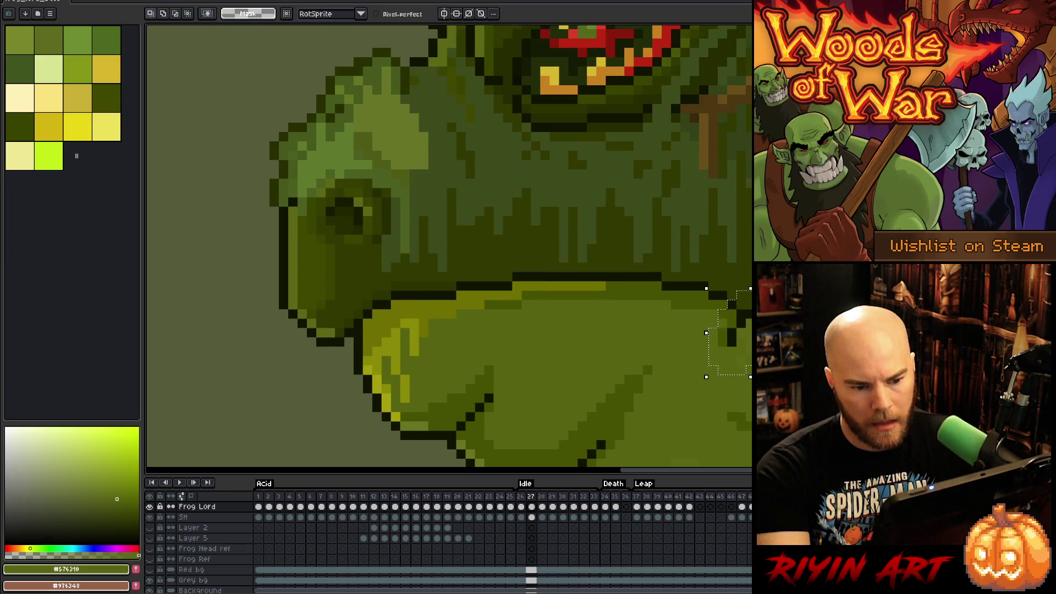
pyautogui.press('.')
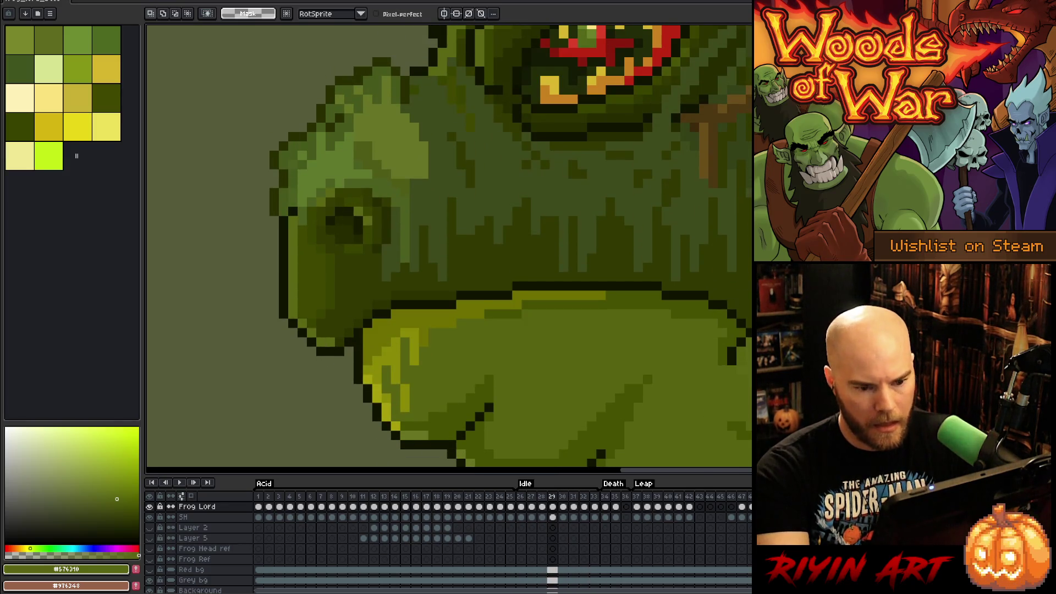
# Step: With the pencil, step through Idle frames 28–33 and make the drawing green slightly lighter
pyautogui.press('b')
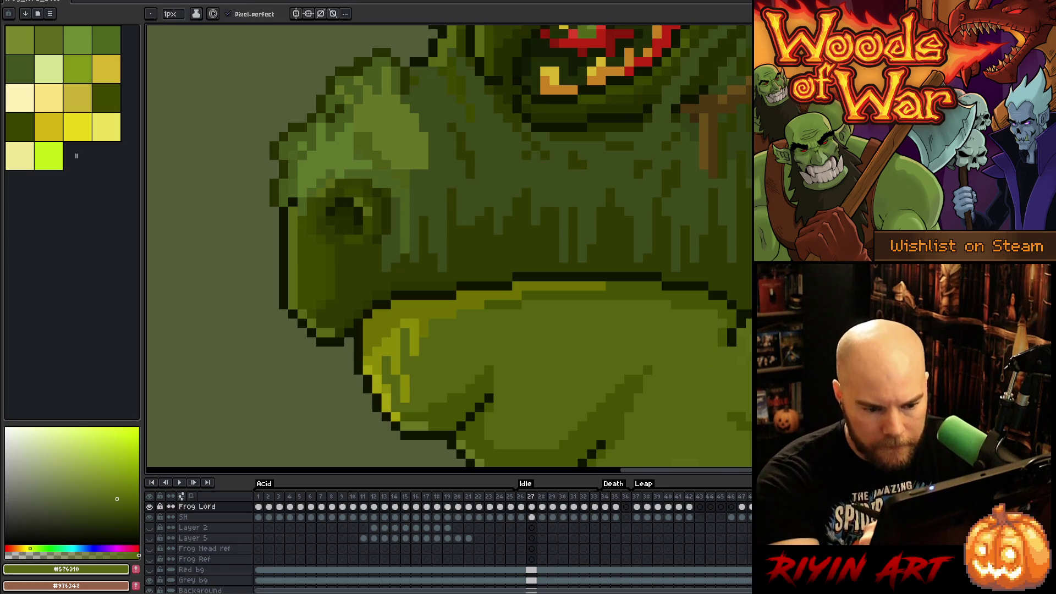
pyautogui.press('Right')
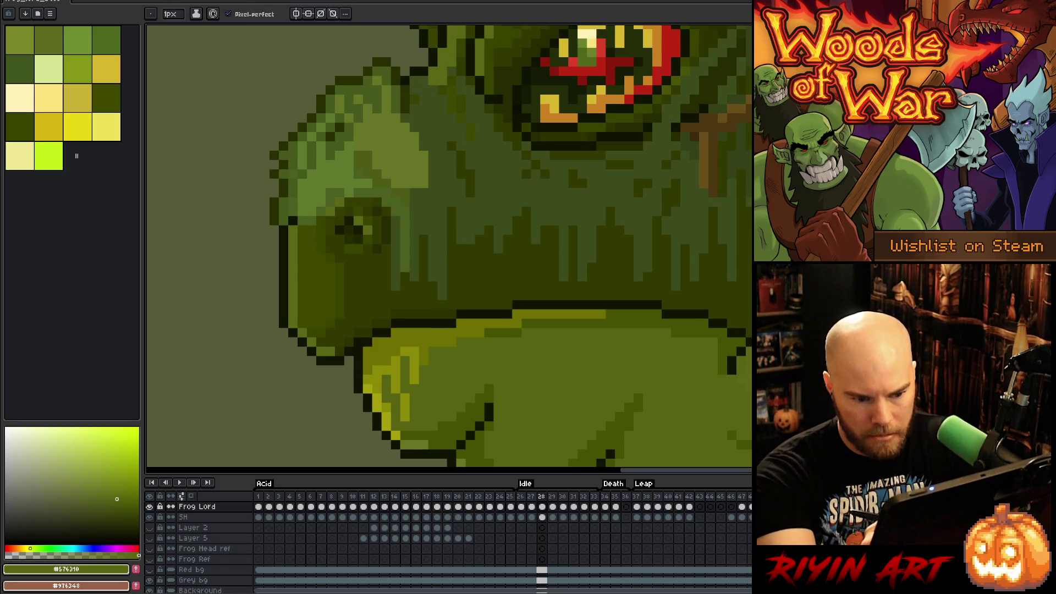
pyautogui.press('Right')
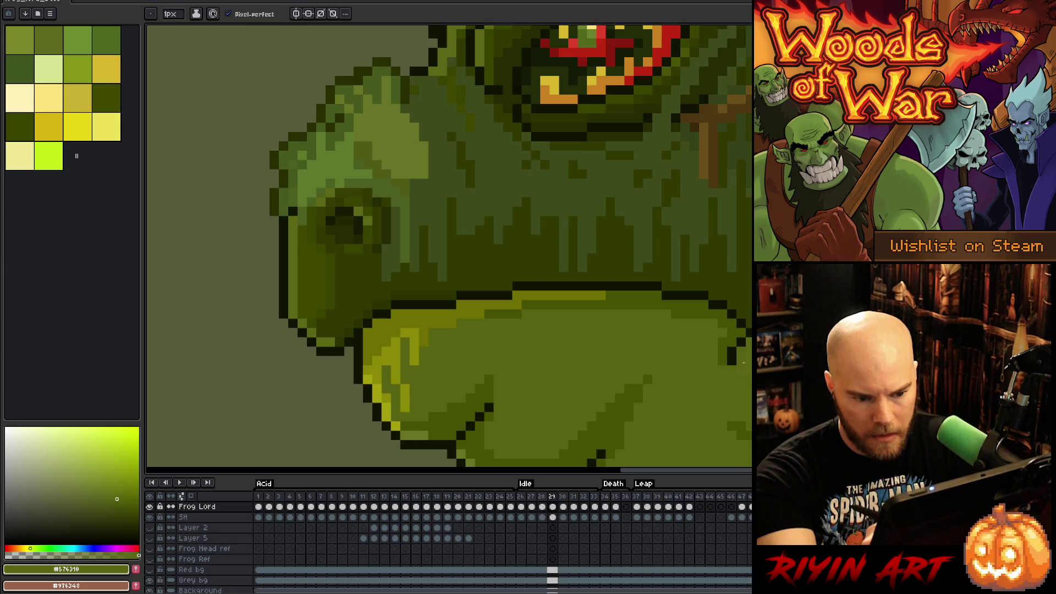
pyautogui.press('Right')
pyautogui.press('Left')
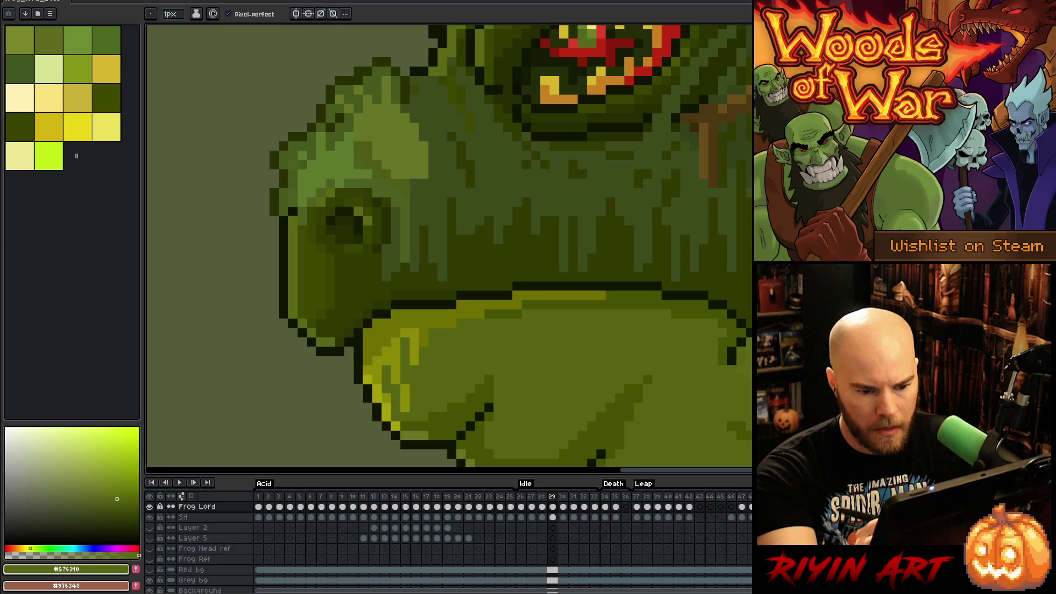
pyautogui.press('Right')
pyautogui.press('Right')
pyautogui.press('Right')
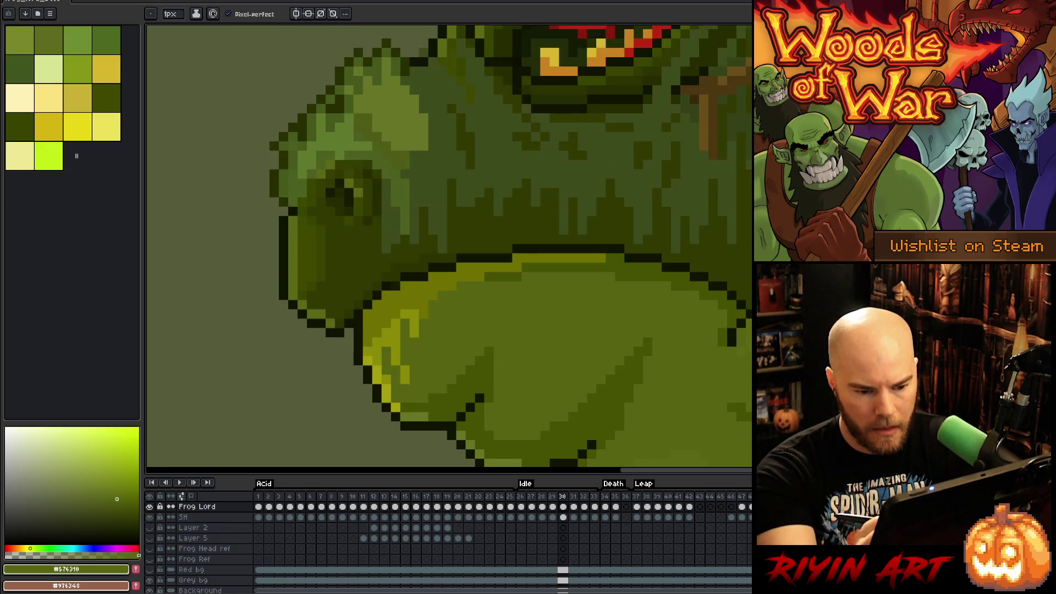
pyautogui.moveTo(117, 499); pyautogui.dragTo(113, 497)
pyautogui.press('Right')
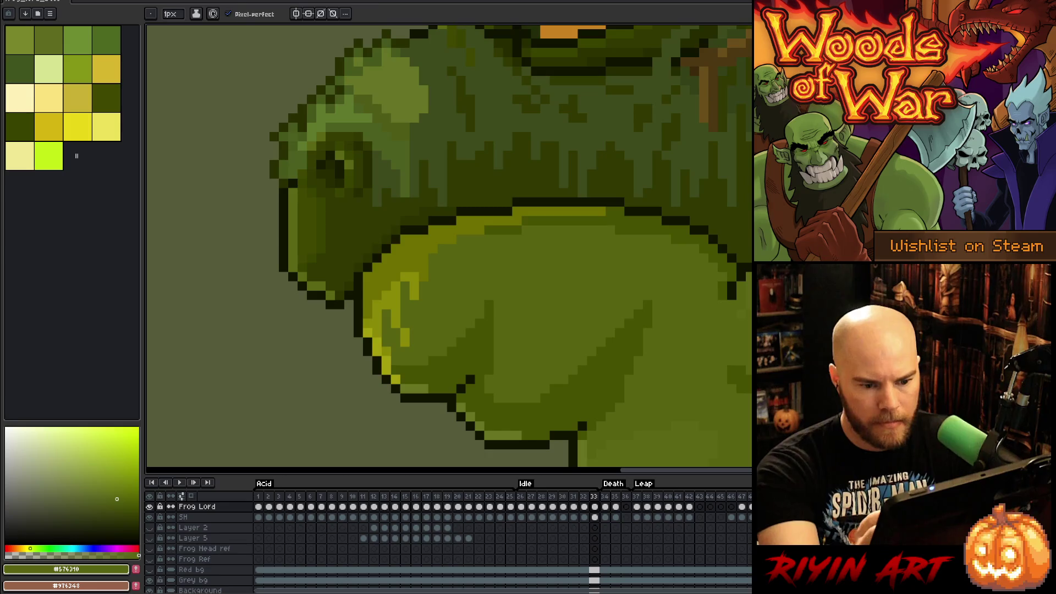
pyautogui.press('Right')
# Step: Sample the body's olive green, compare frames 27 and 28, then play the Idle loop
pyautogui.press('Left')
pyautogui.press('Right')
pyautogui.keyDown('alt'); pyautogui.click(551, 385); pyautogui.keyUp('alt')
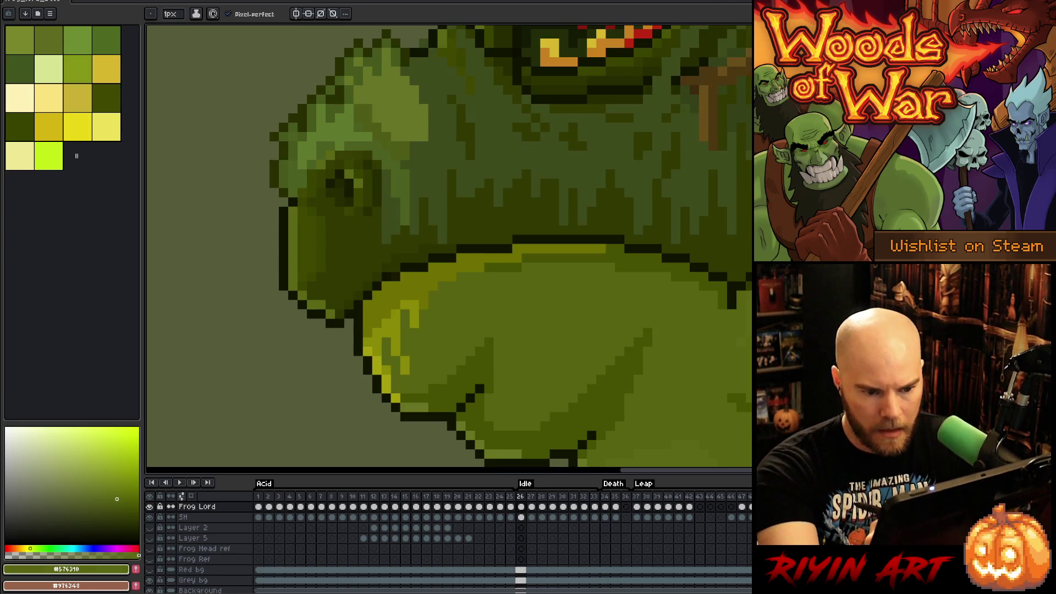
pyautogui.press('Right')
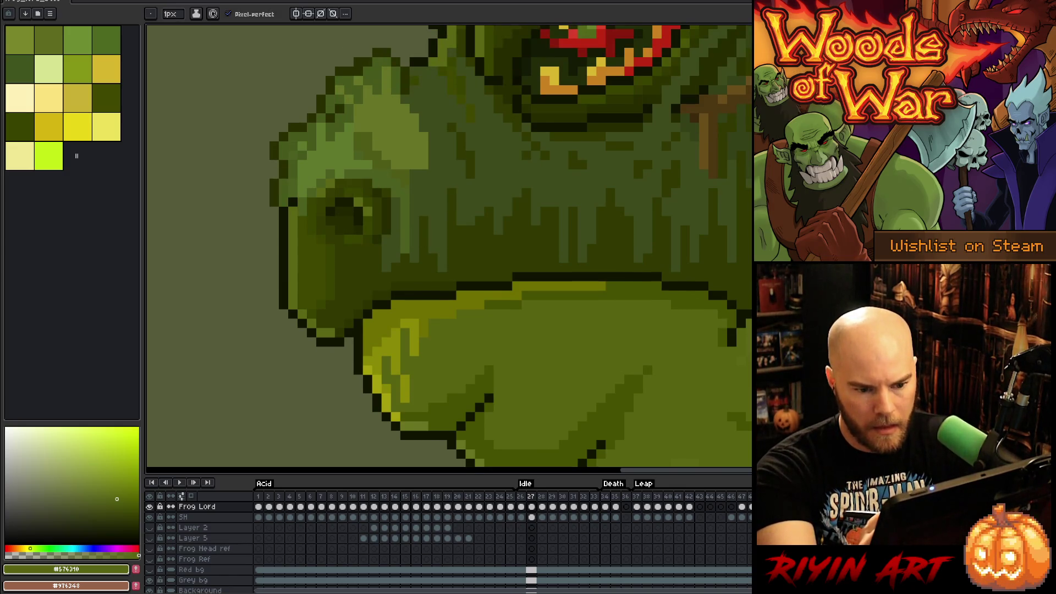
pyautogui.press('Right')
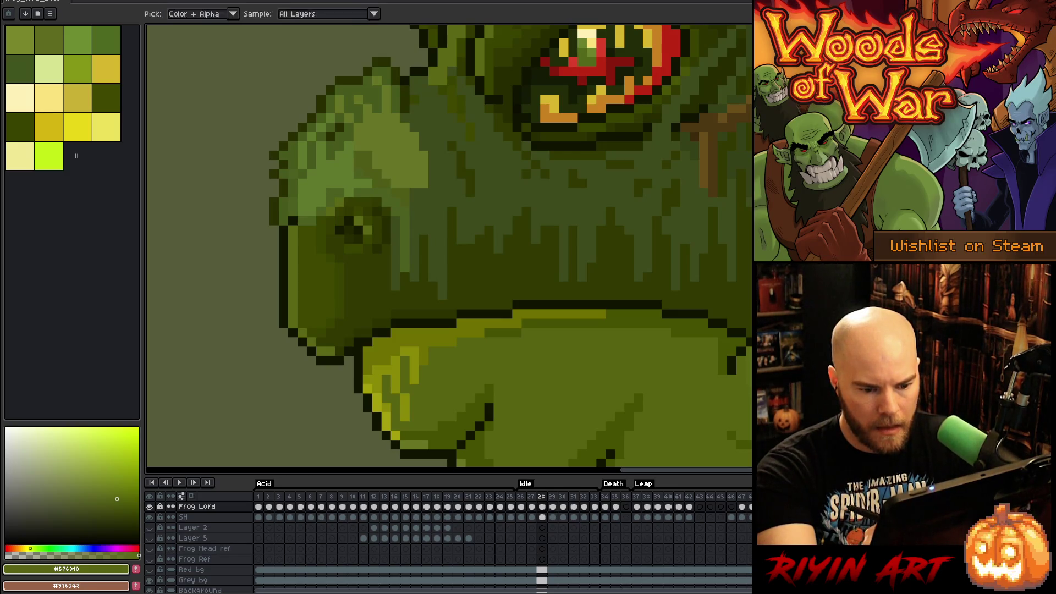
pyautogui.press('Left')
pyautogui.press('Right')
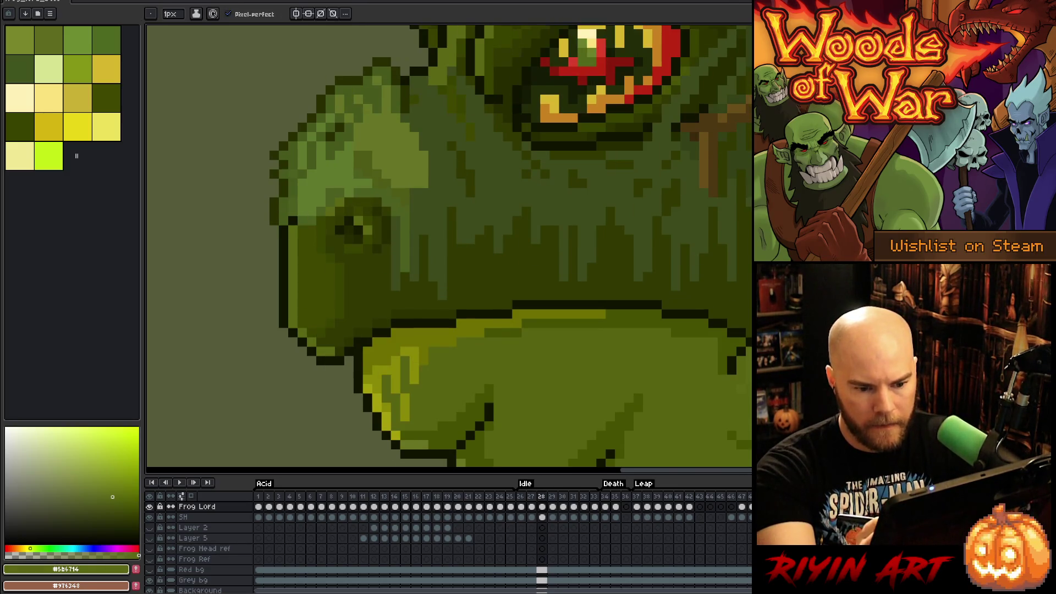
pyautogui.press('Left')
pyautogui.press('Right')
pyautogui.press('Right')
pyautogui.press('Left')
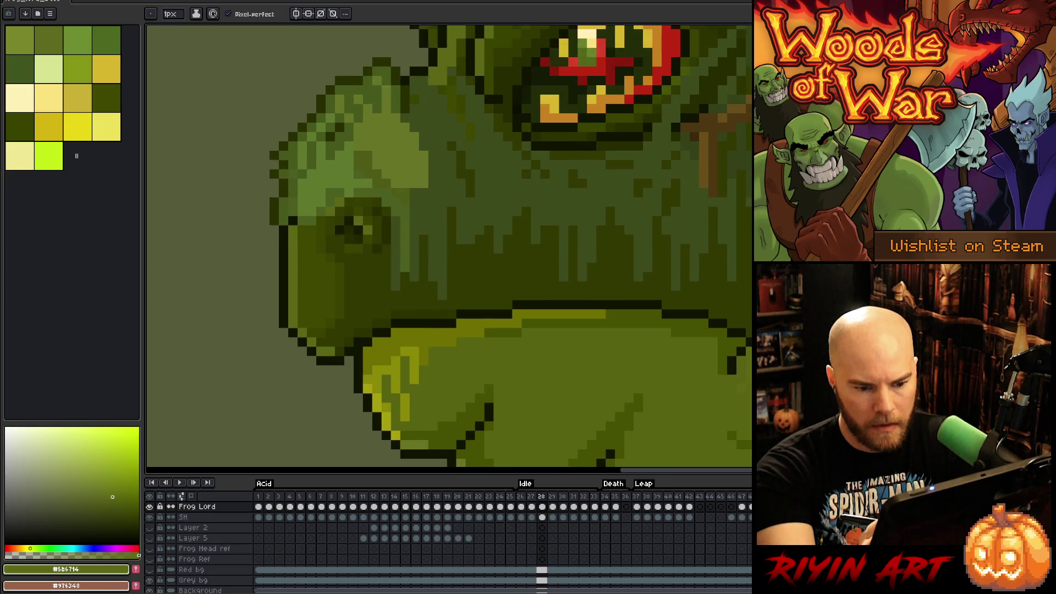
pyautogui.press('Left')
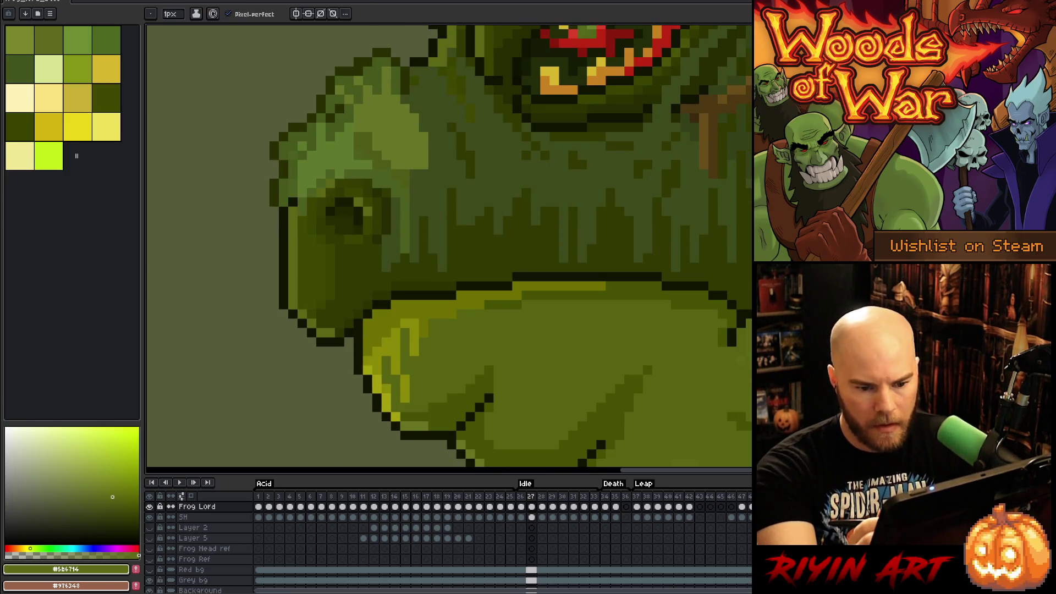
pyautogui.press('Return')
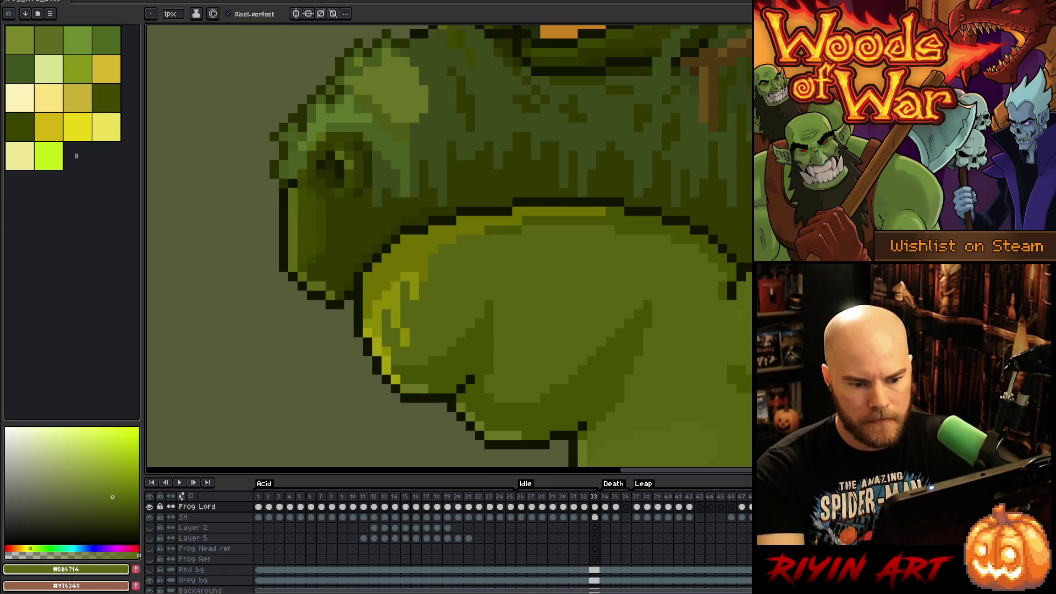
pyautogui.press('alt')
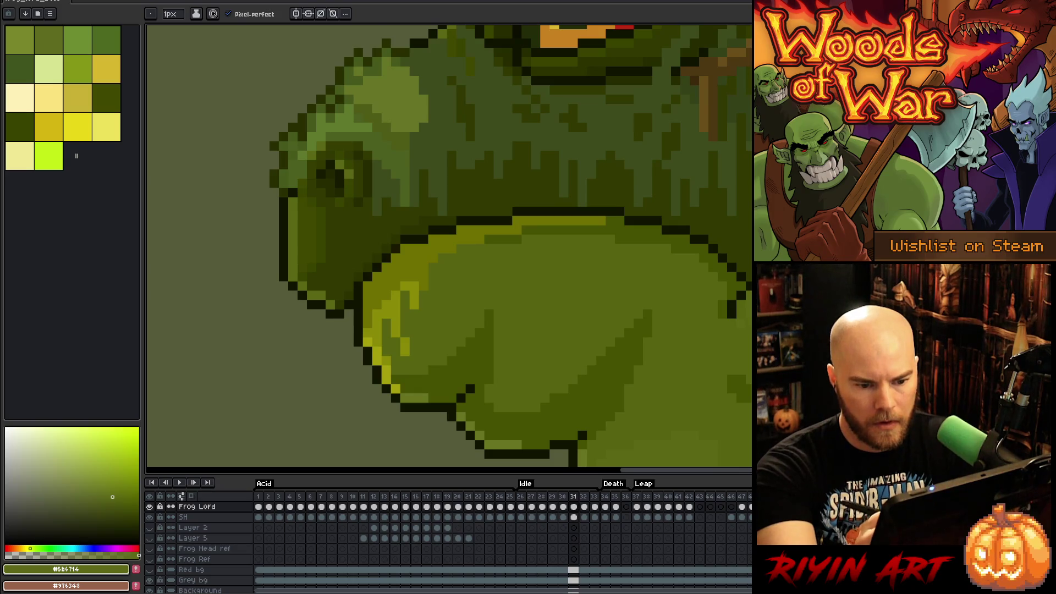
# Step: Pick the olive body green for the pencil, step through frames 26–28, and replay the Idle animation
pyautogui.click(117, 499)
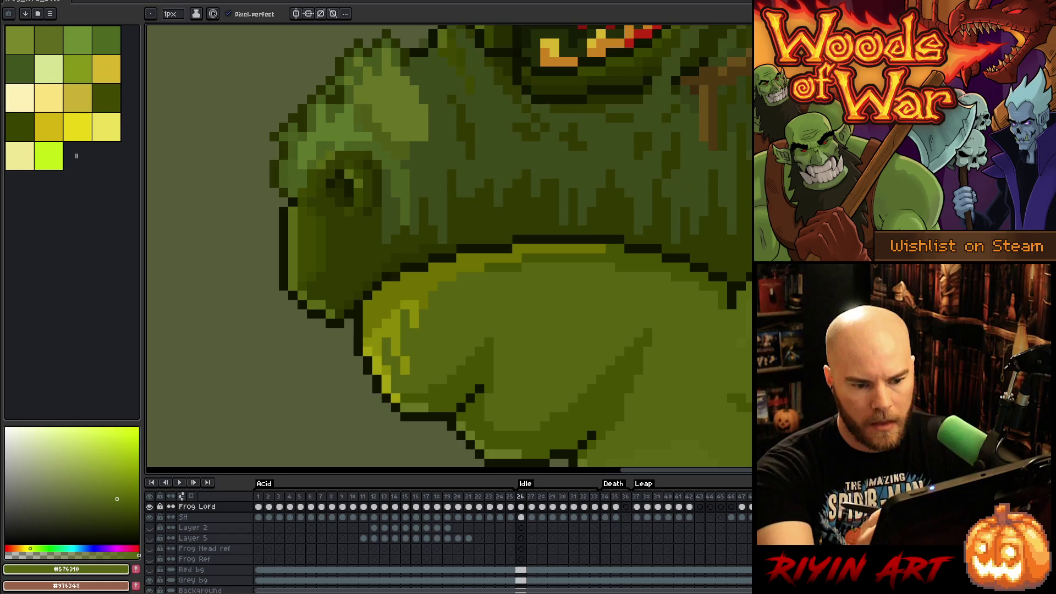
pyautogui.press('i')
pyautogui.press('b')
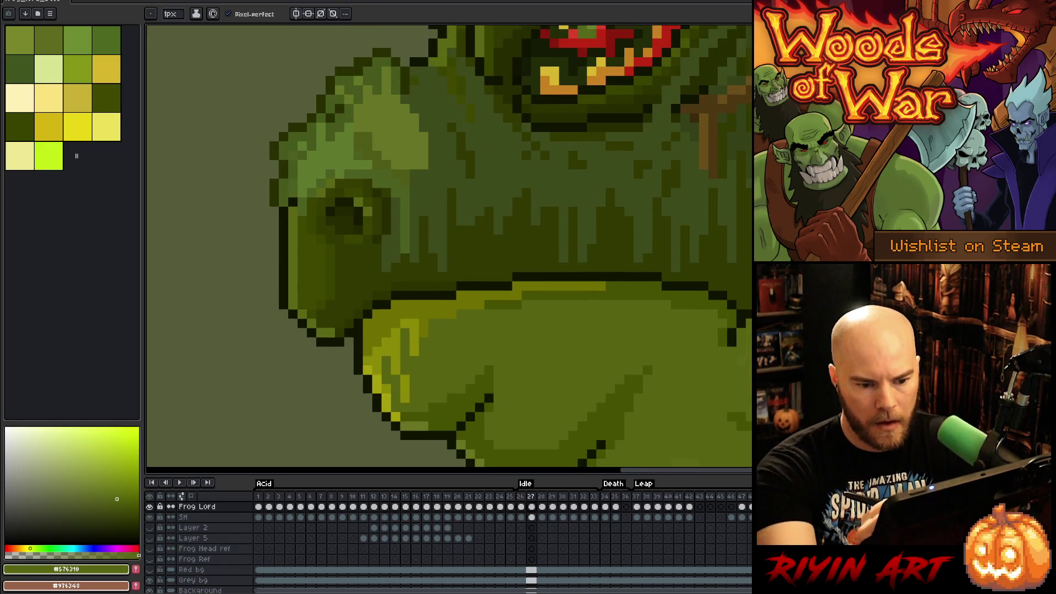
pyautogui.press('Right')
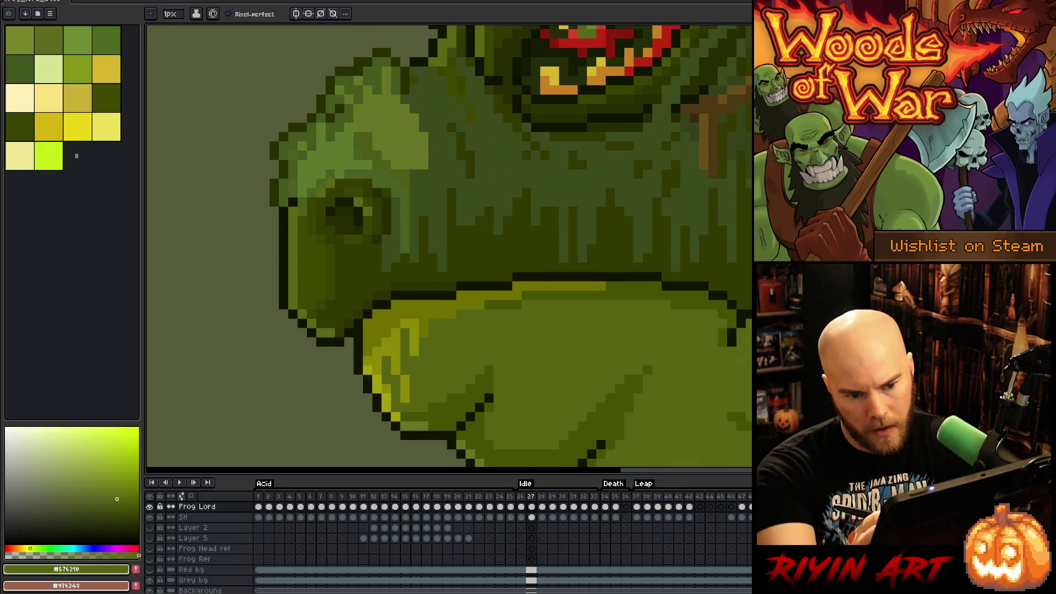
pyautogui.press('Right')
pyautogui.press('Left')
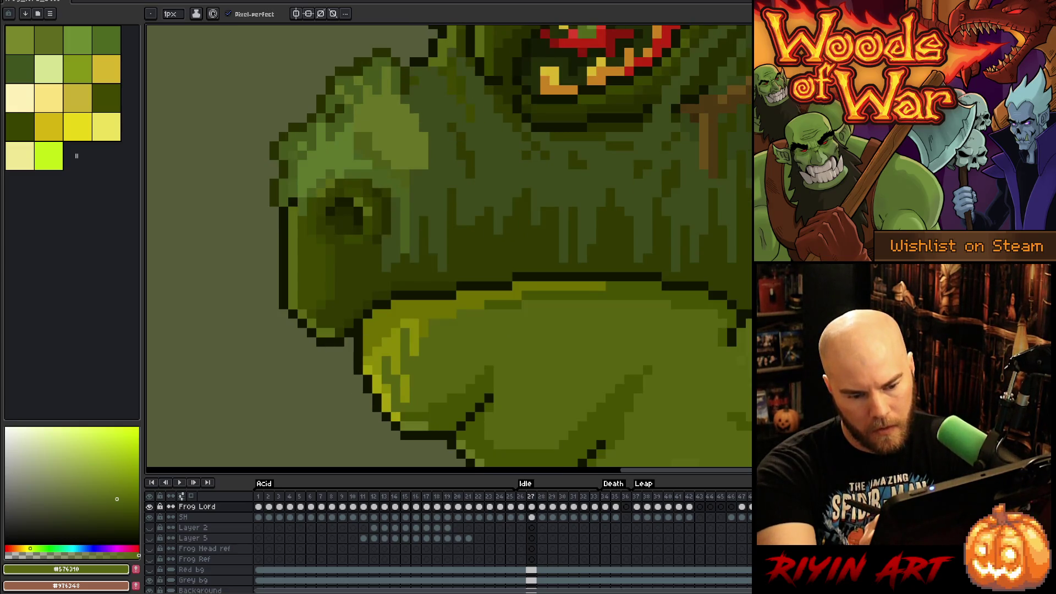
pyautogui.press('Left')
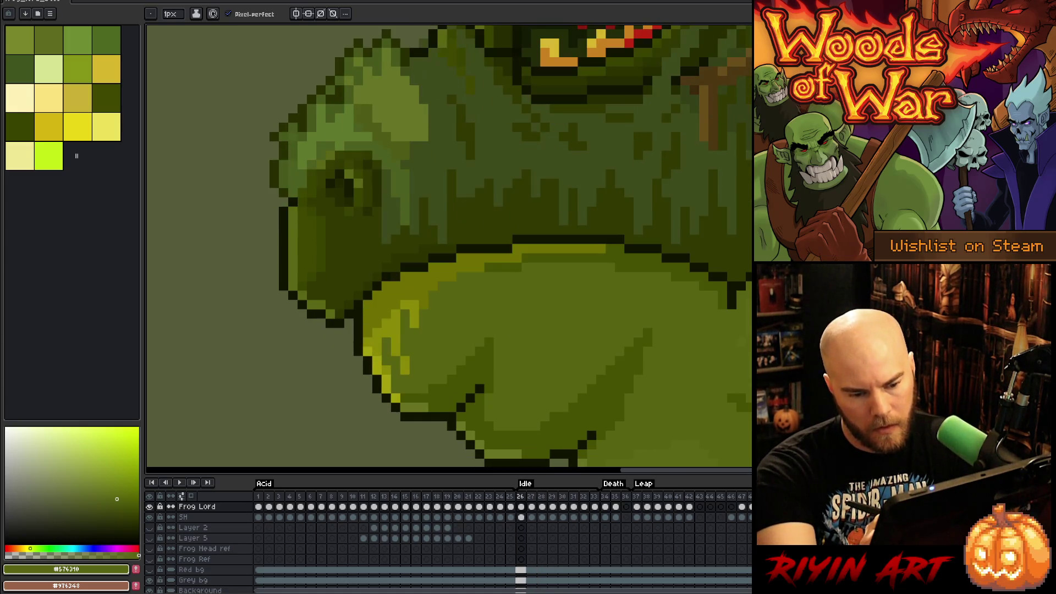
pyautogui.press('Left')
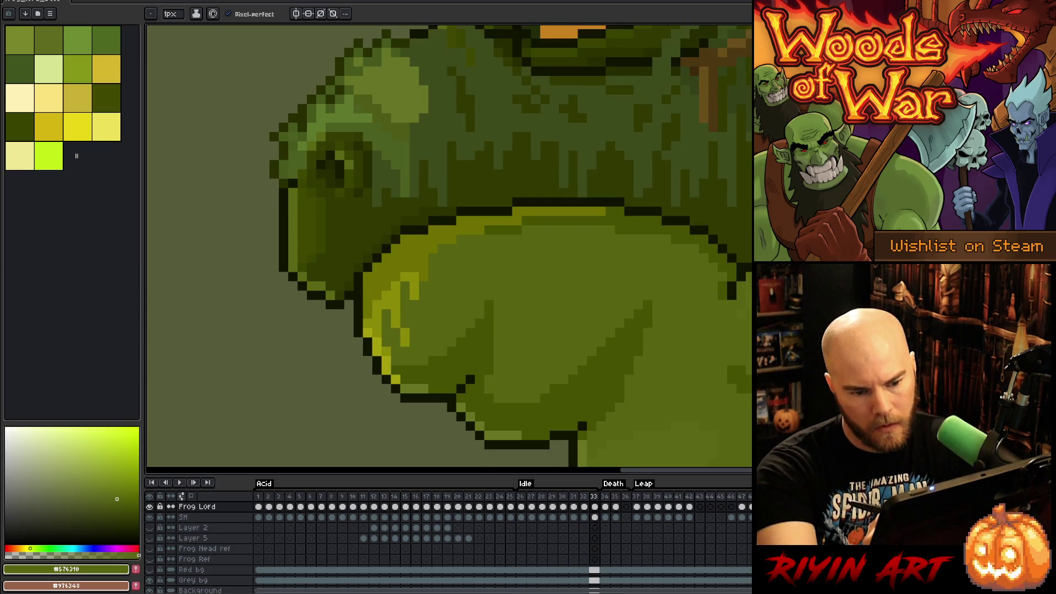
pyautogui.press('Right')
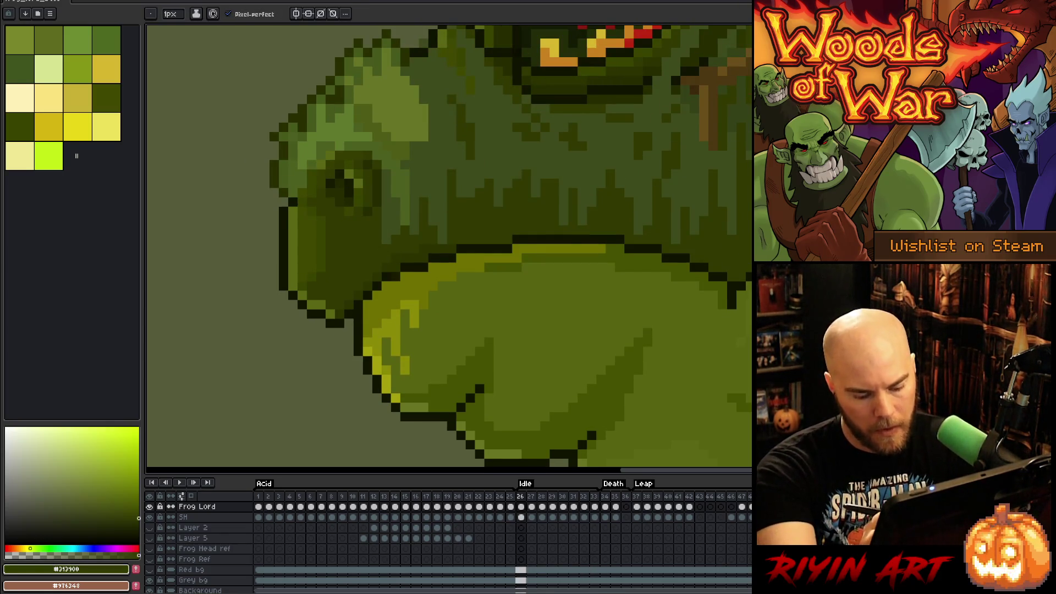
pyautogui.press('Right')
pyautogui.press('Left')
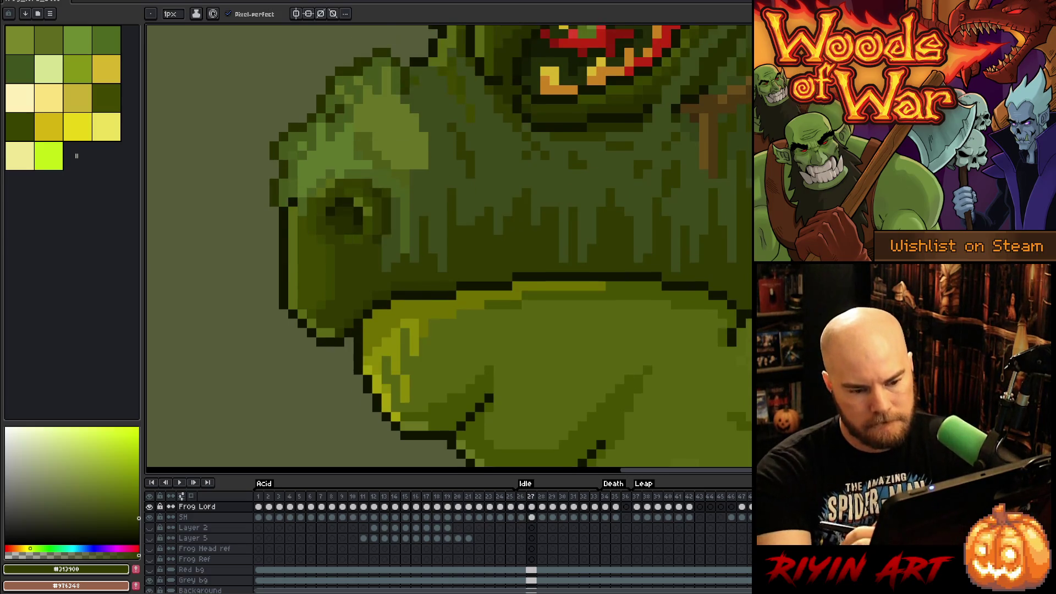
pyautogui.press('Return')
pyautogui.scroll(-2, 628, 378)
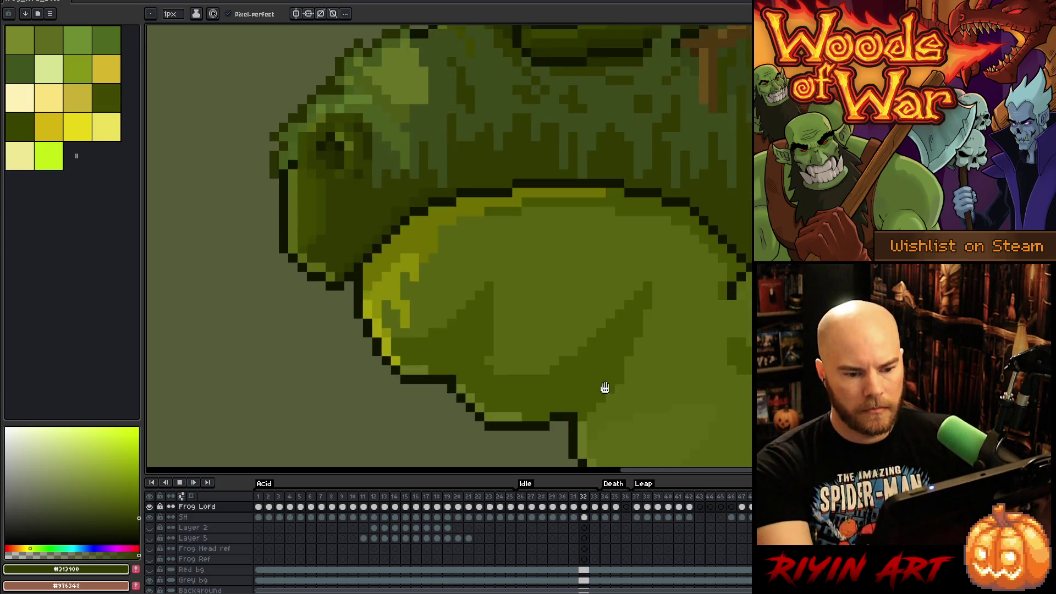
# Step: Frame the frog's whole head on the canvas and sample the lip green #576310
pyautogui.scroll(-2, 509, 348)
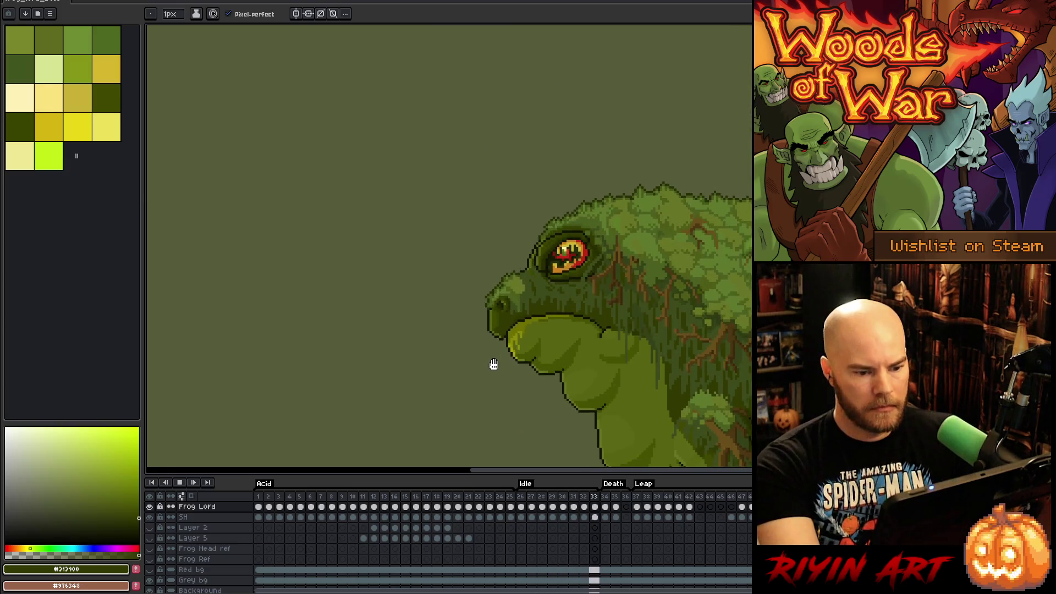
pyautogui.moveTo(530, 359); pyautogui.dragTo(476, 259)
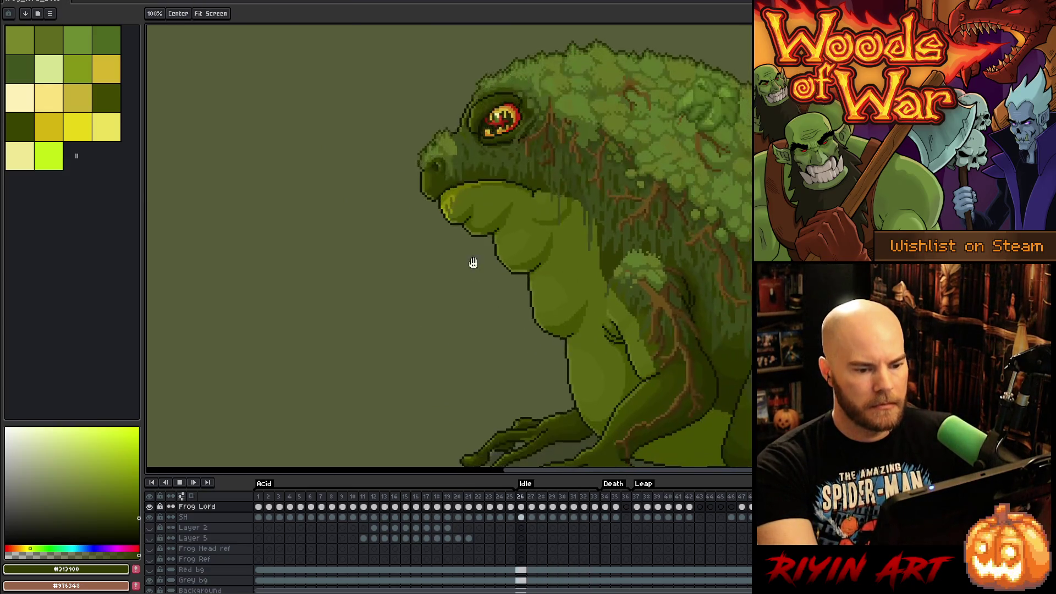
pyautogui.scroll(2, 503, 217)
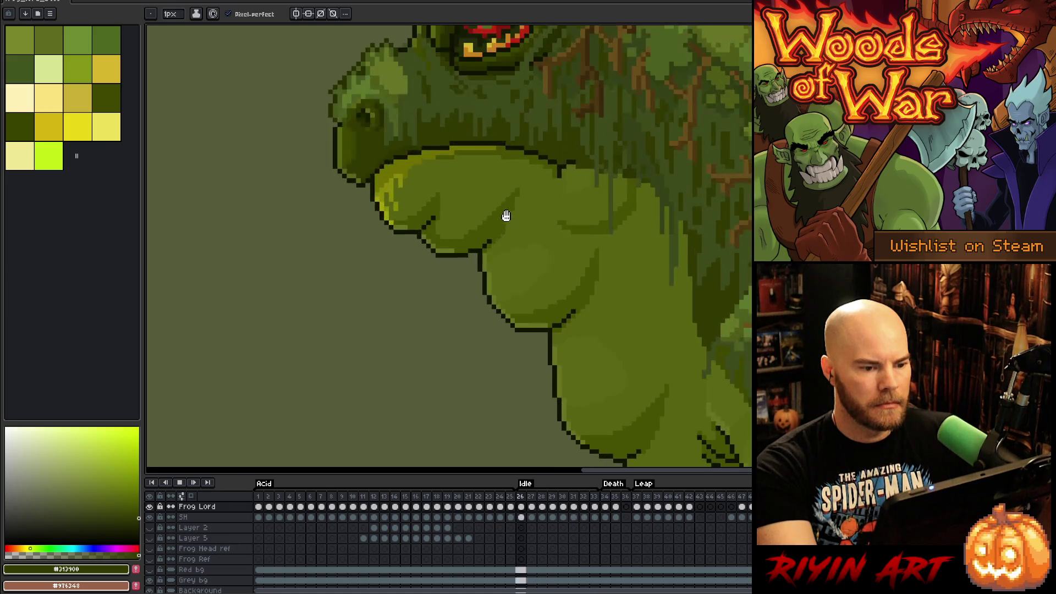
pyautogui.scroll(1, 615, 225)
pyautogui.scroll(-1, 615, 225)
pyautogui.moveTo(660, 160); pyautogui.dragTo(644, 309)
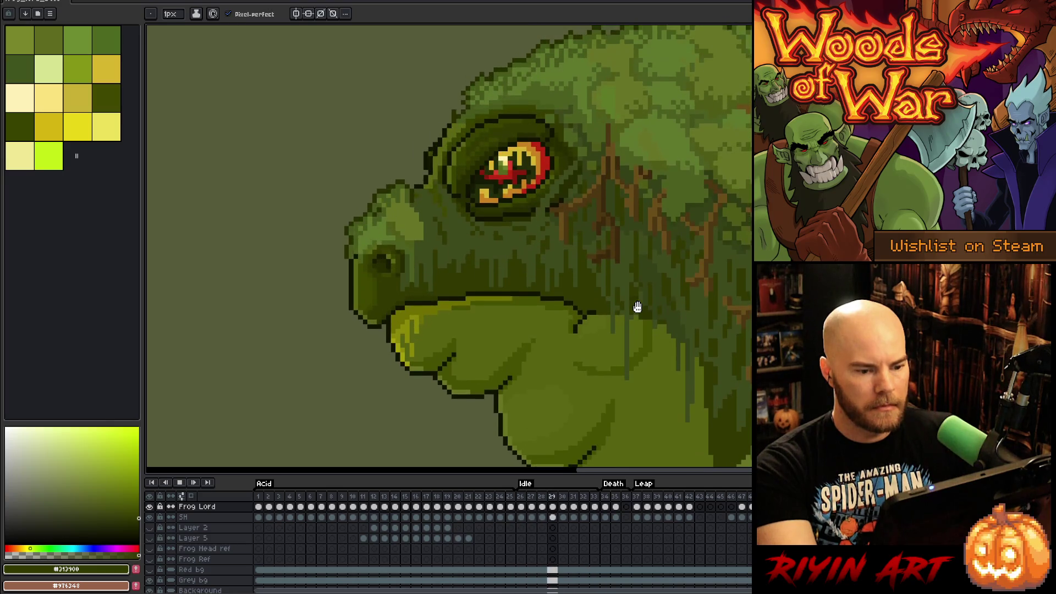
pyautogui.scroll(3, 601, 282)
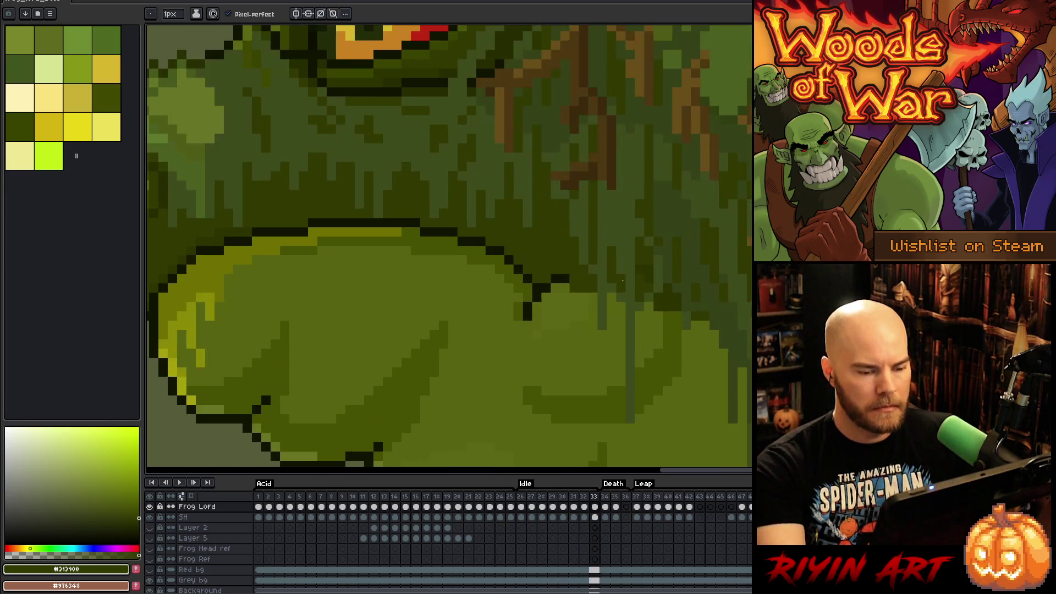
pyautogui.keyDown('alt'); pyautogui.click(589, 341); pyautogui.keyUp('alt')
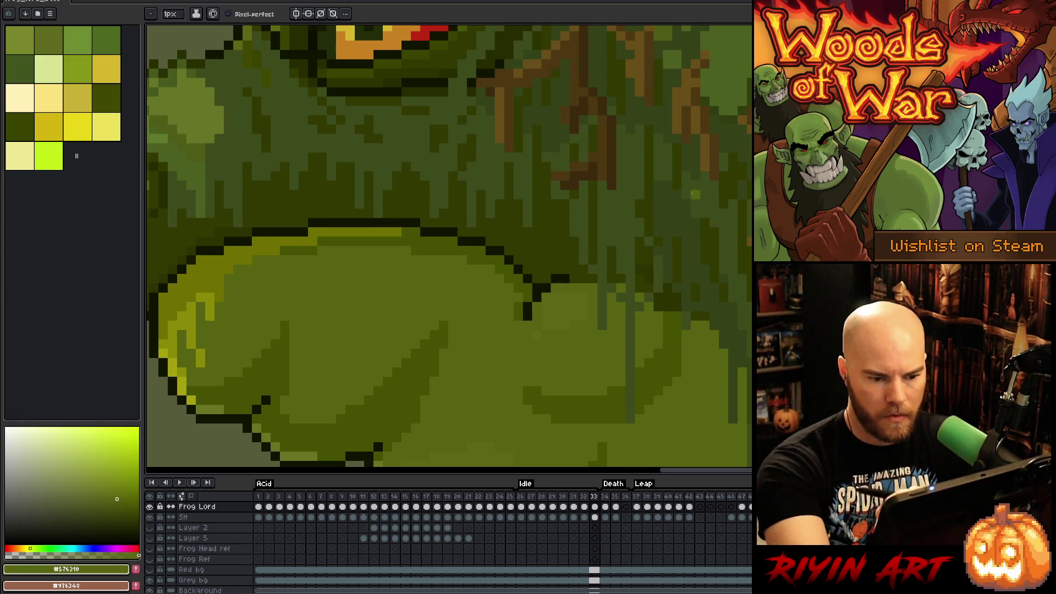
# Step: Flip between Idle frames 31 and 32 to compare the chin, ending on frame 33
pyautogui.press(',')
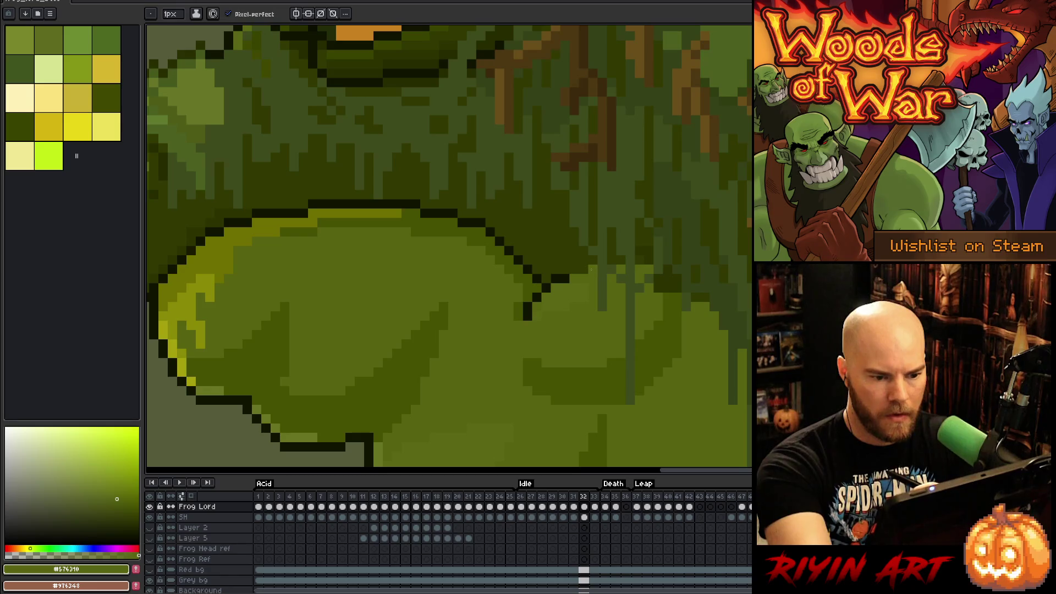
pyautogui.press('Right')
pyautogui.press('Left')
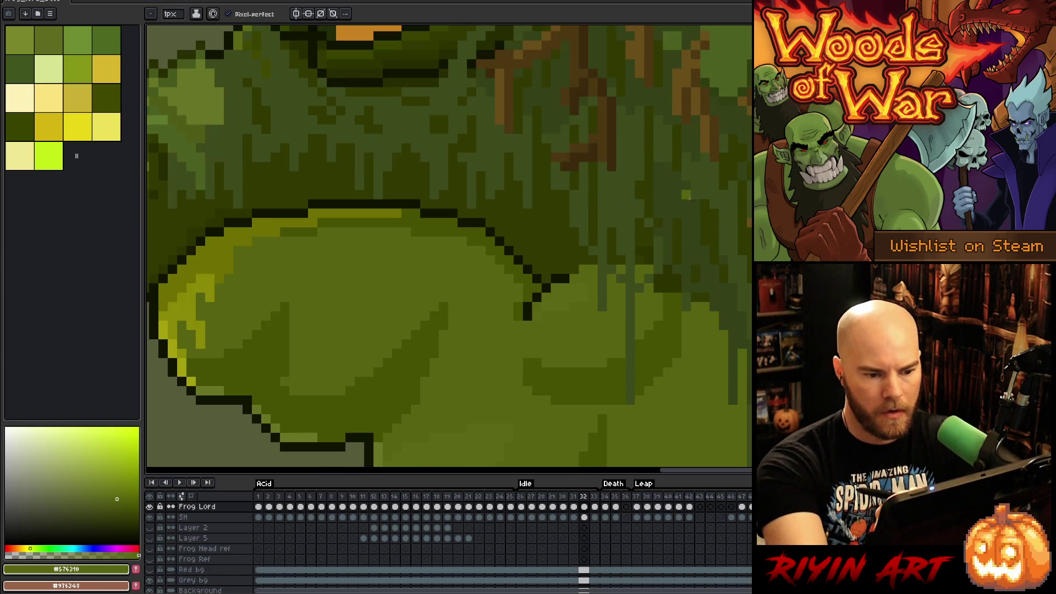
pyautogui.press('Left')
pyautogui.press('Right')
pyautogui.press('Left')
pyautogui.press('Right')
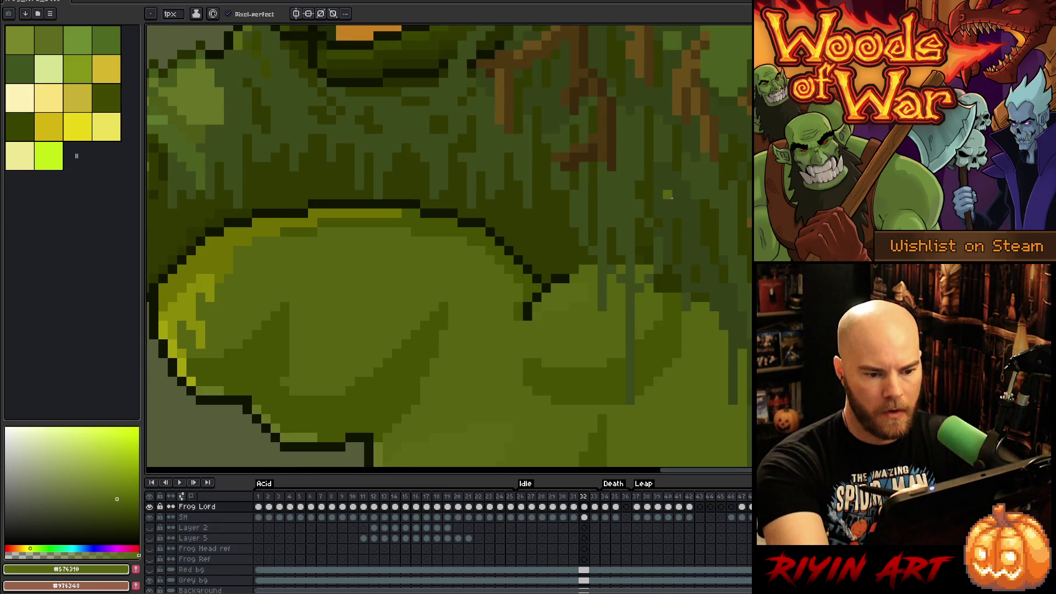
pyautogui.press('Left')
pyautogui.press('Right')
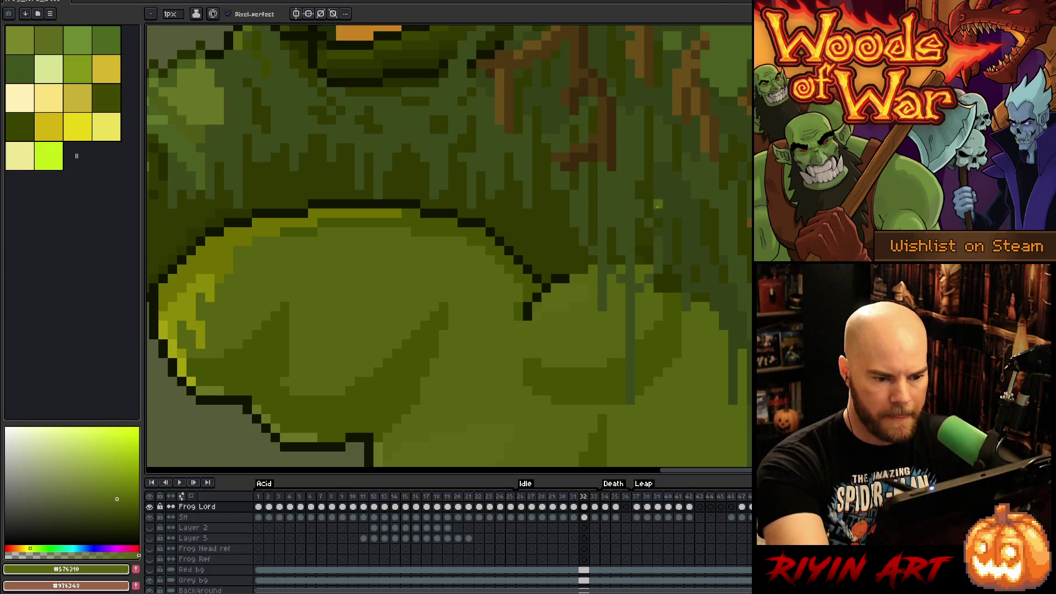
pyautogui.press('Right')
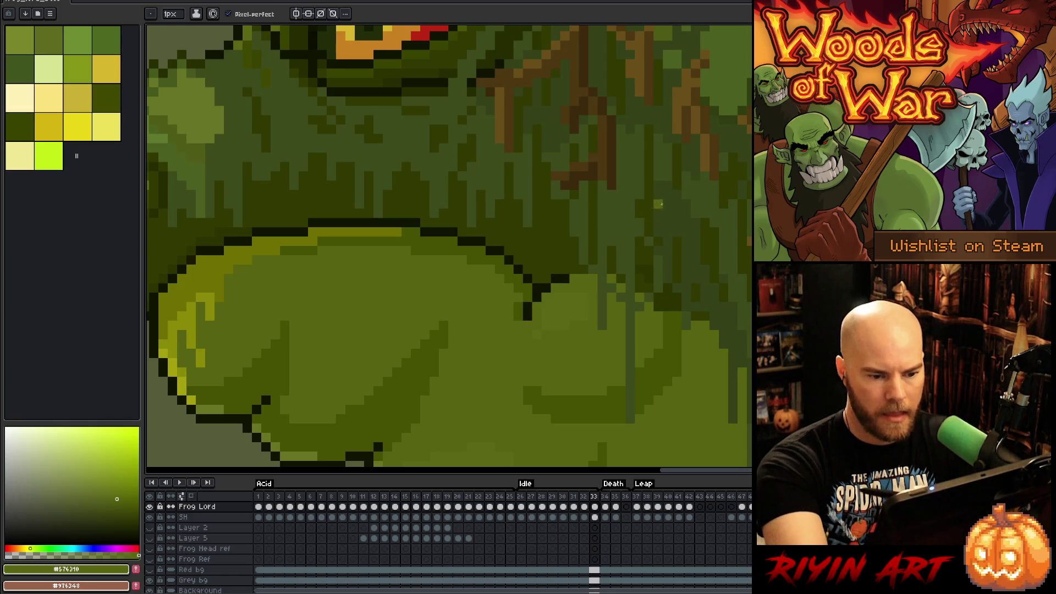
# Step: Step from frame 26 through 32, then play the Idle animation
pyautogui.press('Right')
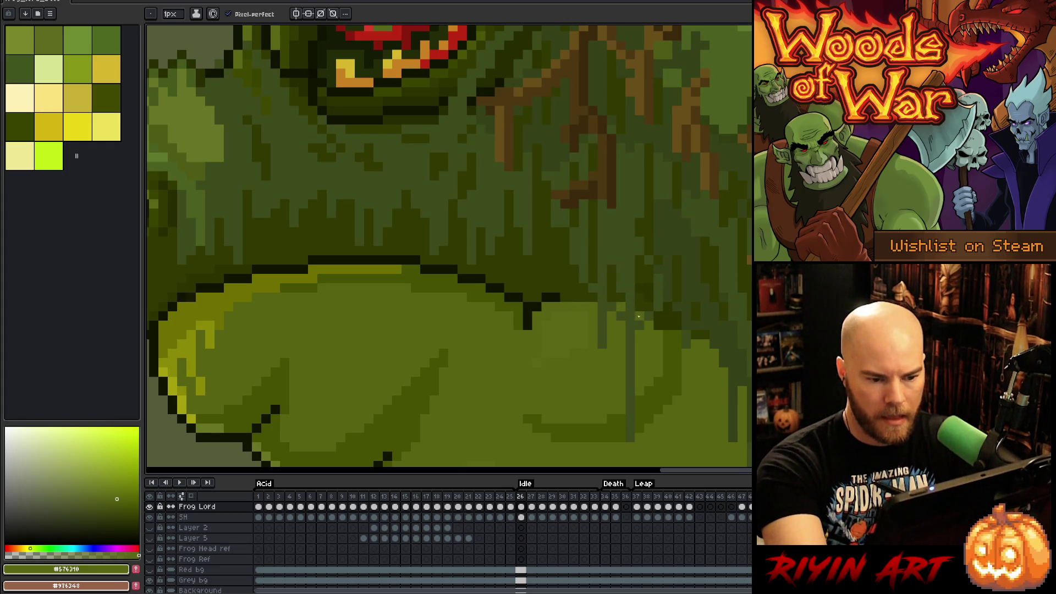
pyautogui.press('Right')
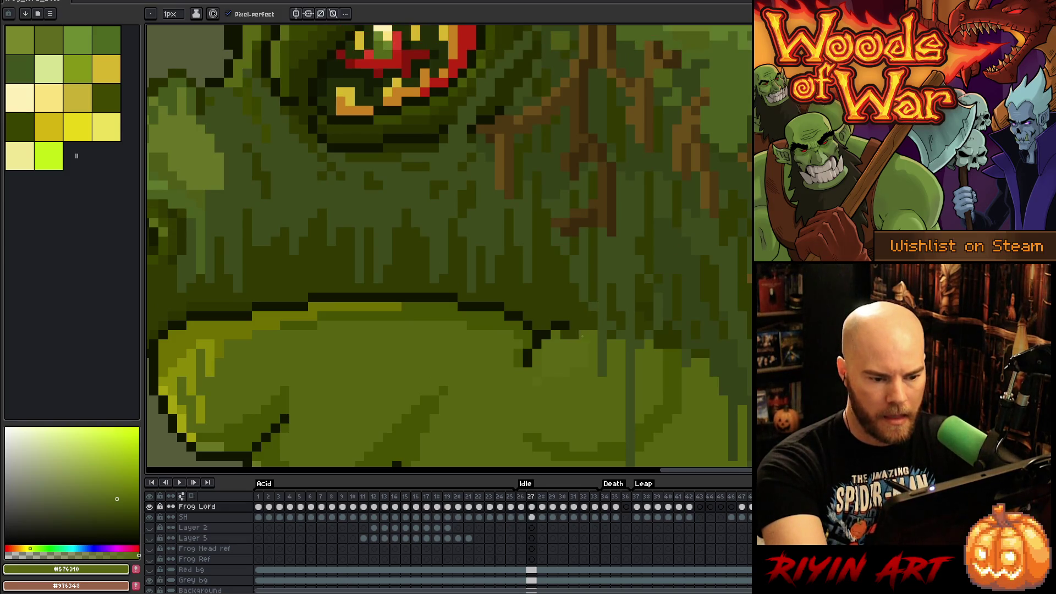
pyautogui.press('Right')
pyautogui.press('Right')
pyautogui.press('Right')
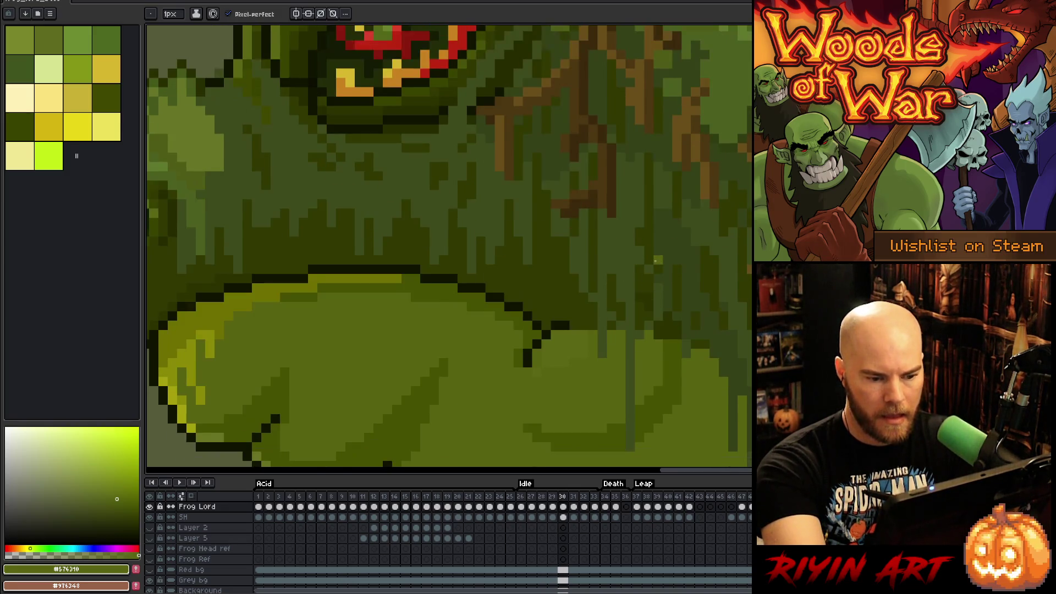
pyautogui.scroll(-5, 655, 260)
pyautogui.press('Return')
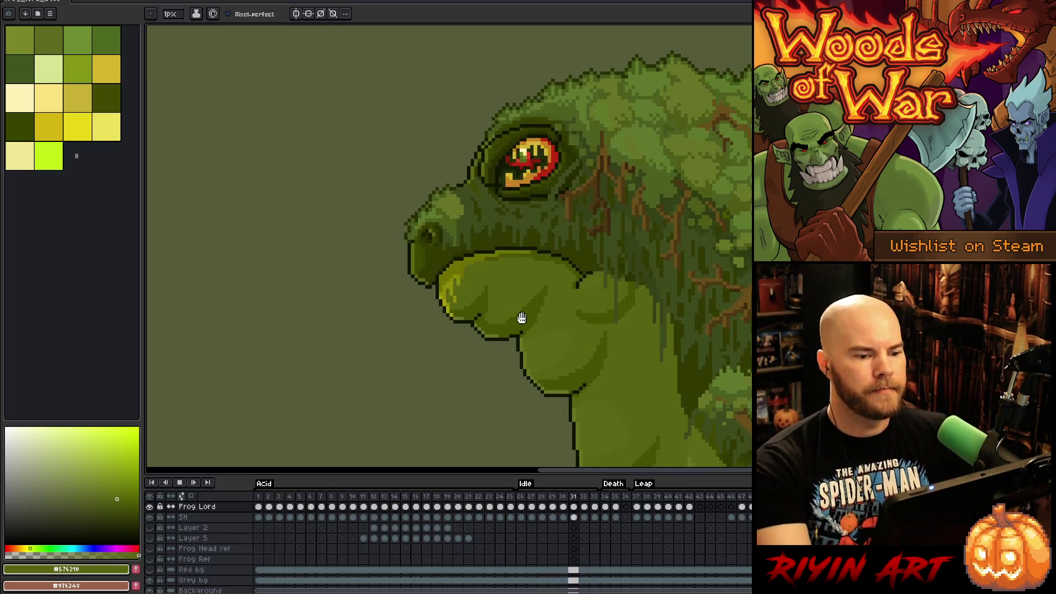
# Step: Stop the idle playback, return to frame 26 and sample the darker chin green #465100
pyautogui.scroll(1, 581, 292)
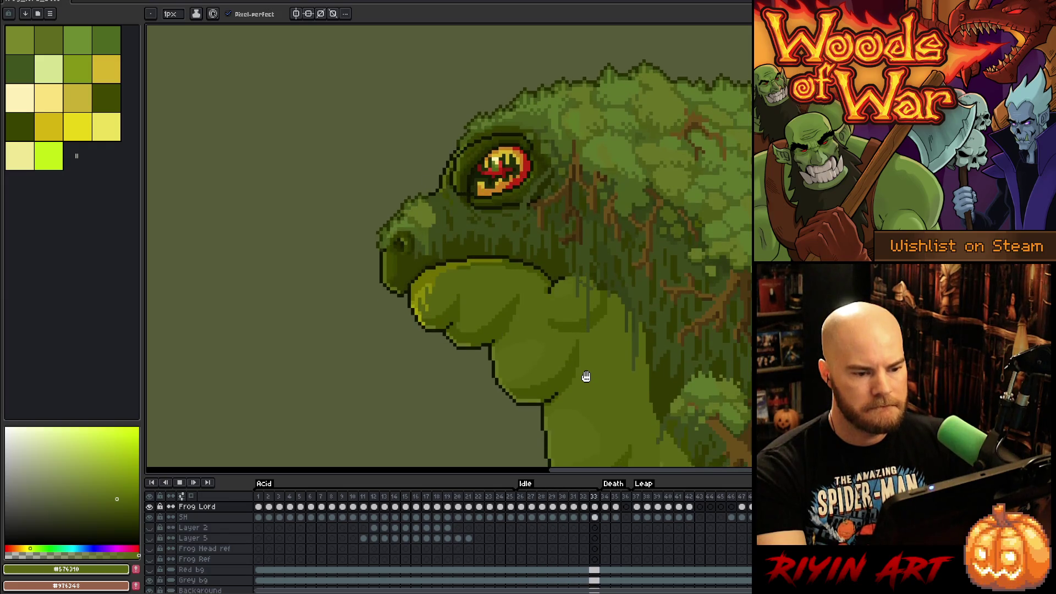
pyautogui.press('Return')
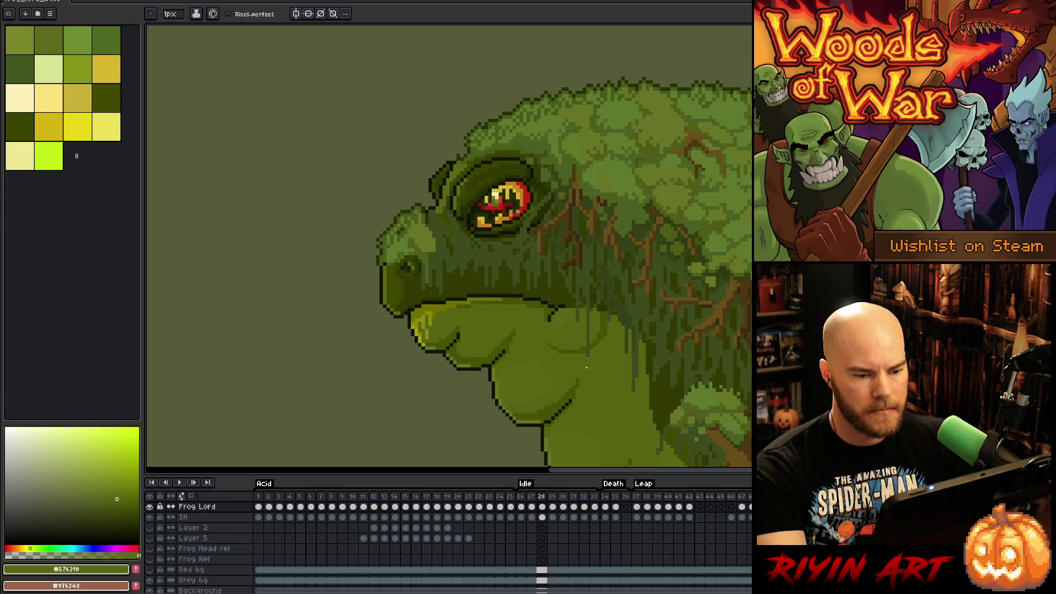
pyautogui.scroll(2, 586, 368)
pyautogui.press('Left')
pyautogui.press('Left')
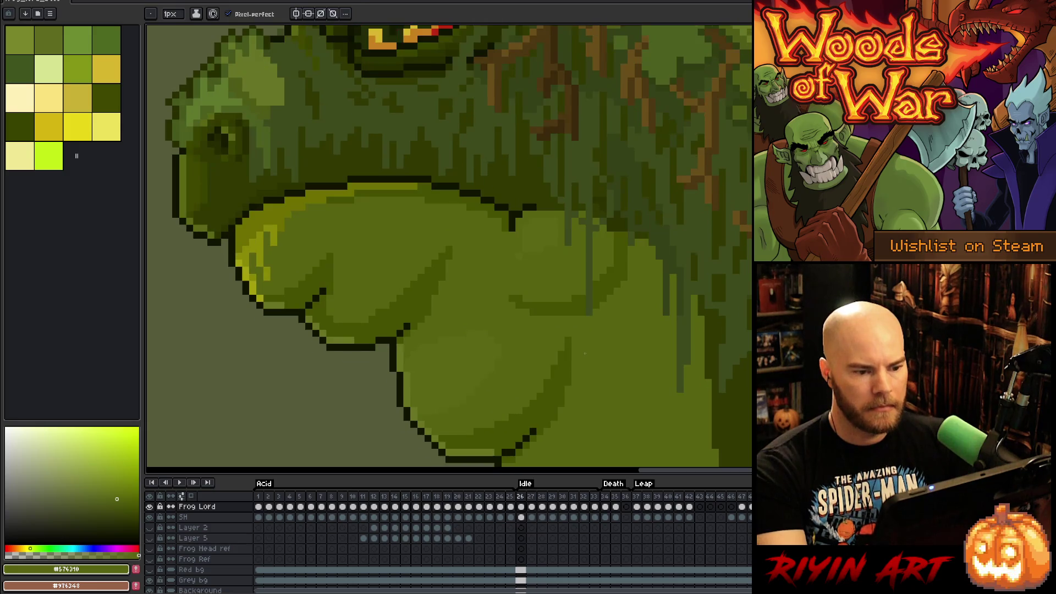
pyautogui.press('Left')
pyautogui.press('Right')
pyautogui.press('Right')
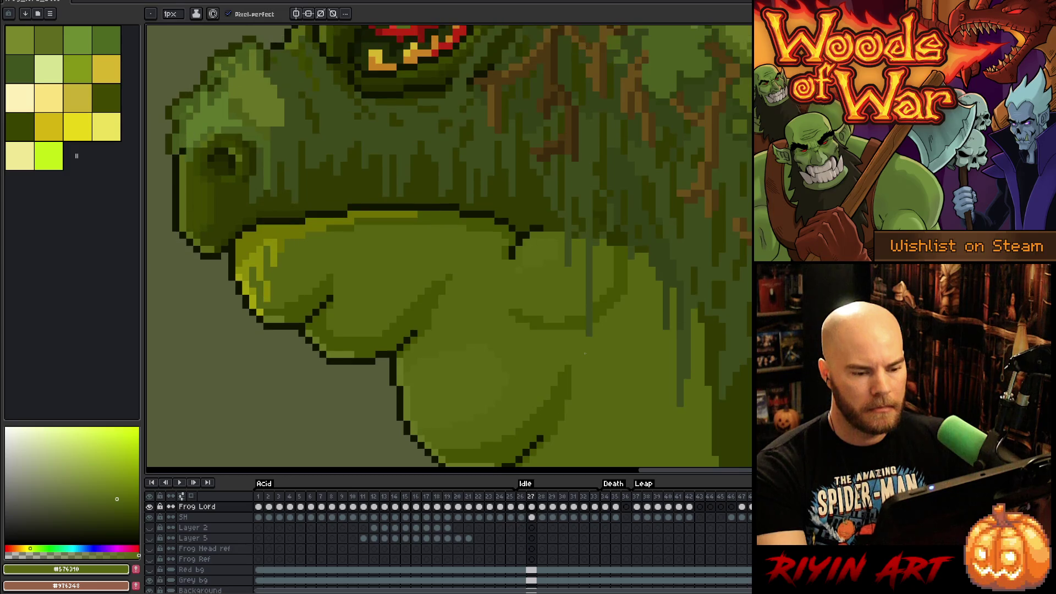
pyautogui.keyDown('alt'); pyautogui.click(625, 277); pyautogui.keyUp('alt')
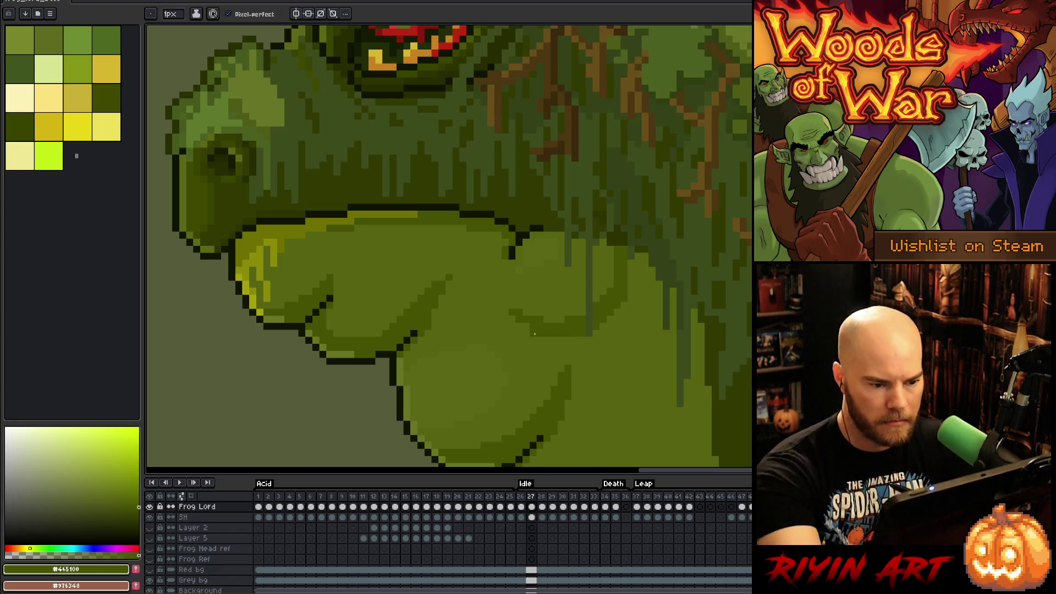
# Step: Flip back and forth through idle frames 26–29 to compare the chin and mouth
pyautogui.press('Right')
pyautogui.press('Left')
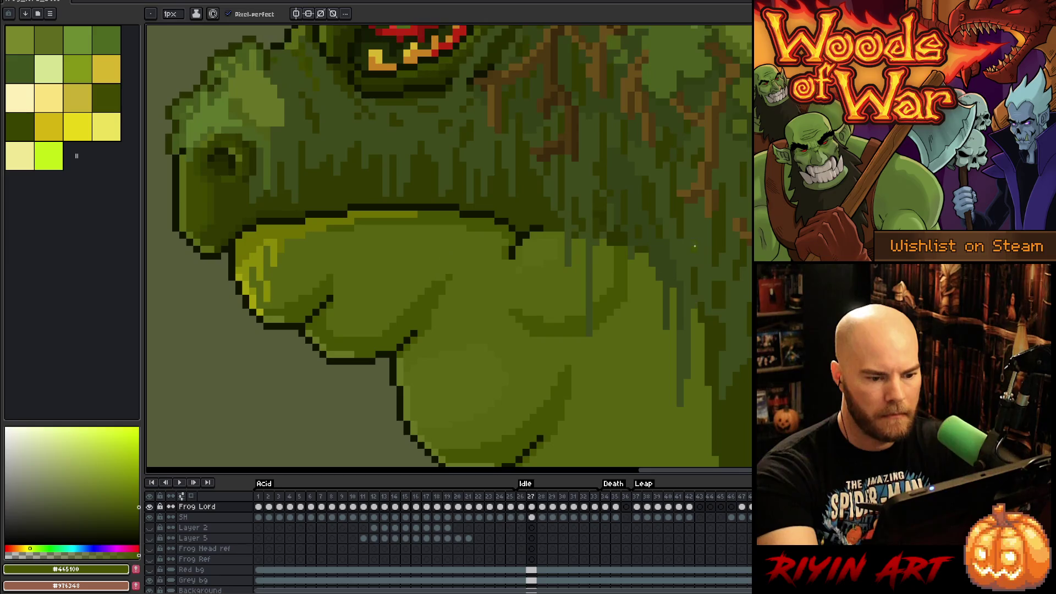
pyautogui.press('Right')
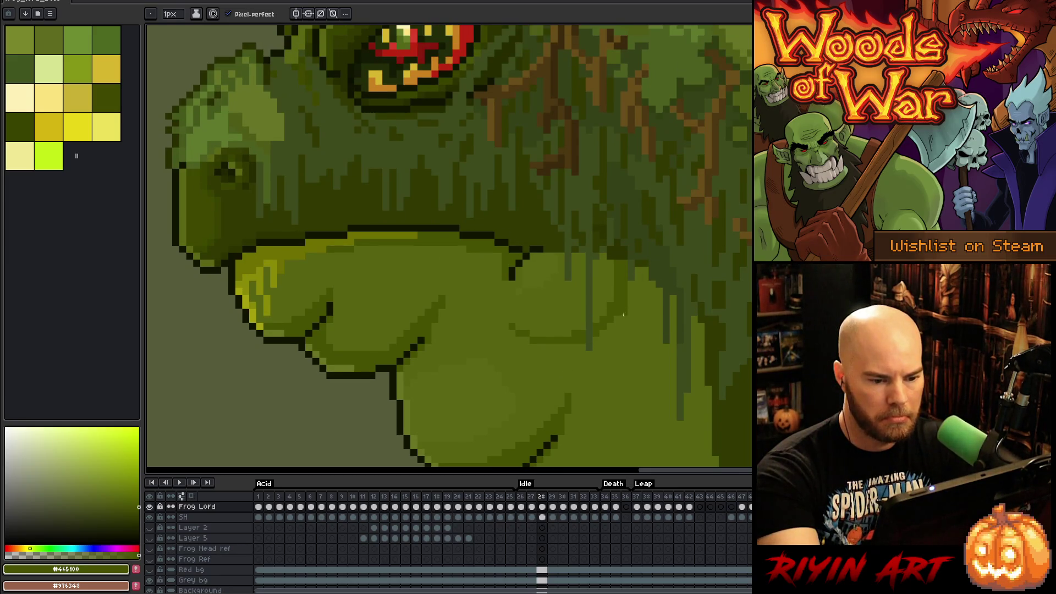
pyautogui.press('Left')
pyautogui.press('Right')
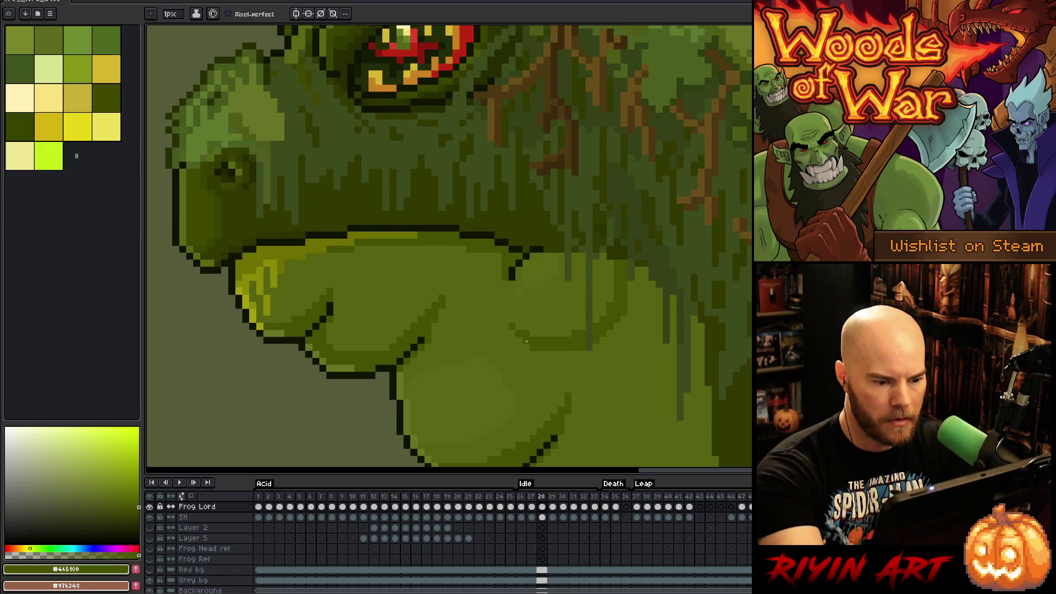
pyautogui.press('Left')
pyautogui.press('Right')
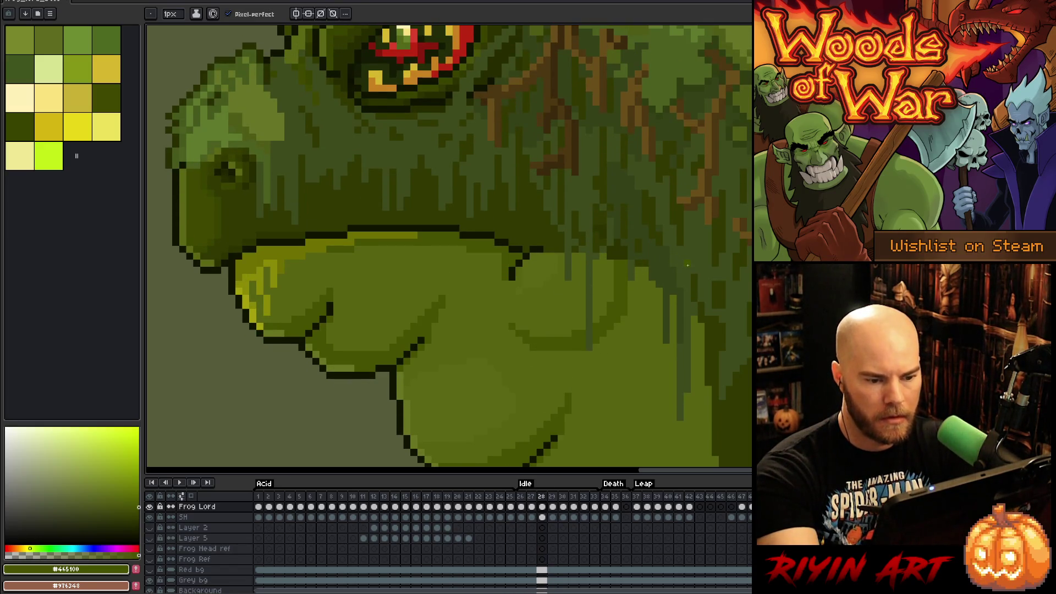
pyautogui.press('Right')
pyautogui.press('Right')
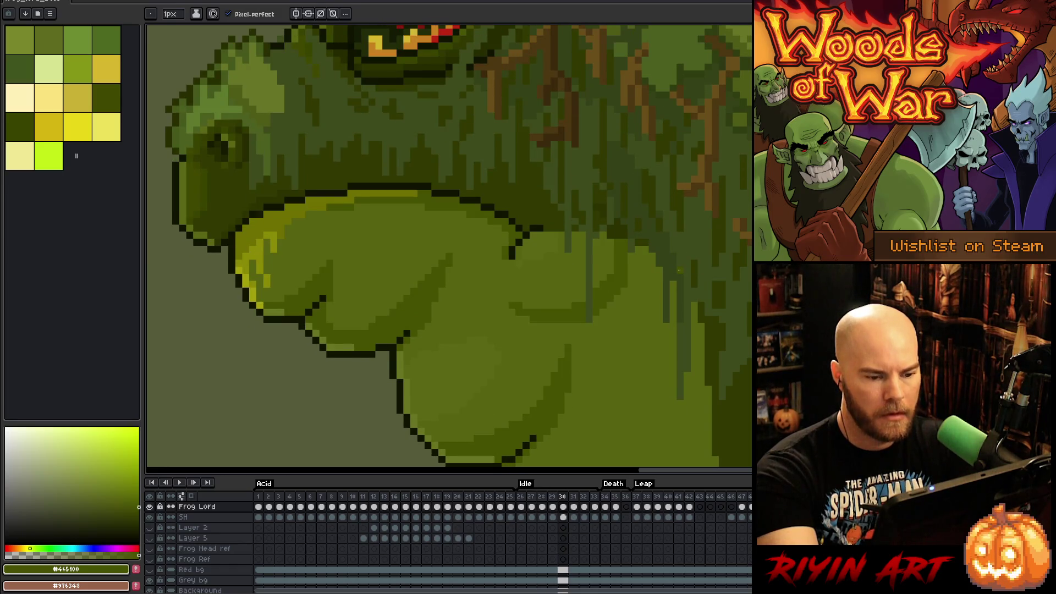
pyautogui.press('Left')
pyautogui.press('Left')
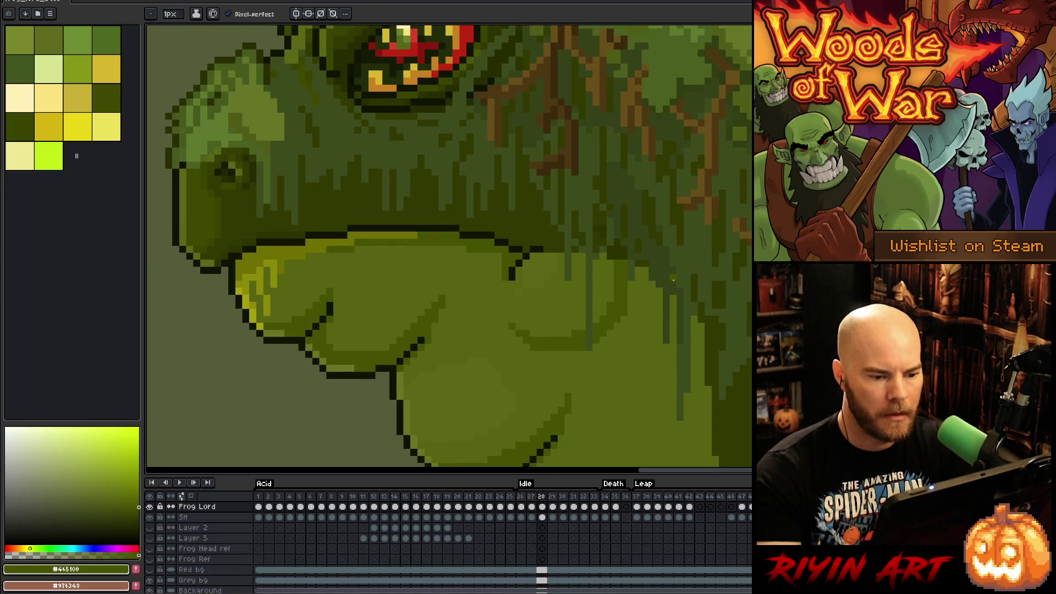
pyautogui.press('Left')
pyautogui.press('Right')
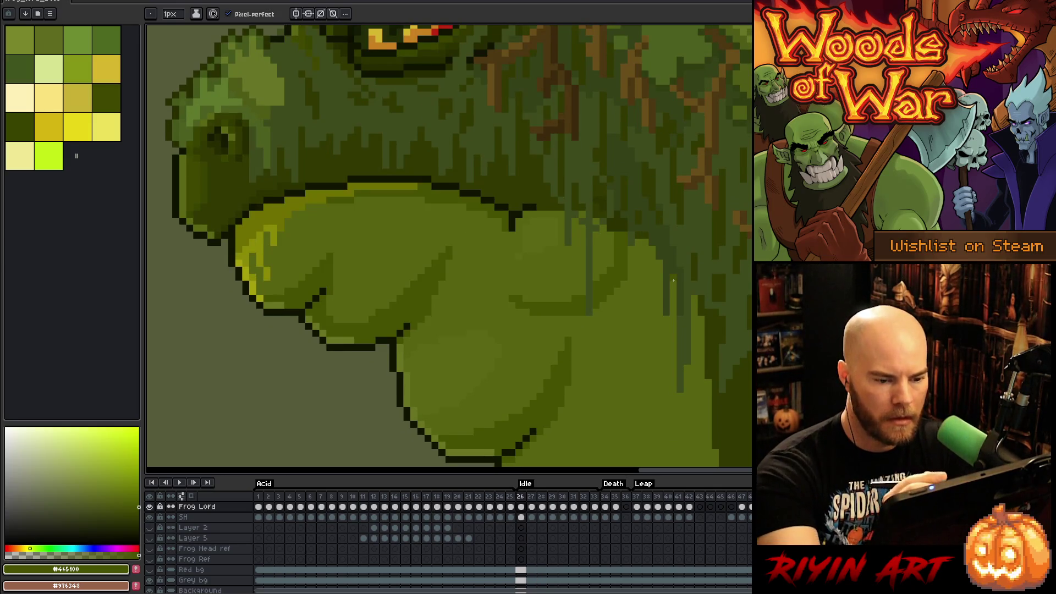
pyautogui.press('Left')
pyautogui.press('Left')
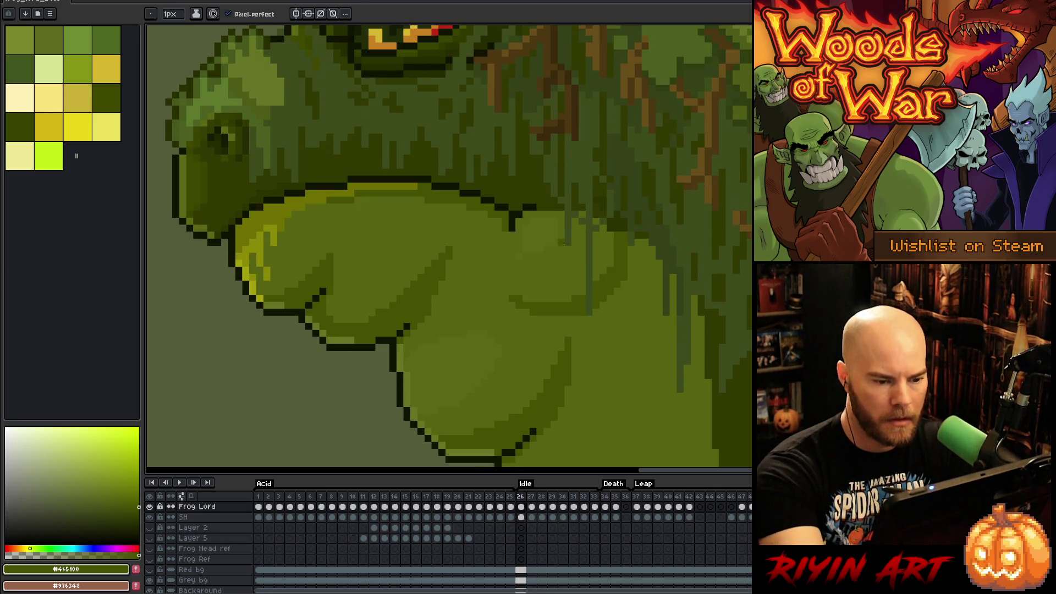
pyautogui.press('Right')
pyautogui.press('Left')
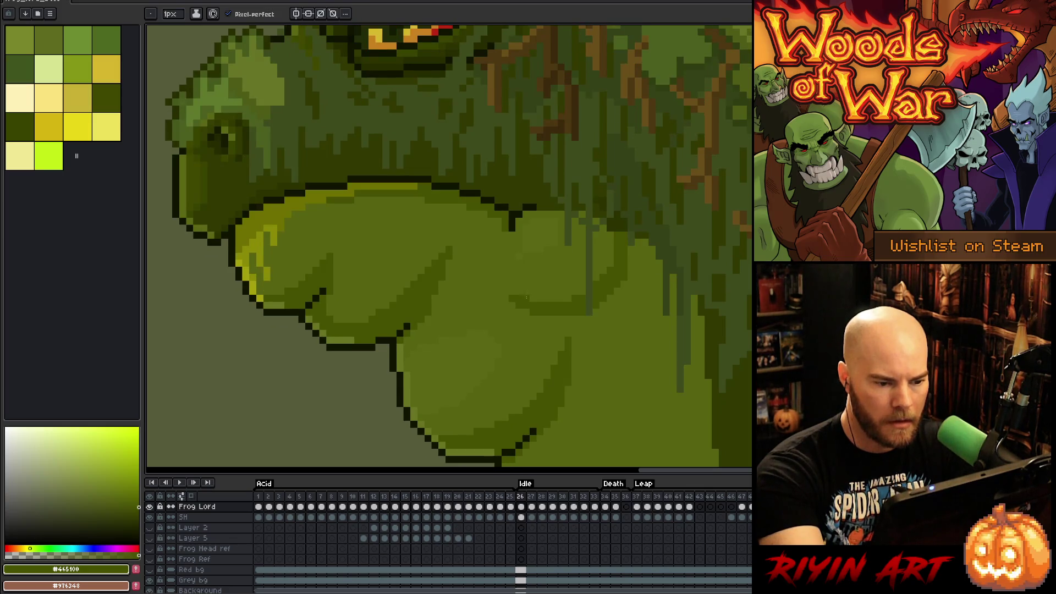
pyautogui.press('Right')
pyautogui.press('Left')
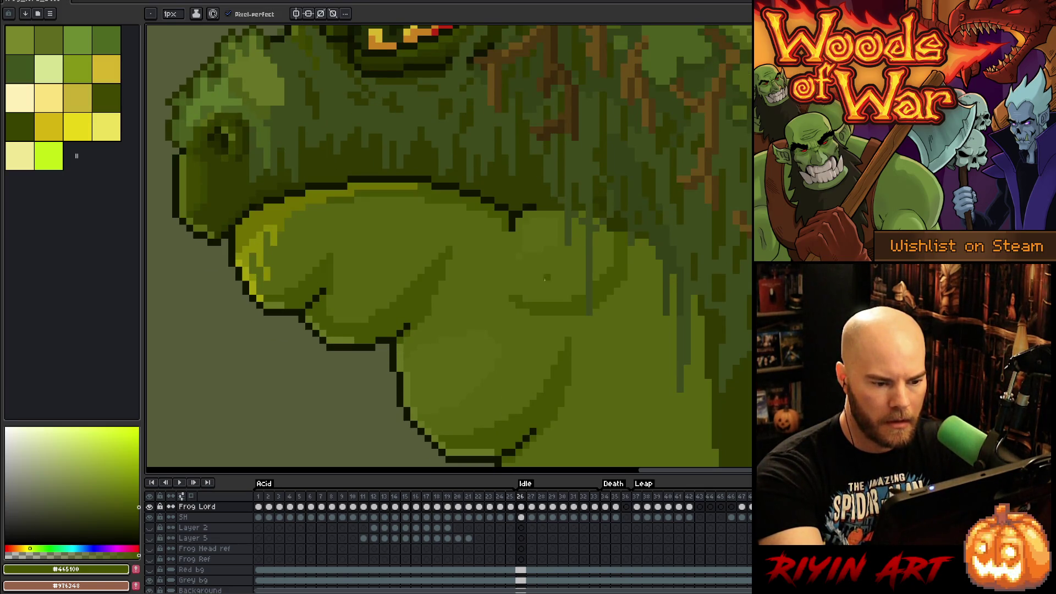
pyautogui.press('Right')
pyautogui.press('Left')
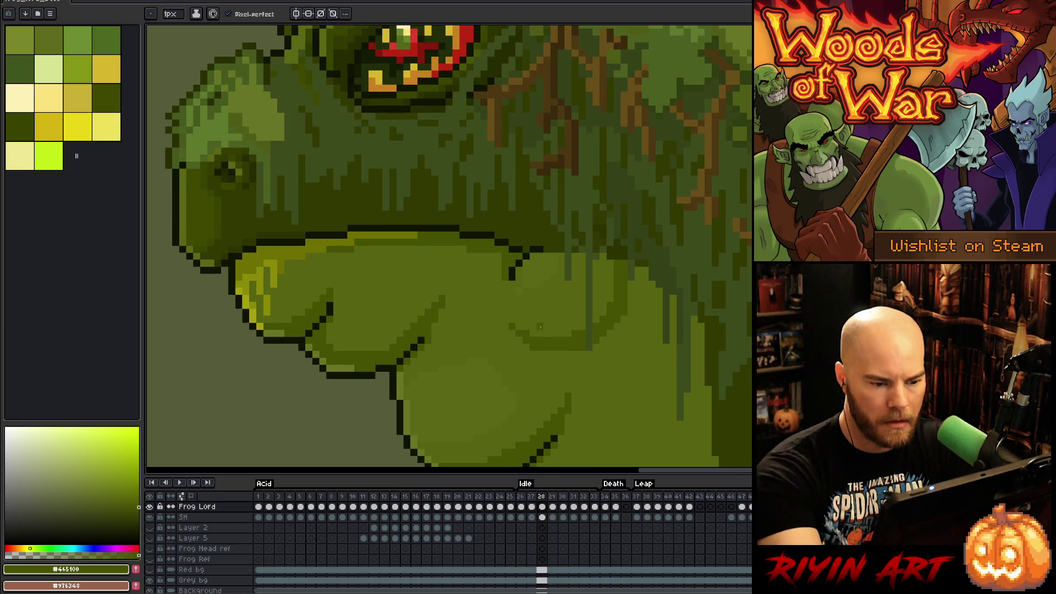
pyautogui.press('Right')
pyautogui.press('Right')
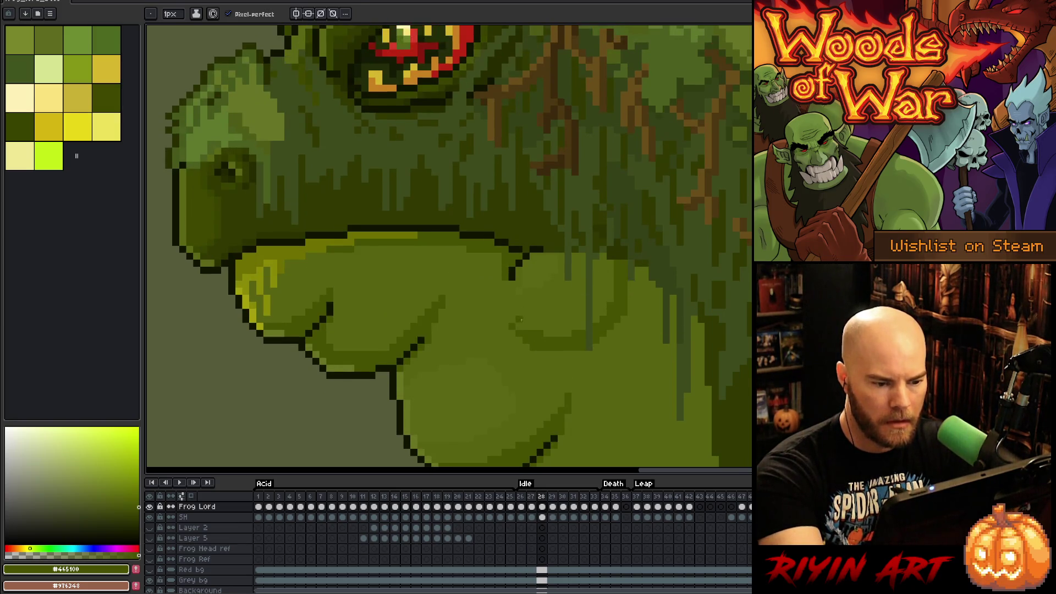
pyautogui.press('Left')
pyautogui.press('Right')
pyautogui.press('Left')
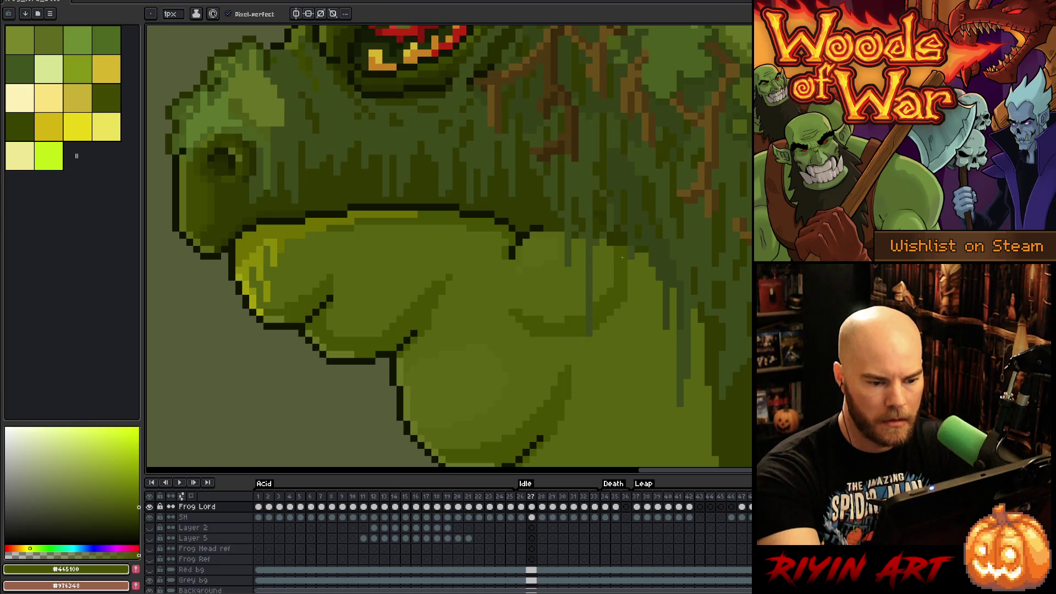
# Step: Shade the chin on frames 26–28 with lighter #576310 and darker #465100 greens
pyautogui.keyDown('alt'); pyautogui.click(570, 309); pyautogui.keyUp('alt')
pyautogui.press('Left')
pyautogui.press('Right')
pyautogui.press('Left')
pyautogui.keyDown('alt'); pyautogui.click(526, 299); pyautogui.keyUp('alt')
pyautogui.press('Right')
pyautogui.press('Right')
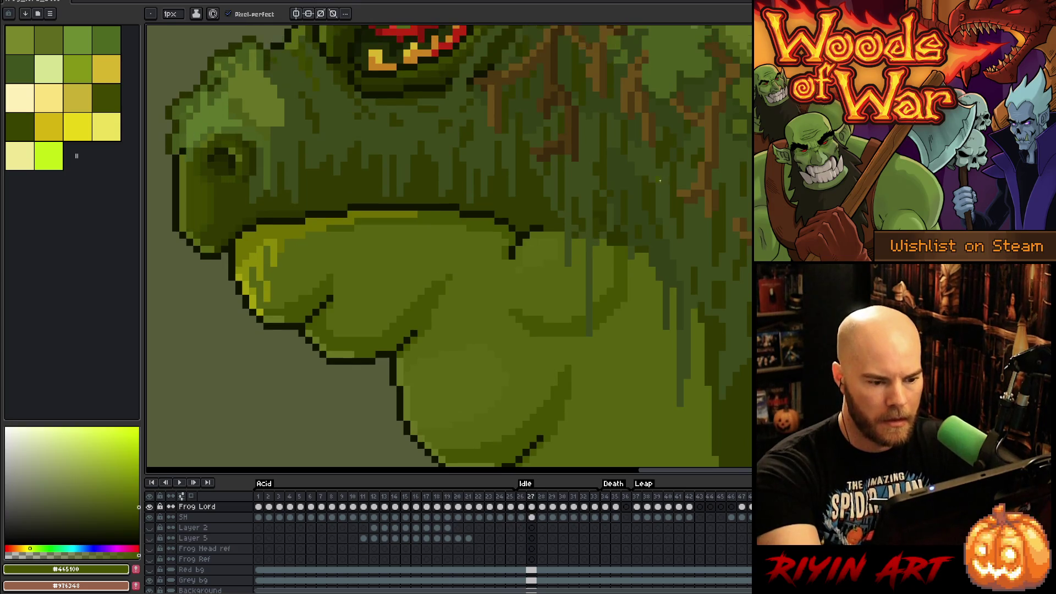
pyautogui.press('Left')
pyautogui.press('Right')
pyautogui.press('Left')
pyautogui.press('Right')
# Step: Shade the chin on frames 29–31 with #576310 and #465100
pyautogui.press('Right')
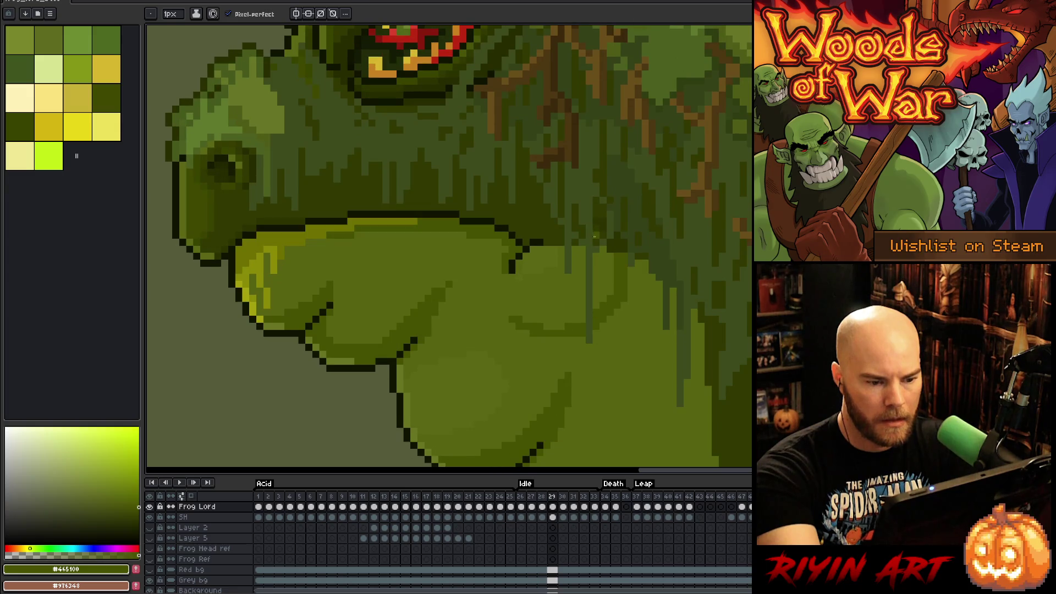
pyautogui.keyDown('alt'); pyautogui.click(566, 320); pyautogui.keyUp('alt')
pyautogui.press('Right')
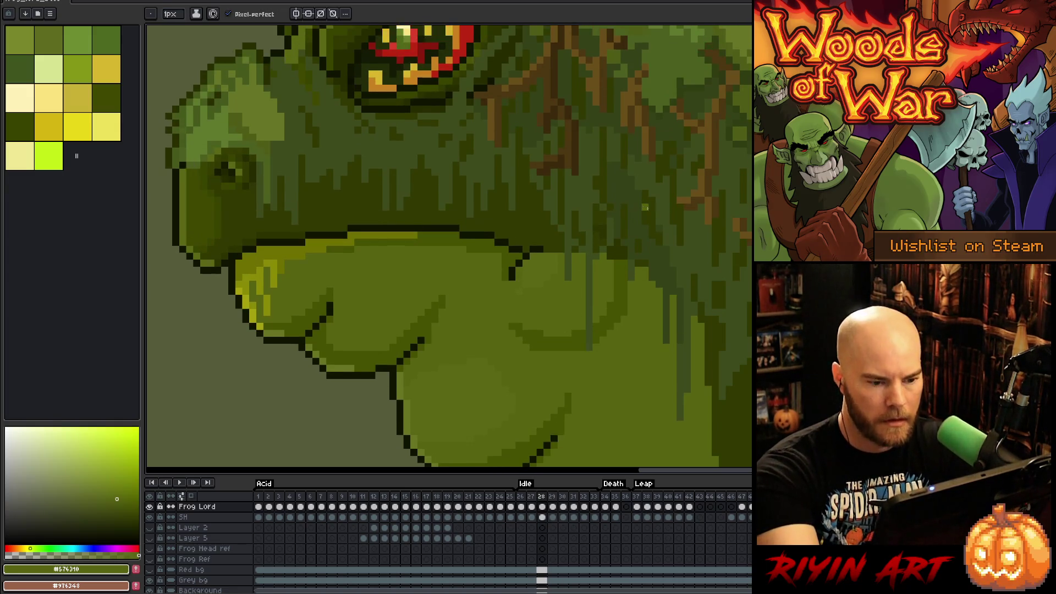
pyautogui.press('Left')
pyautogui.press('Right')
pyautogui.press('Right')
pyautogui.press('Left')
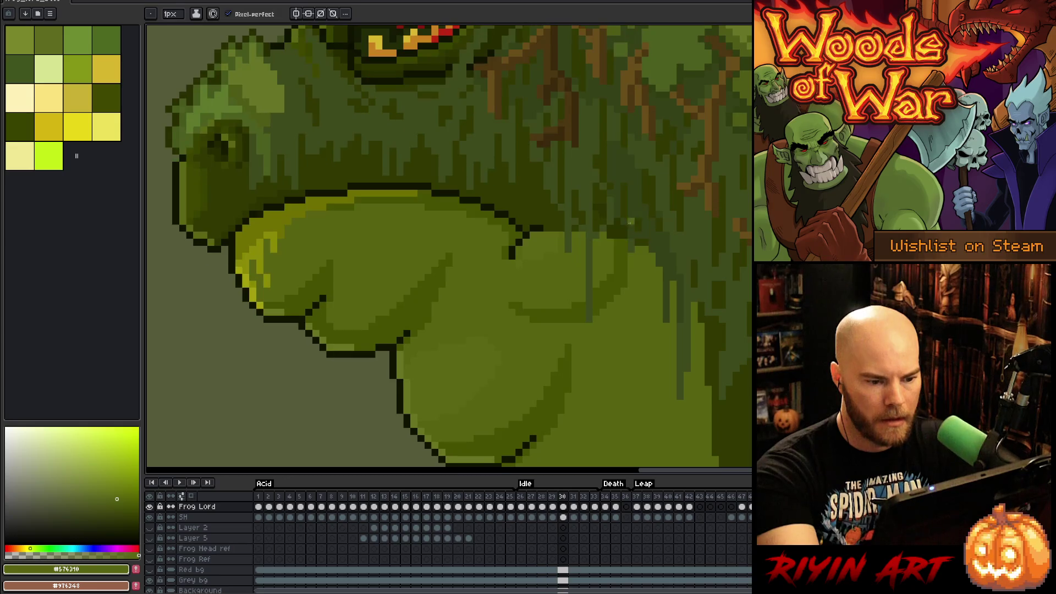
pyautogui.keyDown('alt'); pyautogui.click(537, 306); pyautogui.keyUp('alt')
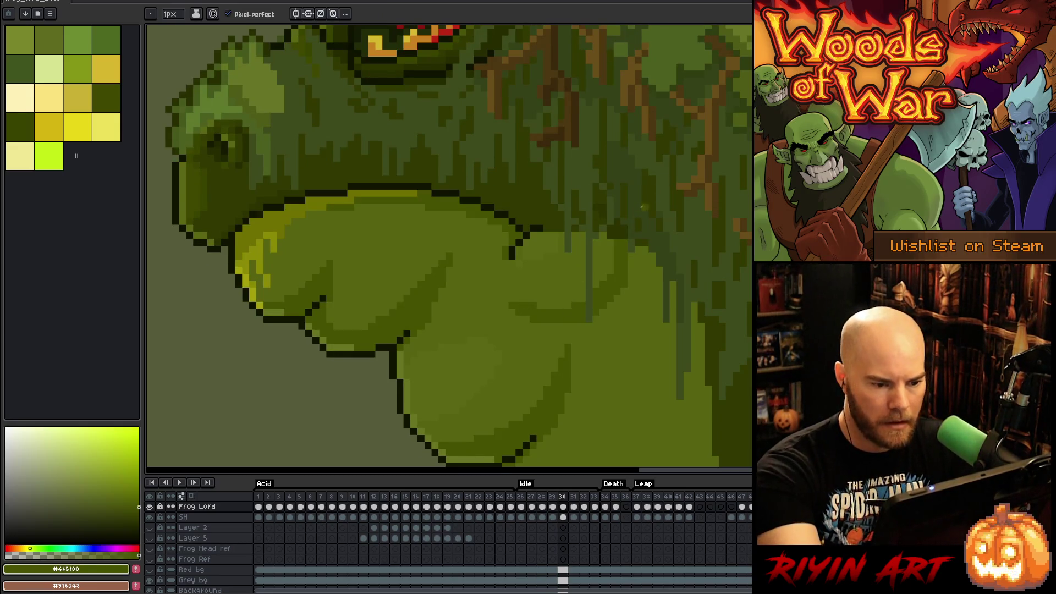
pyautogui.press('Left')
pyautogui.press('Right')
pyautogui.press('Right')
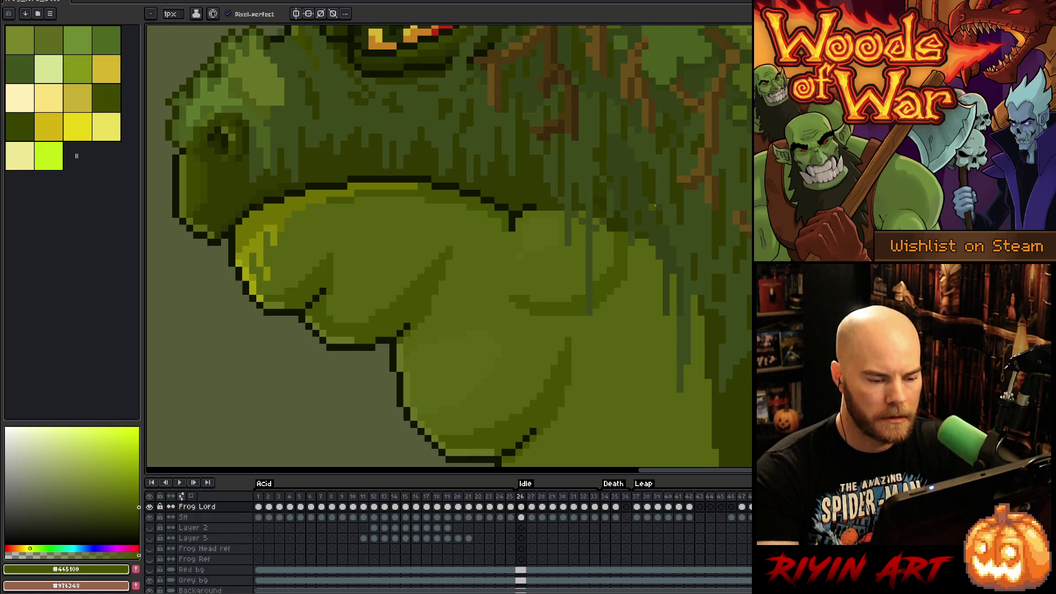
# Step: Preview the chin, touch up frames 28–30 in #576310, then play the idle loop
pyautogui.press('Return')
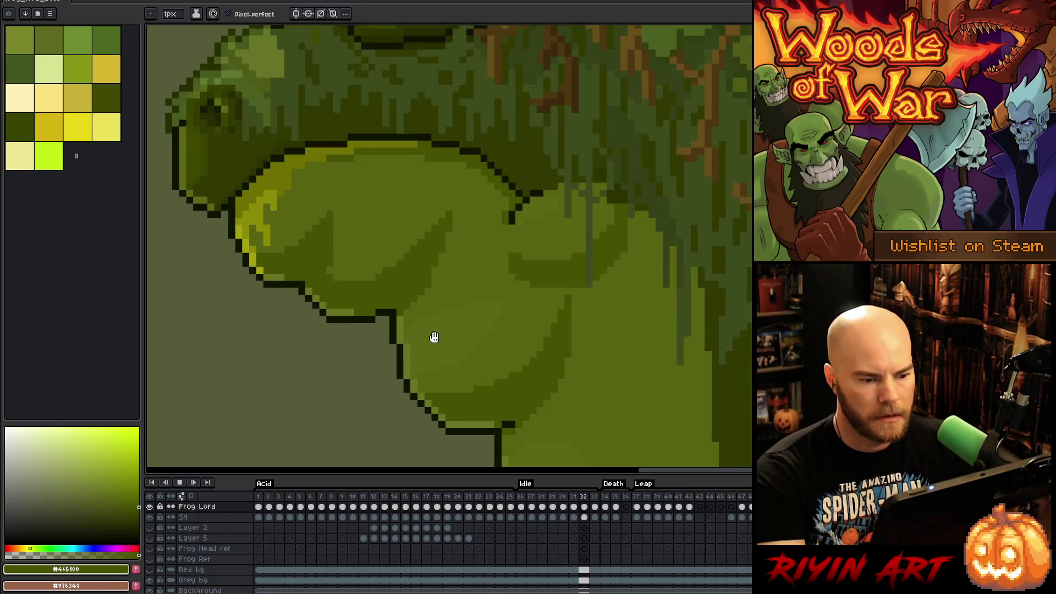
pyautogui.press('Return')
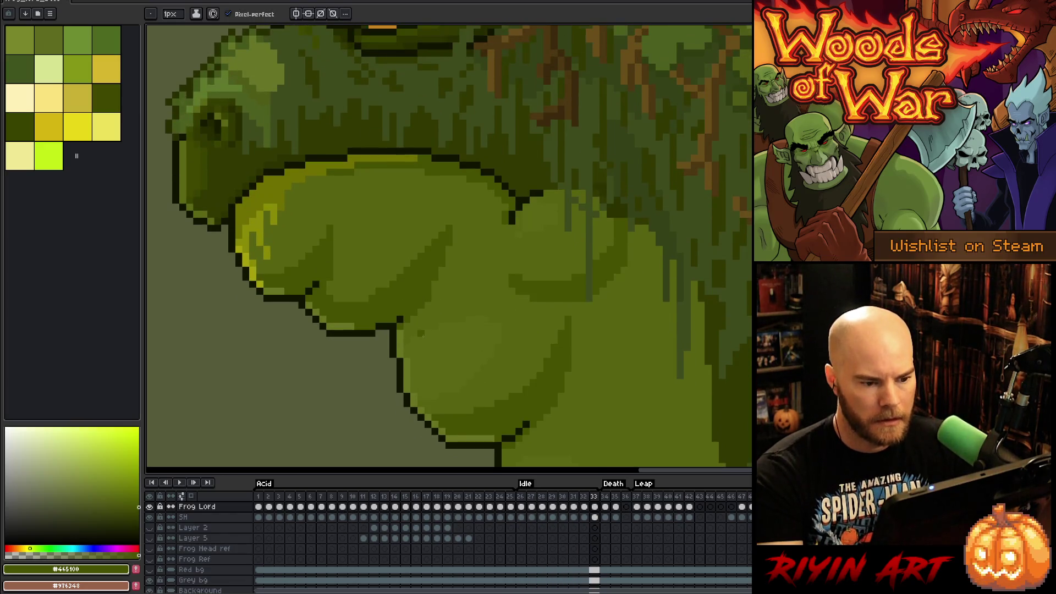
pyautogui.keyDown('alt'); pyautogui.click(539, 320); pyautogui.keyUp('alt')
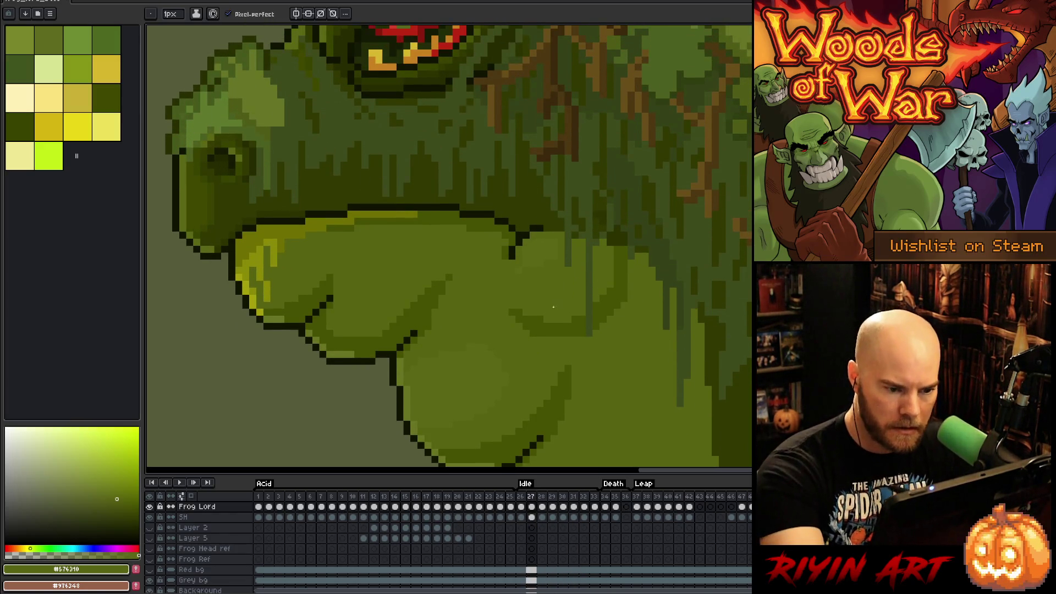
pyautogui.press('.')
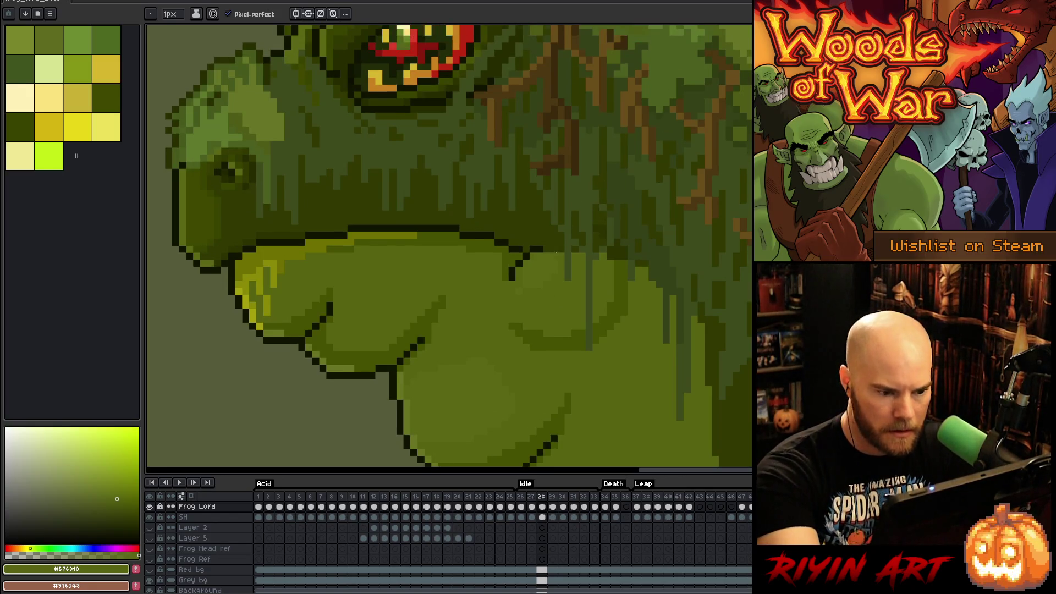
pyautogui.press('.')
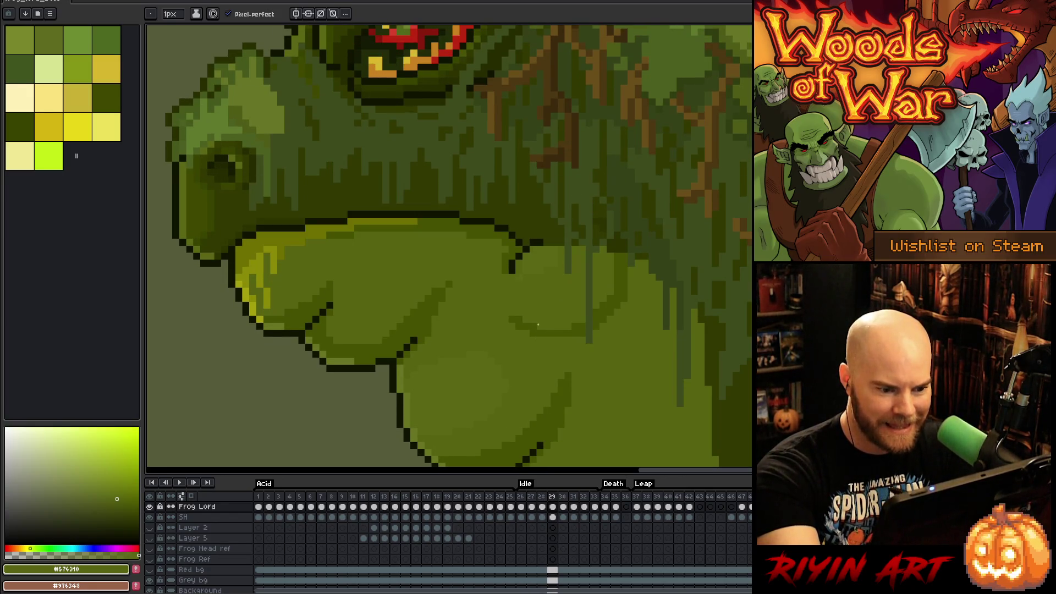
pyautogui.press('.')
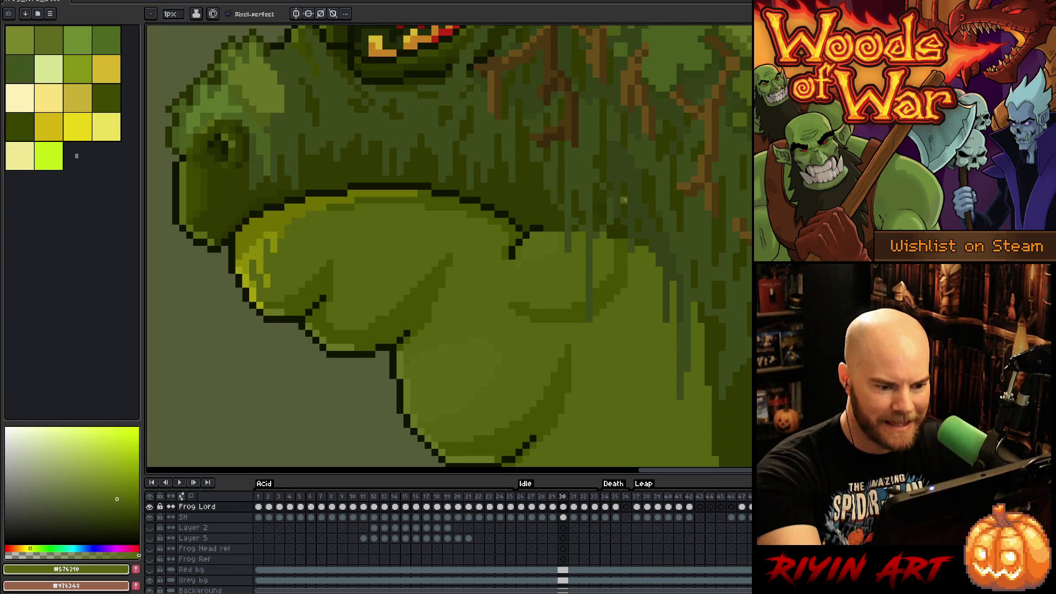
pyautogui.press('Return')
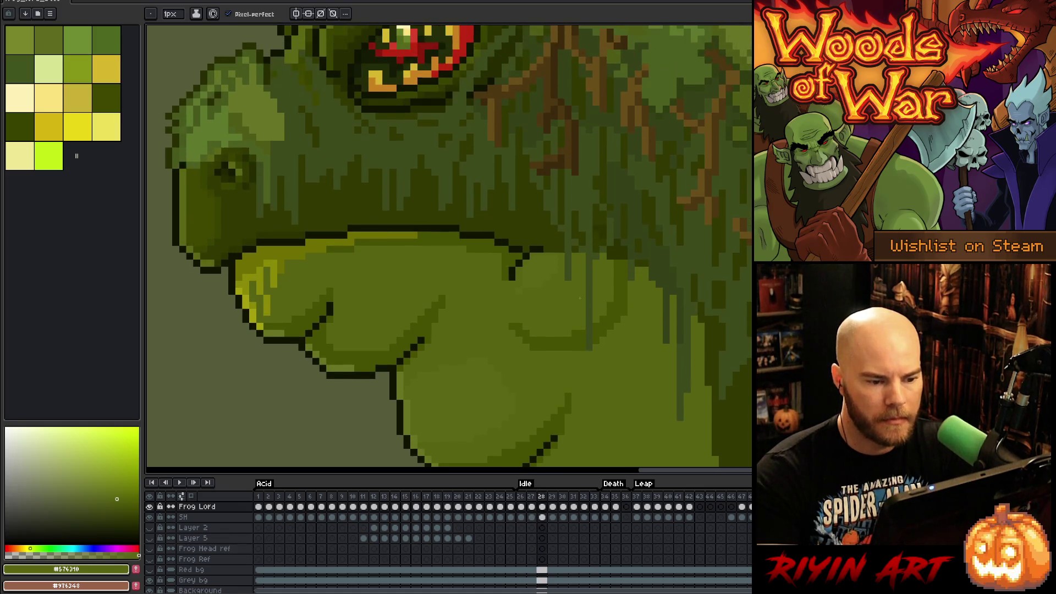
# Step: Stop playback and fix the mouth shading on frames 30–32 with #313900 and #576310
pyautogui.scroll(-2, 580, 298)
pyautogui.scroll(-3, 467, 358)
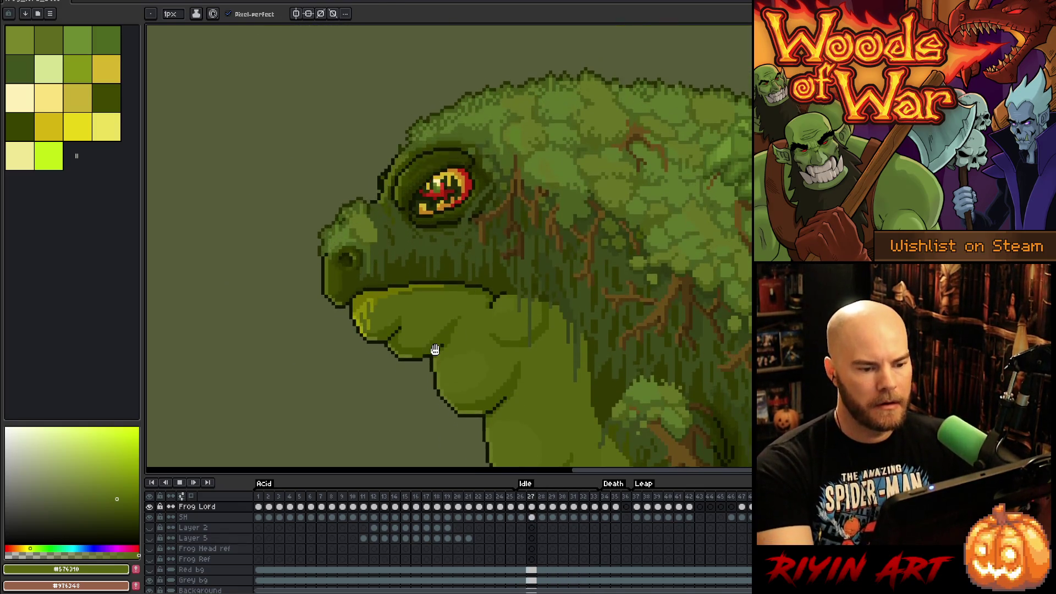
pyautogui.scroll(-1, 424, 351)
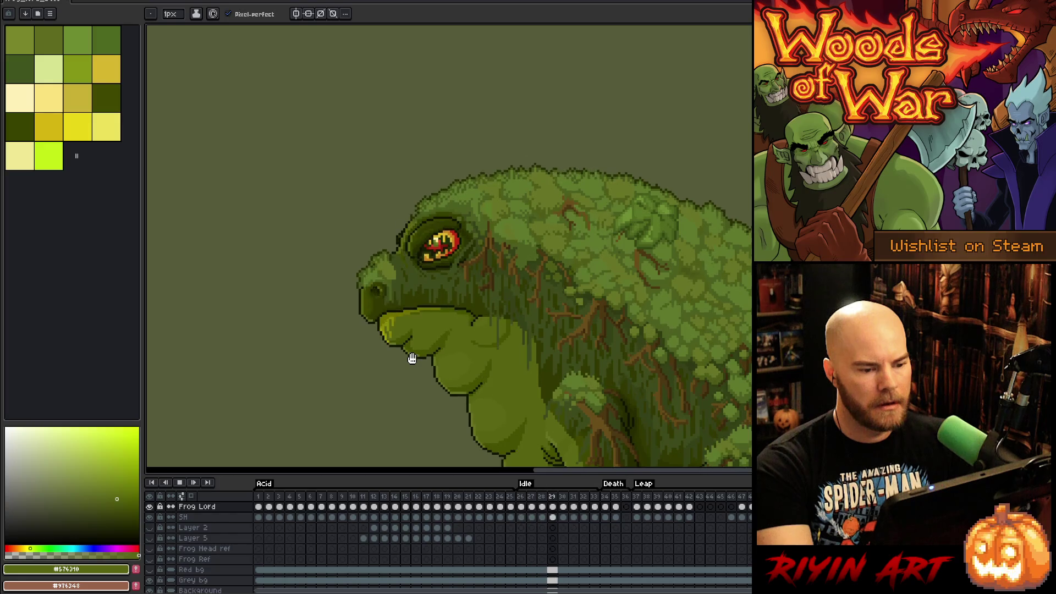
pyautogui.press('Return')
pyautogui.scroll(2, 468, 319)
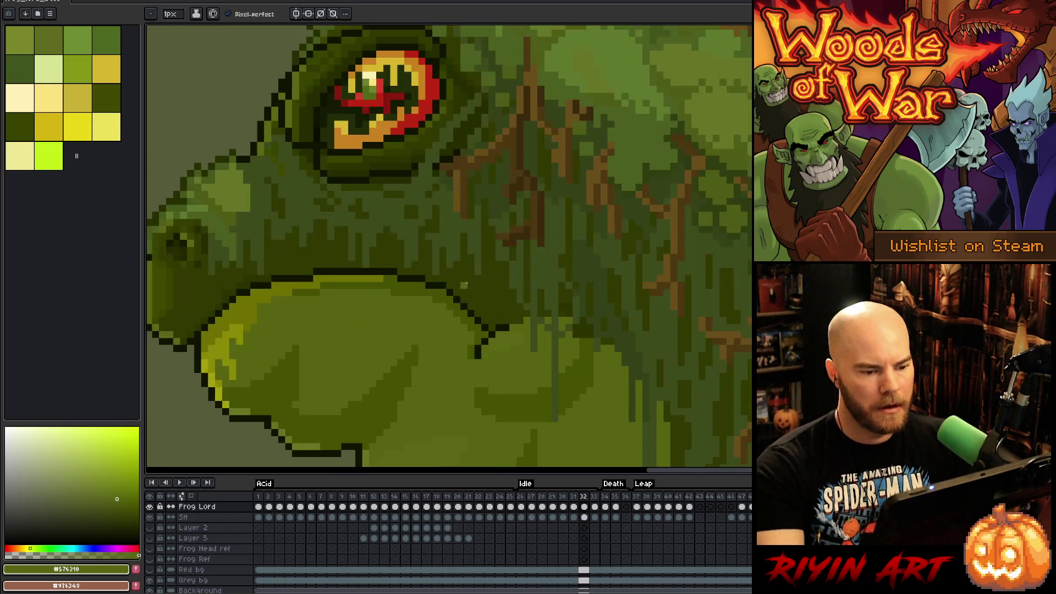
pyautogui.keyDown('alt'); pyautogui.click(568, 321); pyautogui.keyUp('alt')
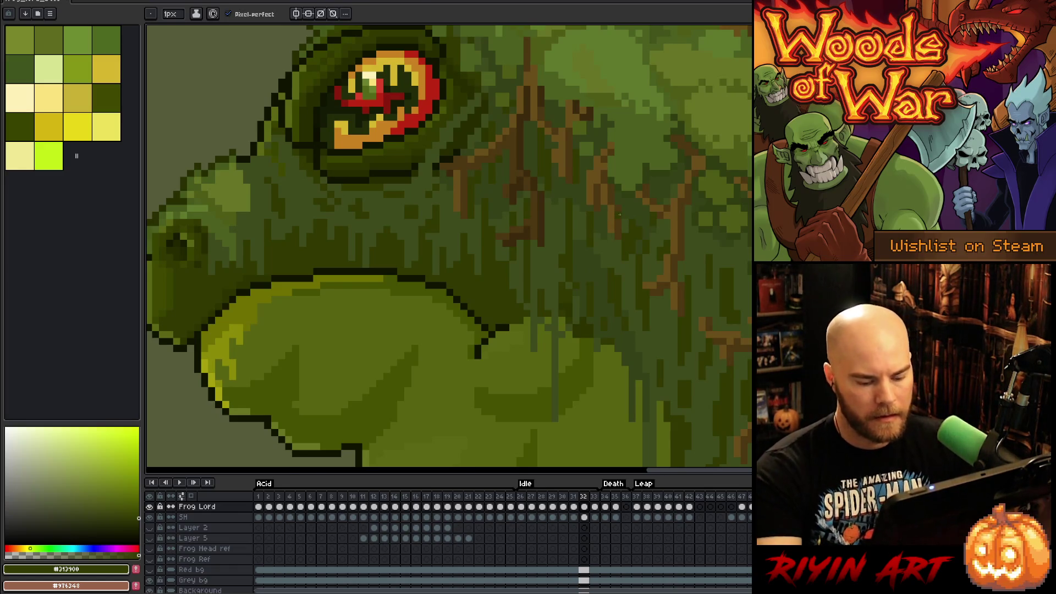
pyautogui.press('Left')
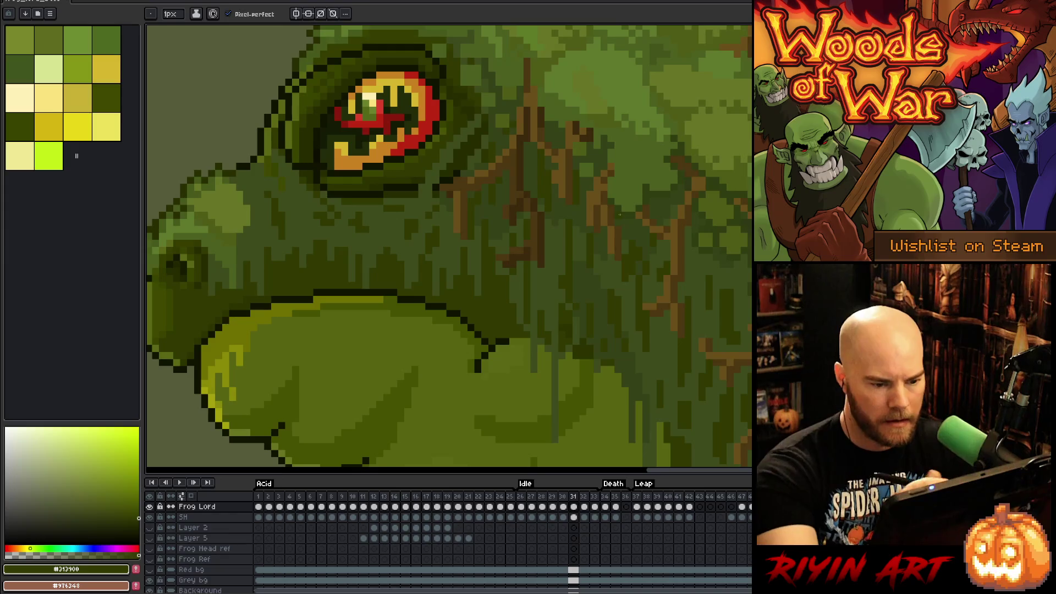
pyautogui.keyDown('alt'); pyautogui.click(548, 341); pyautogui.keyUp('alt')
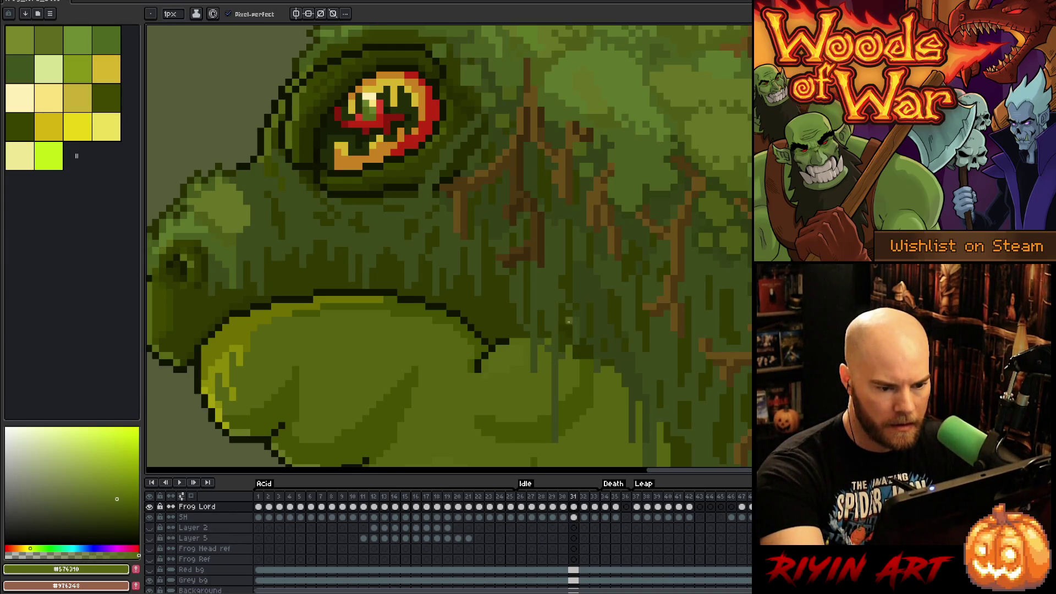
pyautogui.press('Left')
pyautogui.press('Right')
pyautogui.press('Right')
pyautogui.press('Left')
pyautogui.press('Left')
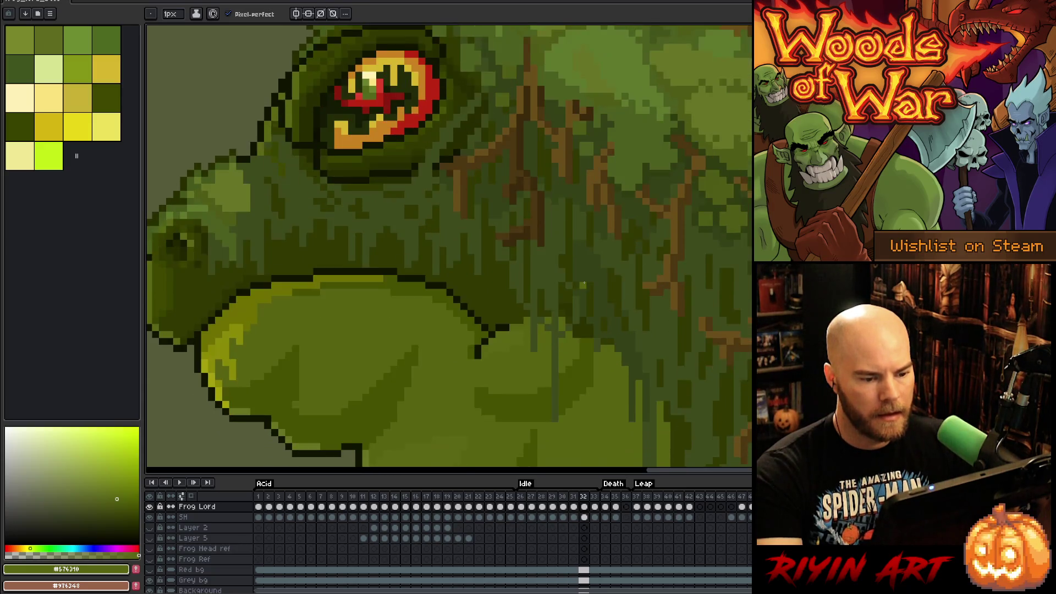
# Step: Zoom out to bring the frog's feet into view and save the sprite
pyautogui.scroll(-5, 429, 351)
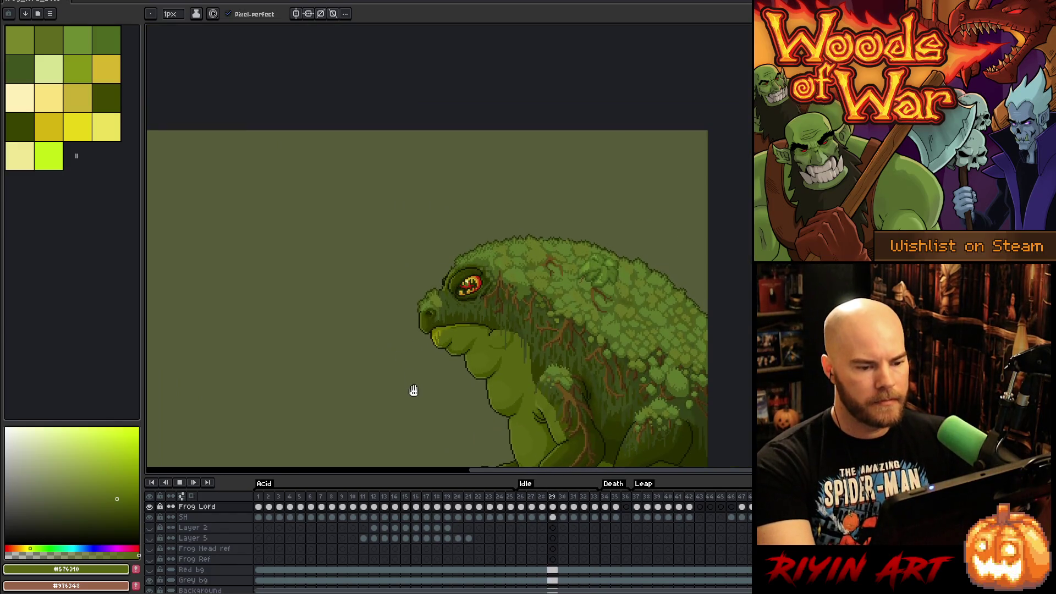
pyautogui.moveTo(414, 390)
pyautogui.mouseDown()
pyautogui.moveTo(422, 339)
pyautogui.moveTo(413, 312)
pyautogui.moveTo(438, 304)
pyautogui.mouseUp()
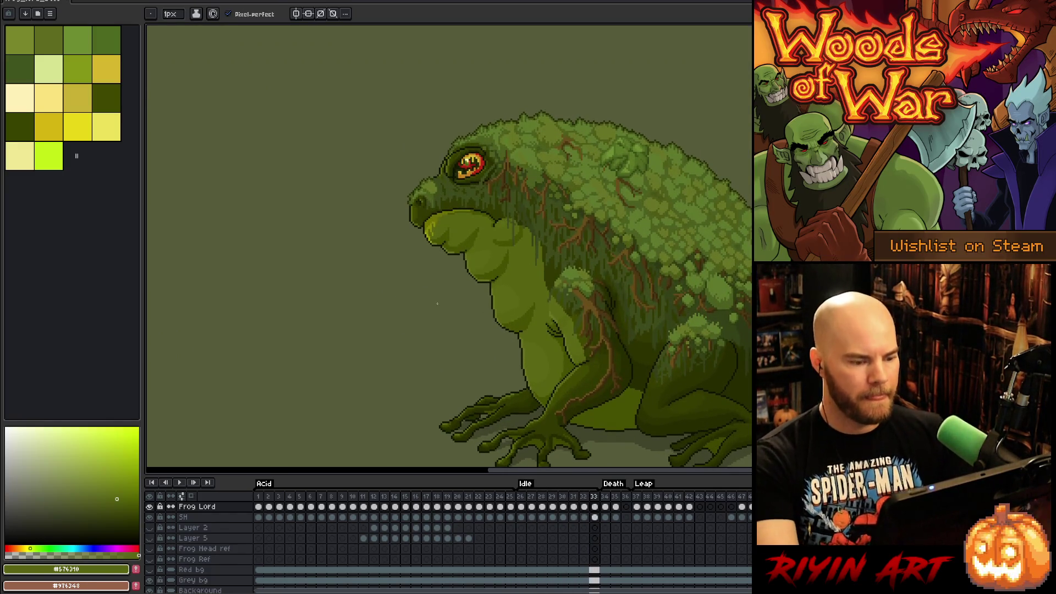
pyautogui.hotkey('ctrl', 's')
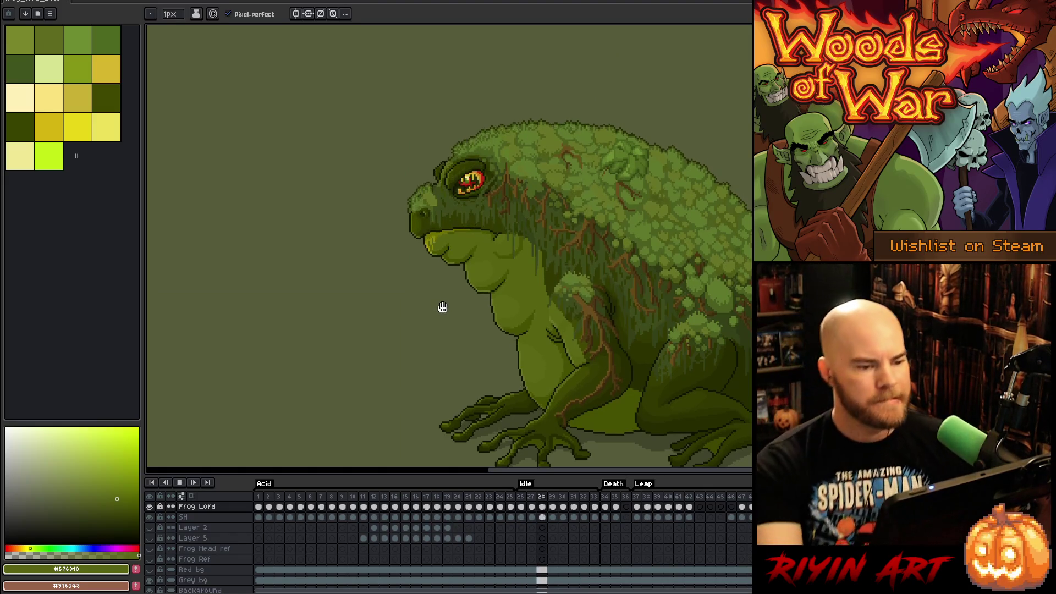
pyautogui.press('space')
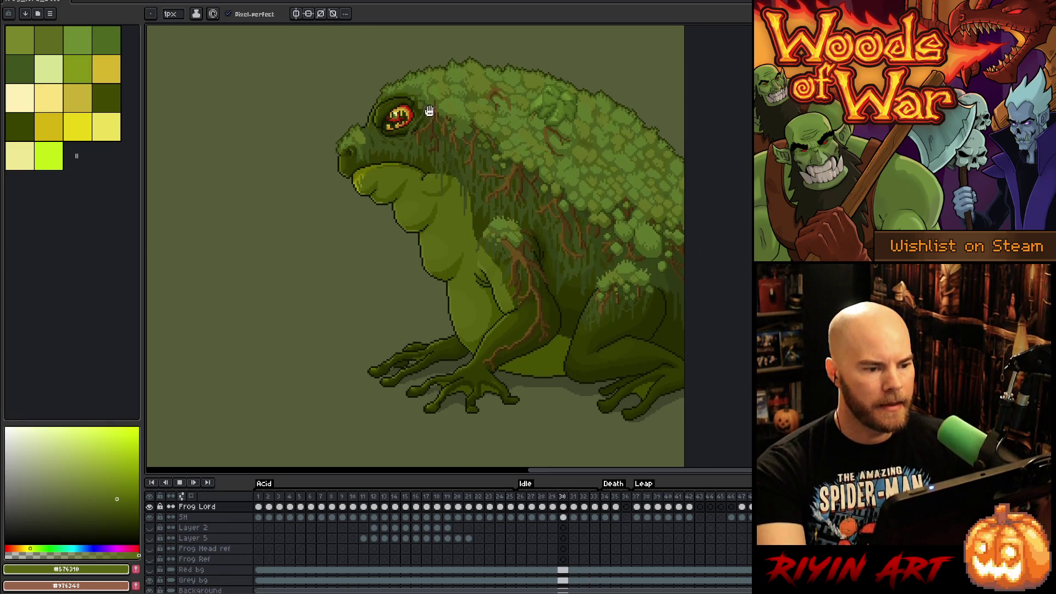
# Step: Centre the frog's eye and snout, sample a mid skin green, and play the Idle animation
pyautogui.scroll(4, 418, 119)
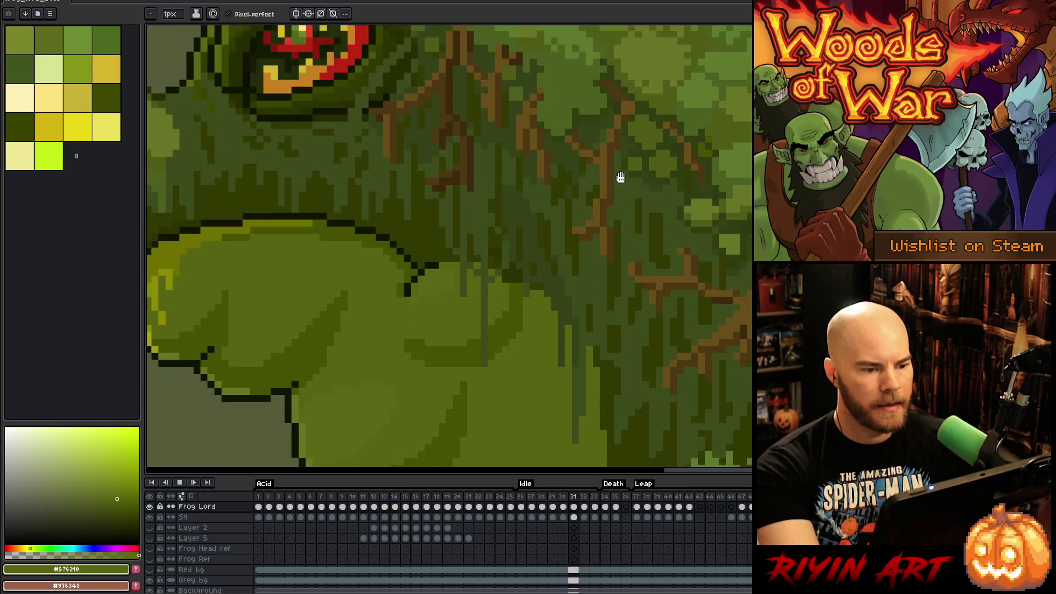
pyautogui.moveTo(611, 198); pyautogui.dragTo(628, 325)
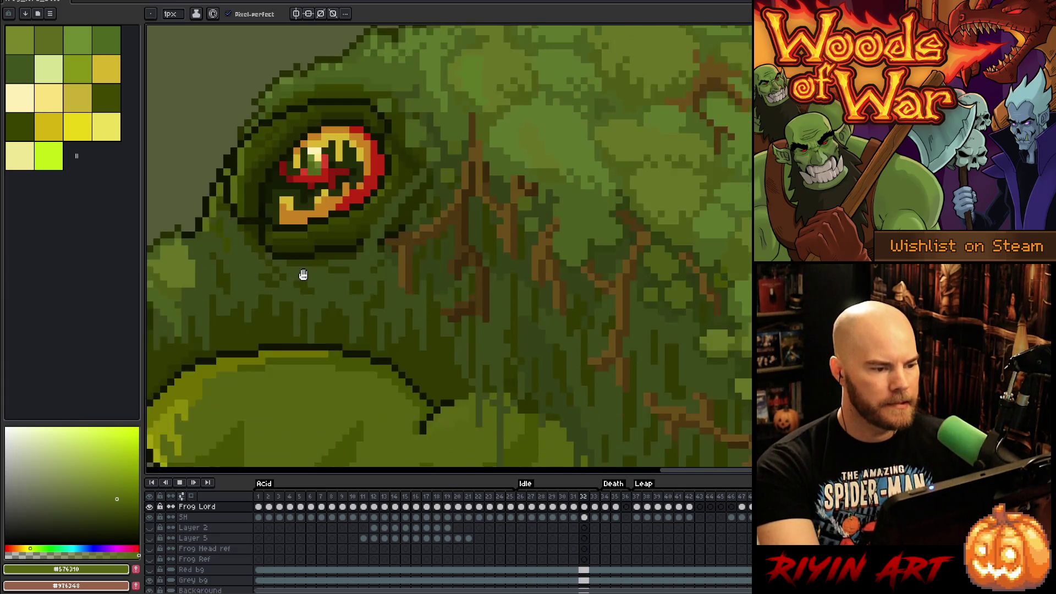
pyautogui.moveTo(302, 276); pyautogui.dragTo(588, 336)
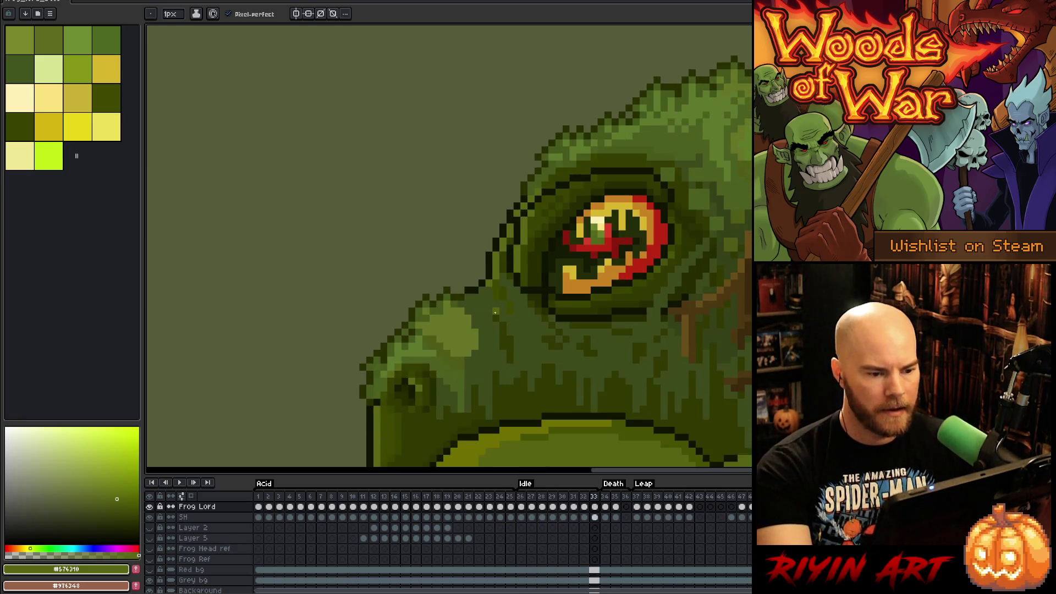
pyautogui.keyDown('alt'); pyautogui.click(496, 283); pyautogui.keyUp('alt')
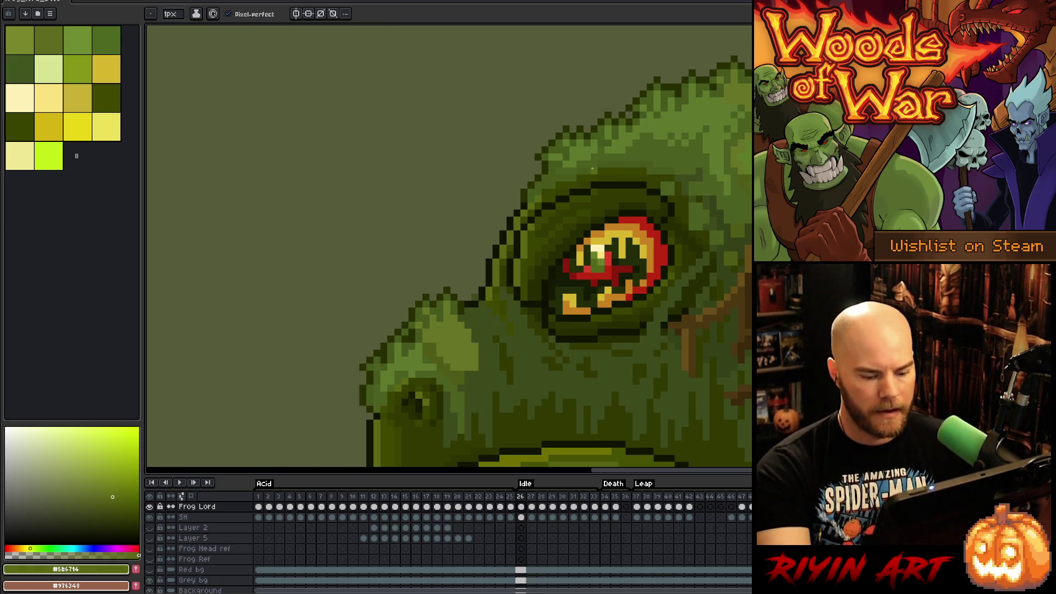
pyautogui.press('Return')
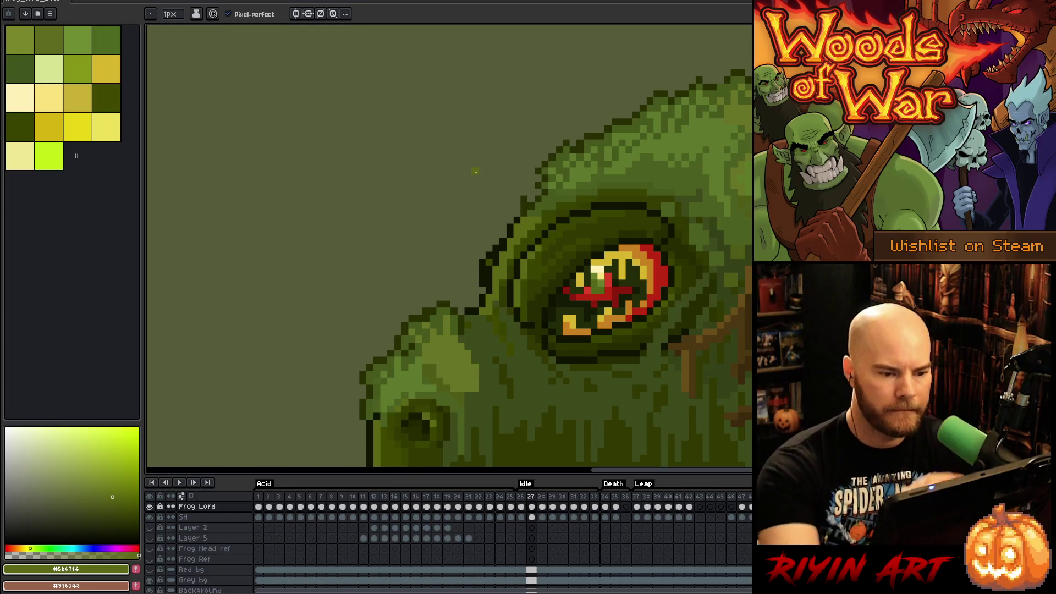
# Step: On the previous frame, redraw the brow outline in the sampled dark outline colour
pyautogui.press('e')
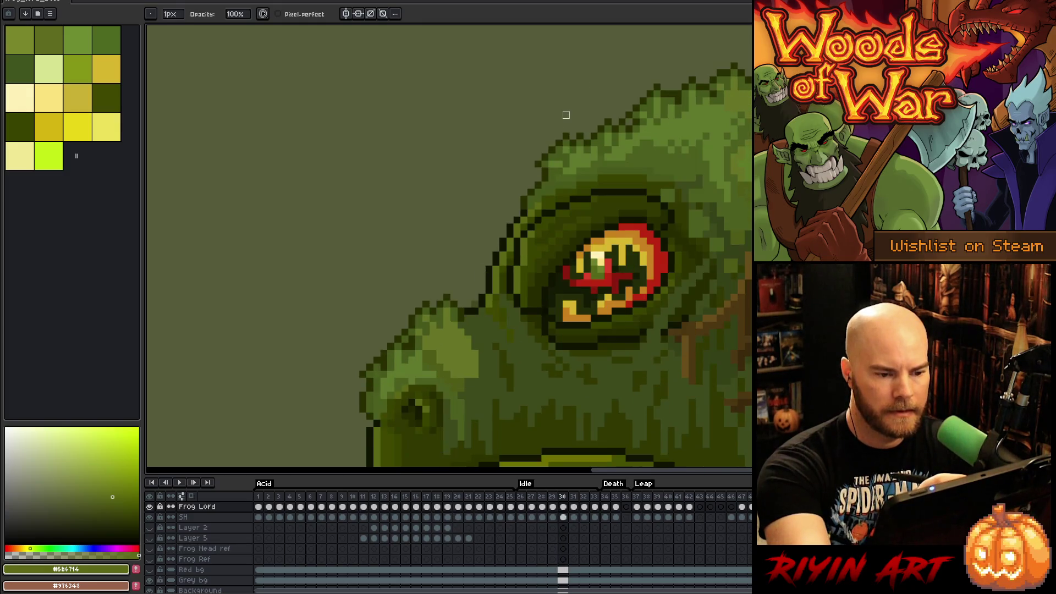
pyautogui.press('Left')
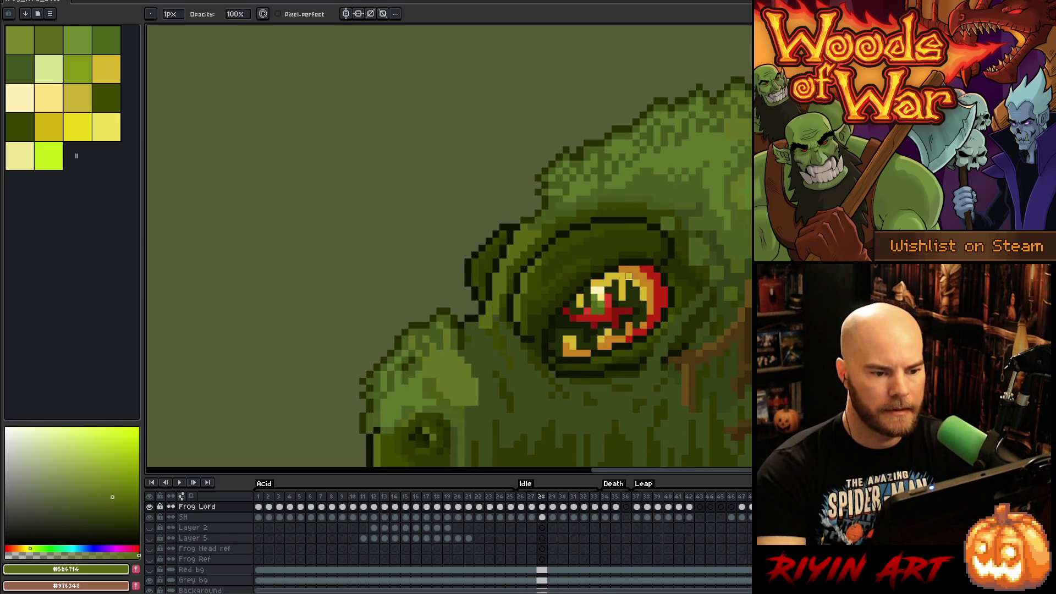
pyautogui.keyDown('alt'); pyautogui.click(530, 193); pyautogui.keyUp('alt')
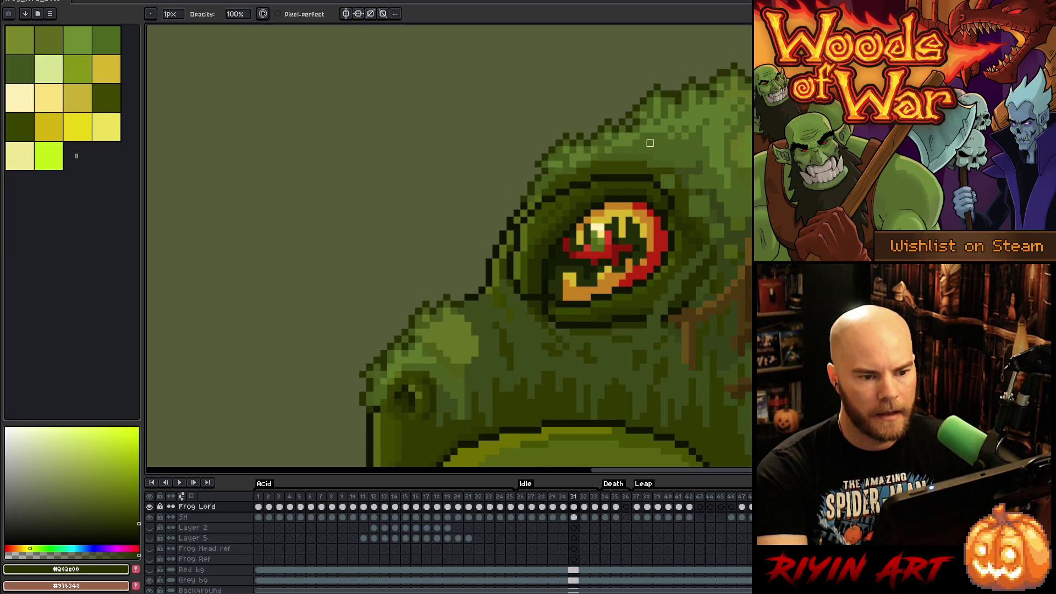
pyautogui.scroll(-3, 643, 143)
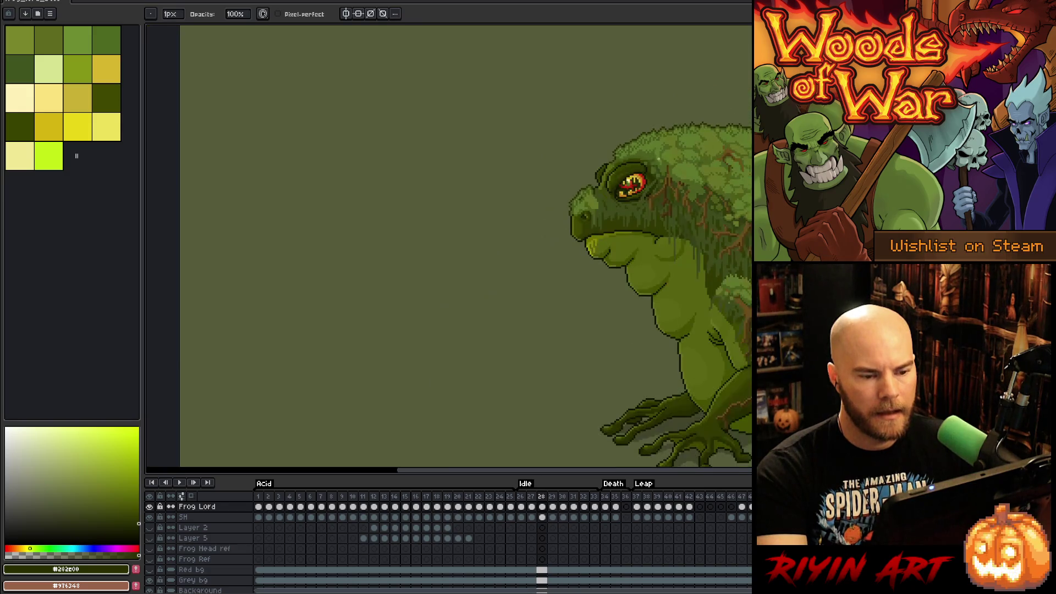
# Step: Paint the head with a sampled mid green using pixel-perfect drawing, then stop playback
pyautogui.scroll(2, 695, 119)
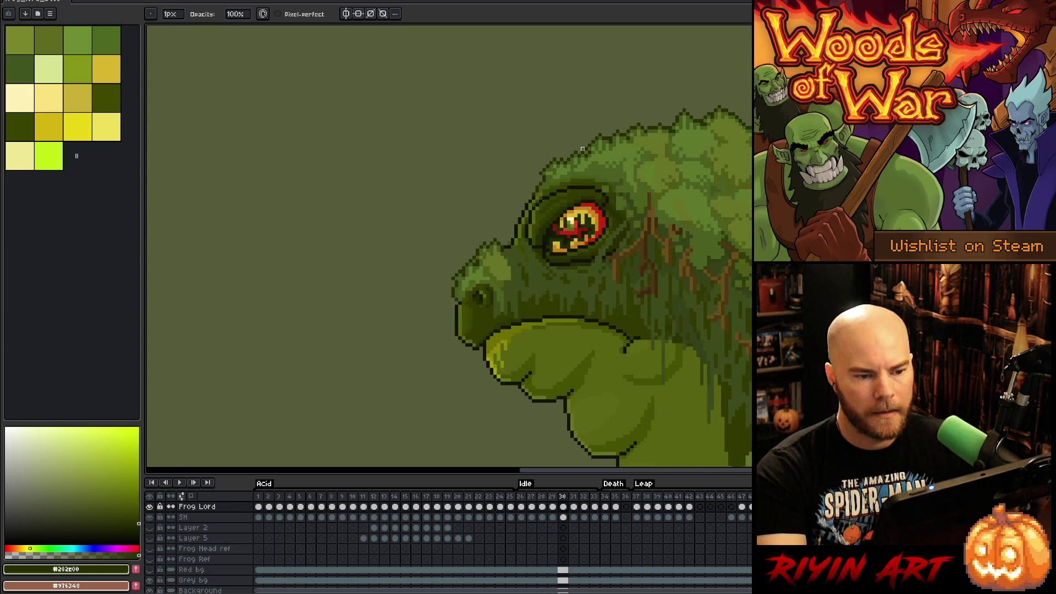
pyautogui.scroll(2, 583, 149)
pyautogui.keyDown('alt'); pyautogui.click(589, 166); pyautogui.keyUp('alt')
pyautogui.press('e')
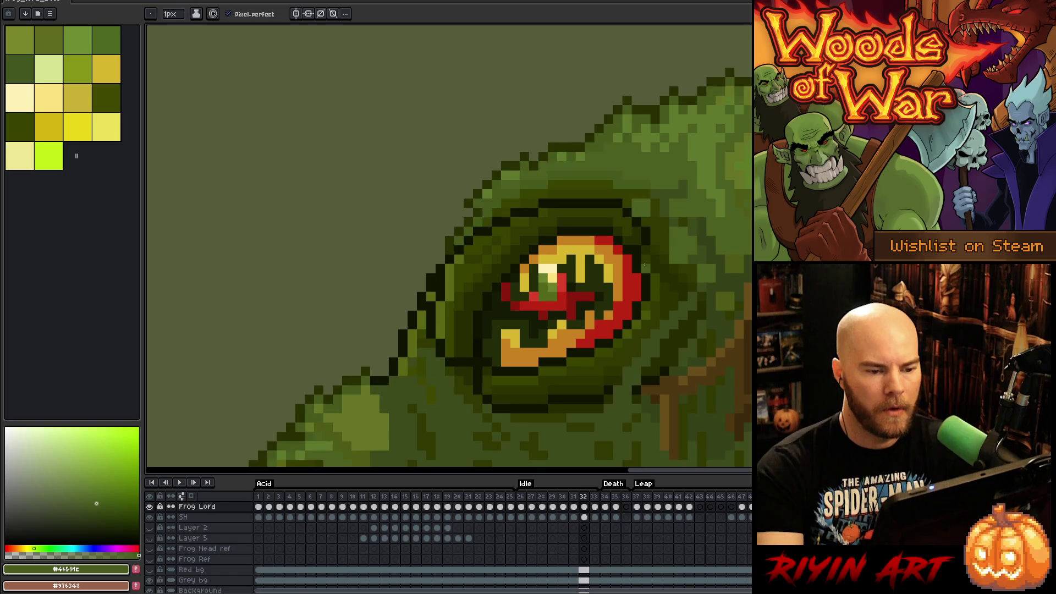
pyautogui.scroll(-3, 641, 264)
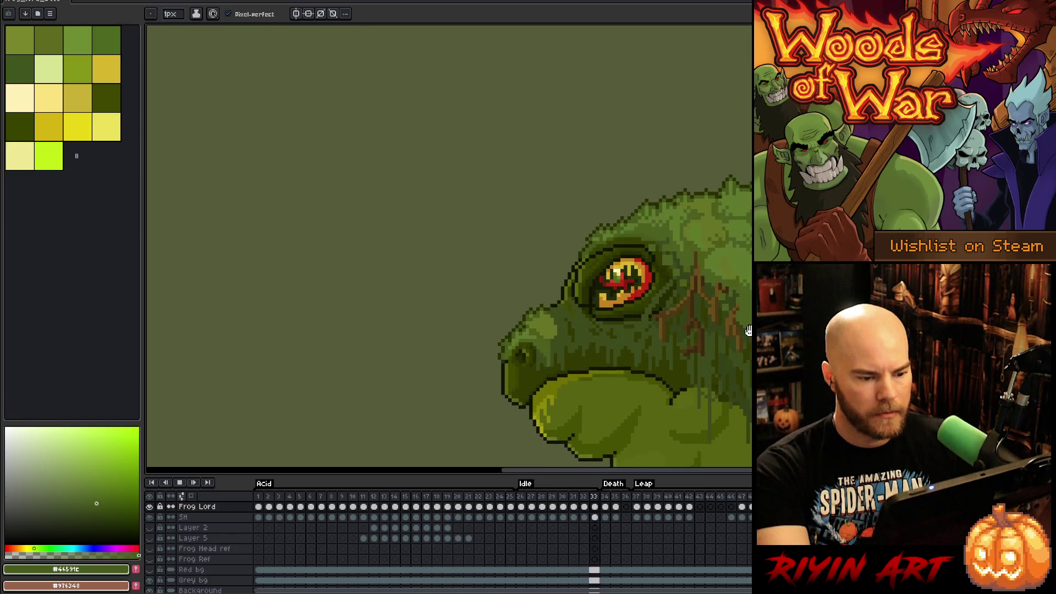
pyautogui.press('Return')
pyautogui.scroll(3, 502, 299)
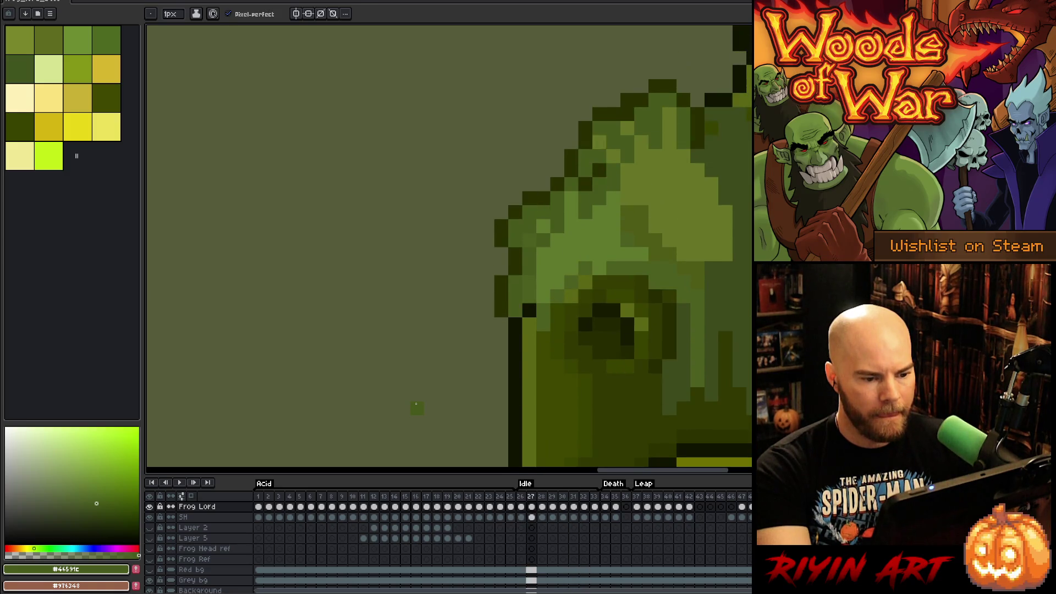
pyautogui.scroll(-2, 440, 406)
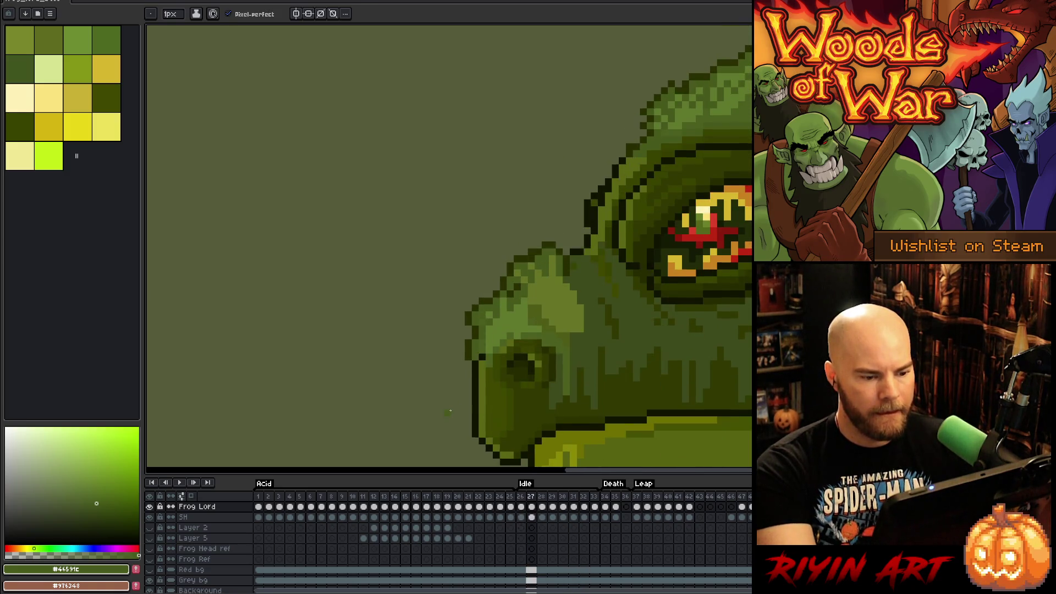
# Step: Redraw the snout's dark outline and mid-green fill, alternating the sampled colours
pyautogui.press('h')
pyautogui.moveTo(463, 381); pyautogui.dragTo(482, 329)
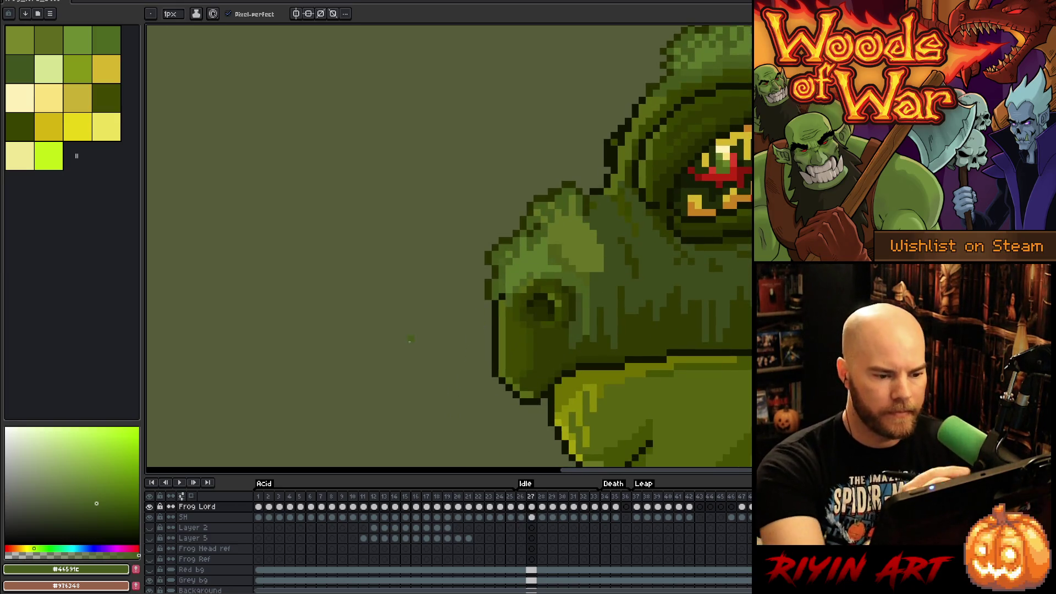
pyautogui.keyDown('alt'); pyautogui.click(499, 308); pyautogui.keyUp('alt')
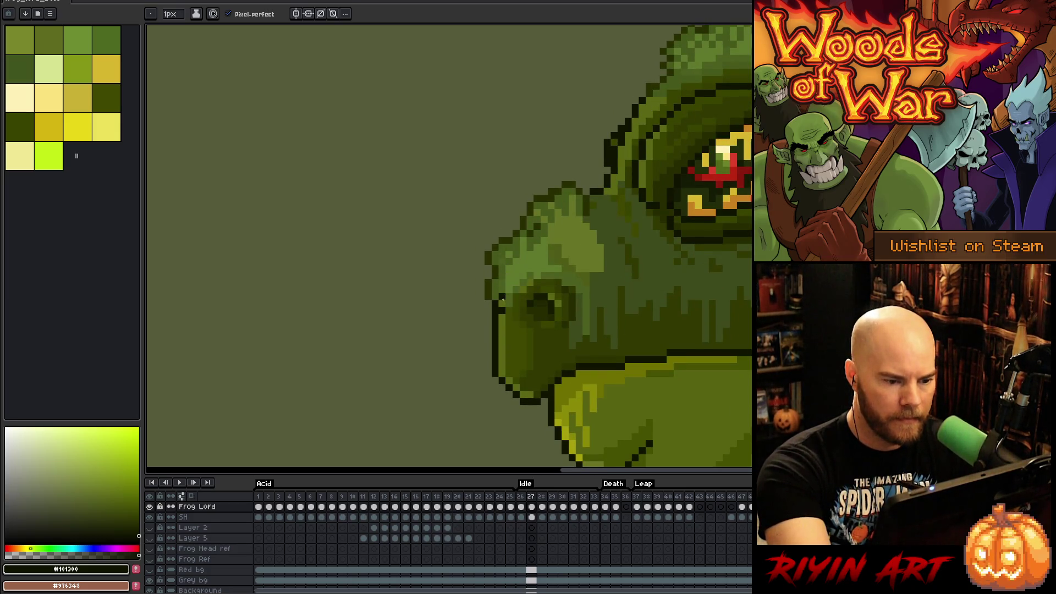
pyautogui.keyDown('alt'); pyautogui.click(499, 297); pyautogui.keyUp('alt')
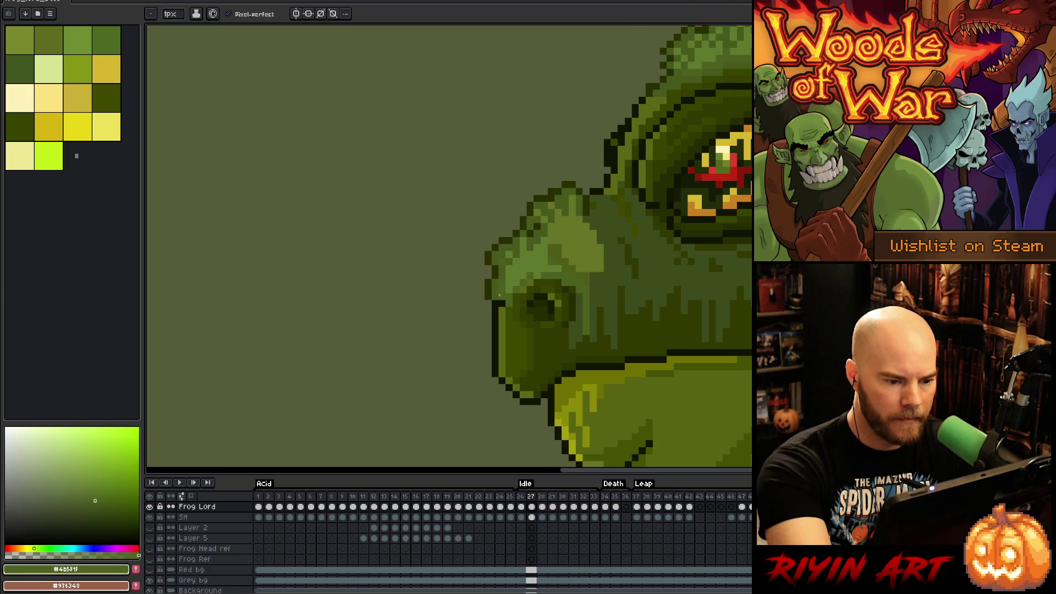
pyautogui.keyDown('alt'); pyautogui.click(495, 294); pyautogui.keyUp('alt')
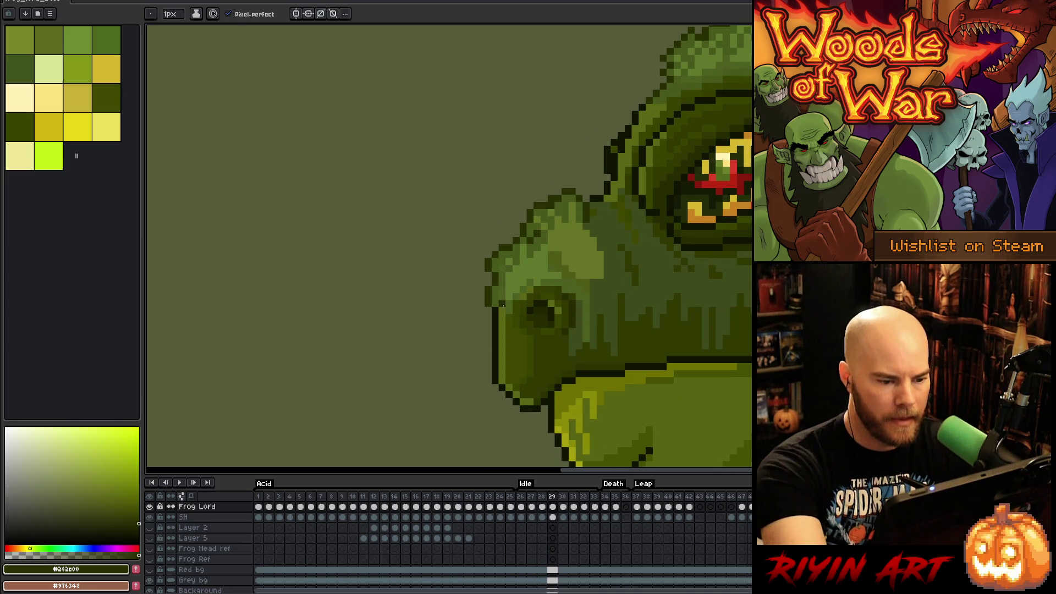
pyautogui.keyDown('alt'); pyautogui.click(503, 306); pyautogui.keyUp('alt')
pyautogui.keyDown('alt'); pyautogui.click(494, 300); pyautogui.keyUp('alt')
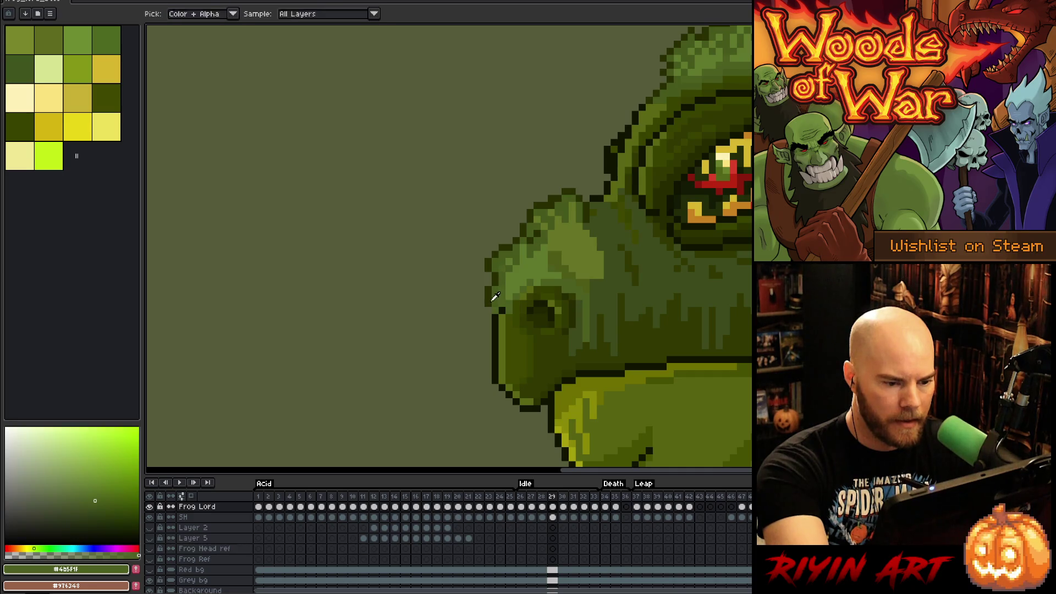
pyautogui.keyDown('alt'); pyautogui.click(494, 299); pyautogui.keyUp('alt')
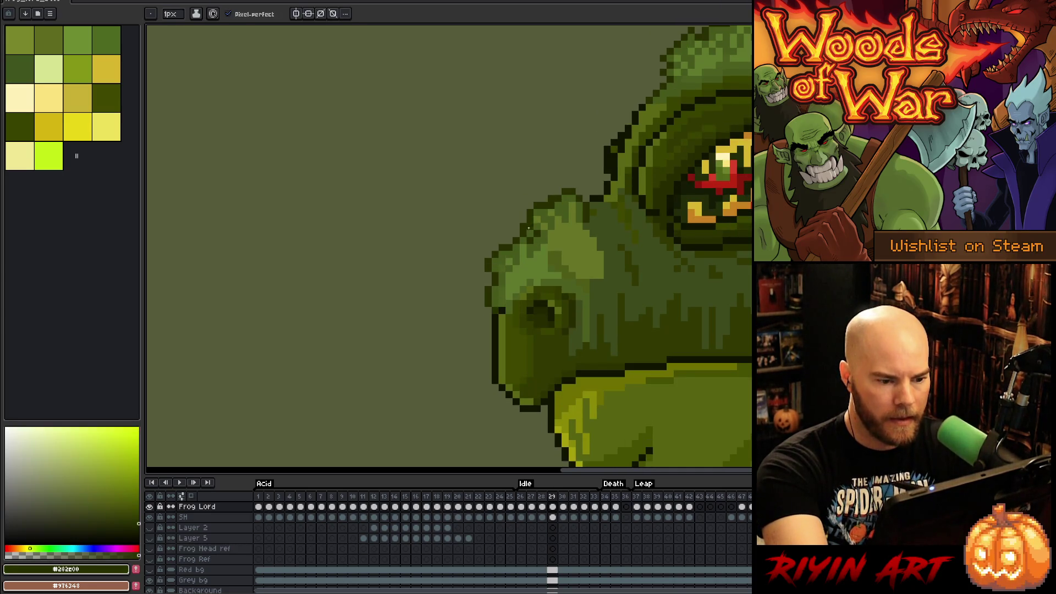
# Step: Step back and forth through the Idle frames to check the new snout
pyautogui.press('.')
pyautogui.press('.')
pyautogui.press(',')
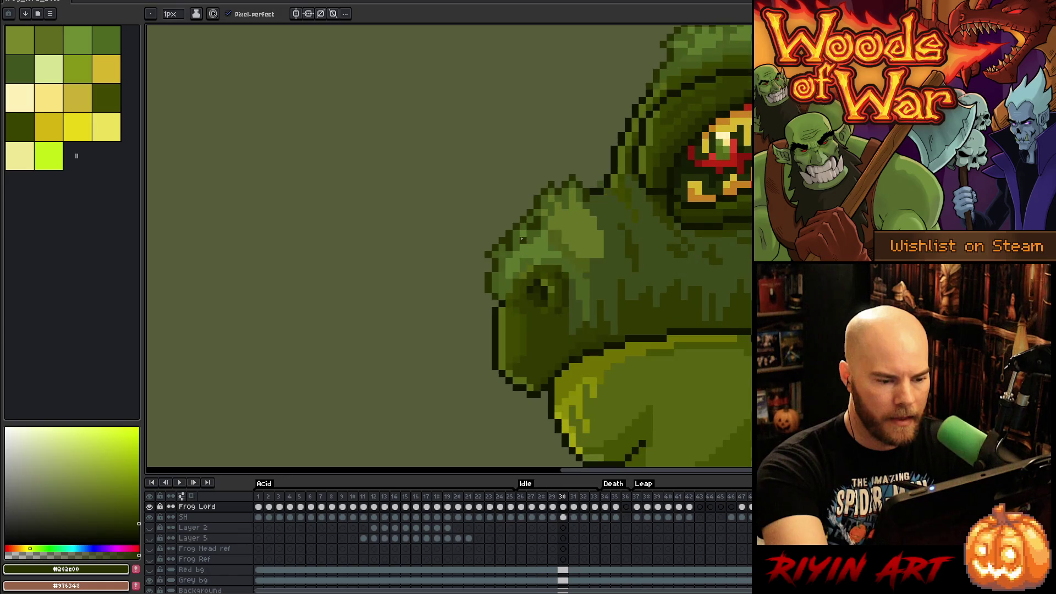
pyautogui.press('.')
pyautogui.press('.')
pyautogui.press(',')
pyautogui.press('.')
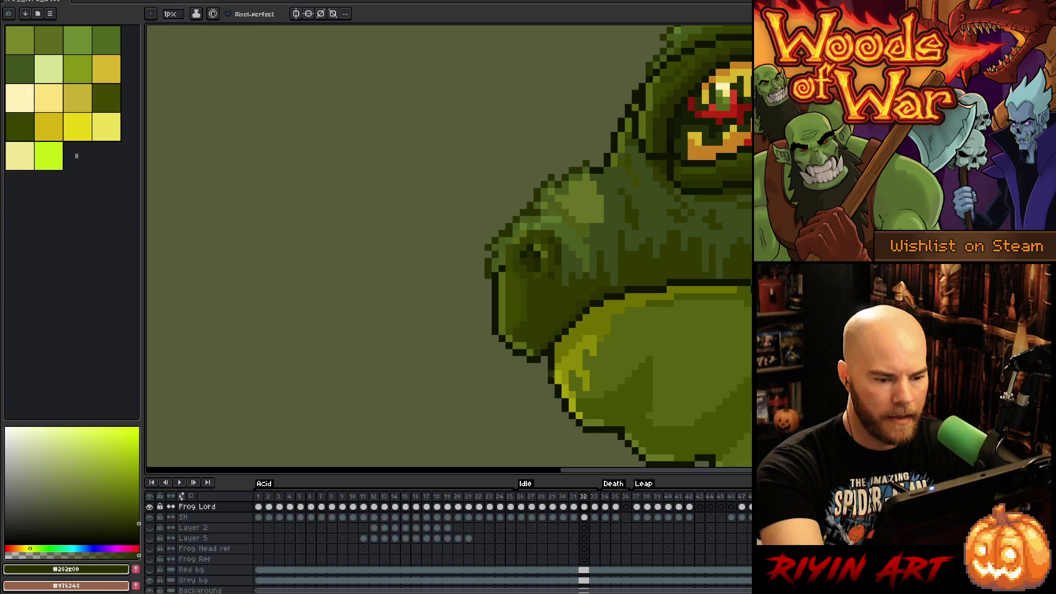
# Step: Select the chin pixels under the snout, shift them up, and preview the Idle loop
pyautogui.press('m')
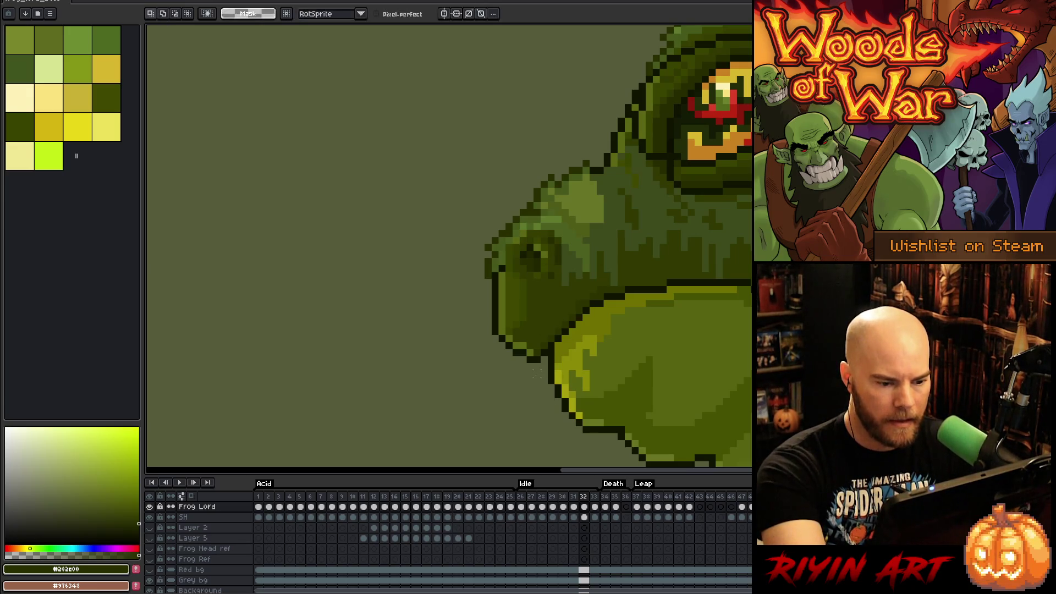
pyautogui.moveTo(513, 401); pyautogui.dragTo(509, 395)
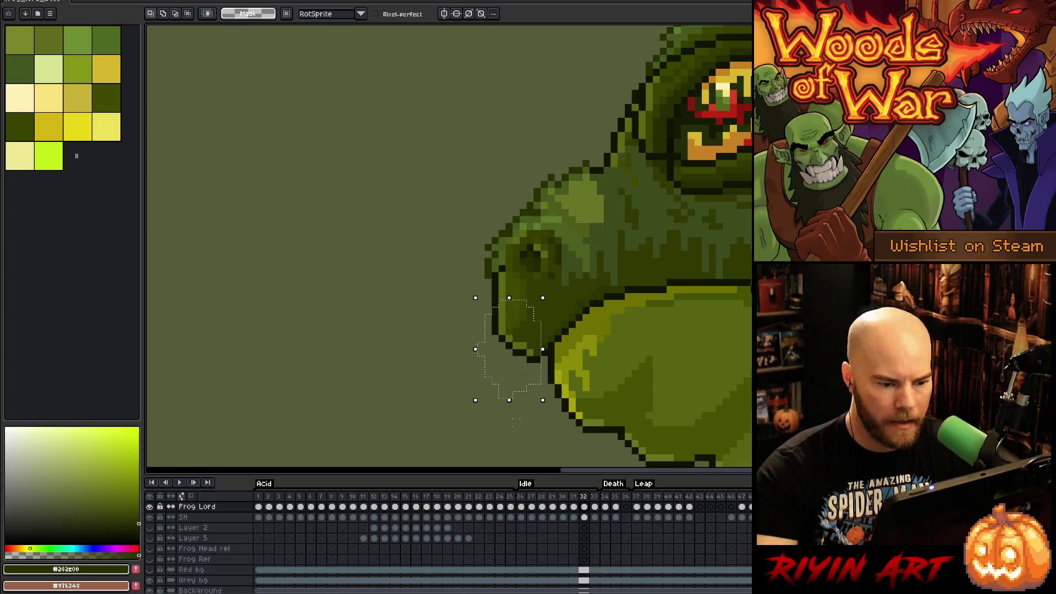
pyautogui.hotkey('ctrl', 't')
pyautogui.press('.')
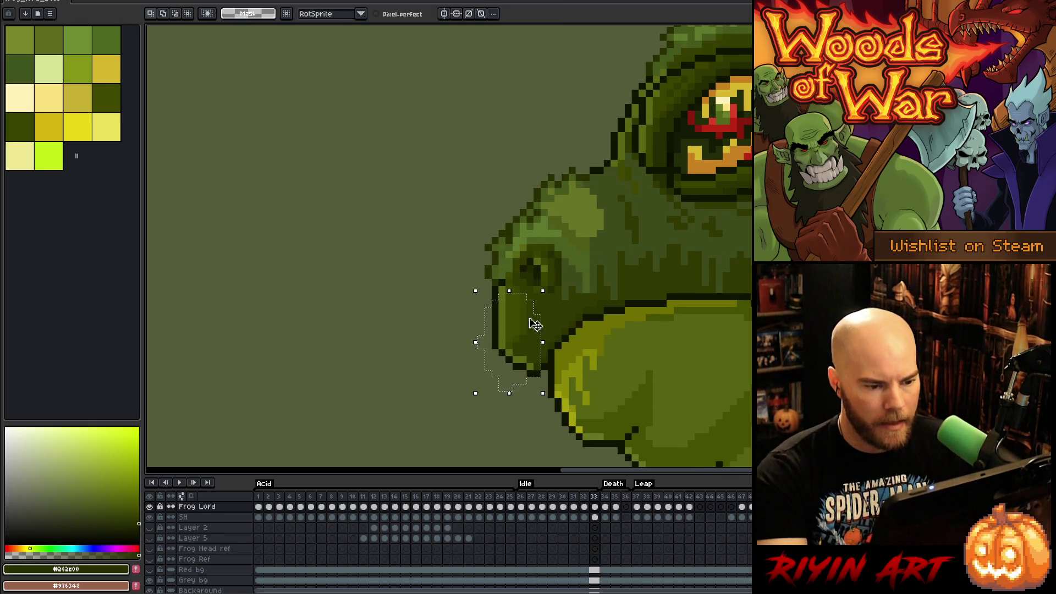
pyautogui.moveTo(533, 322); pyautogui.dragTo(544, 336)
pyautogui.press('Up')
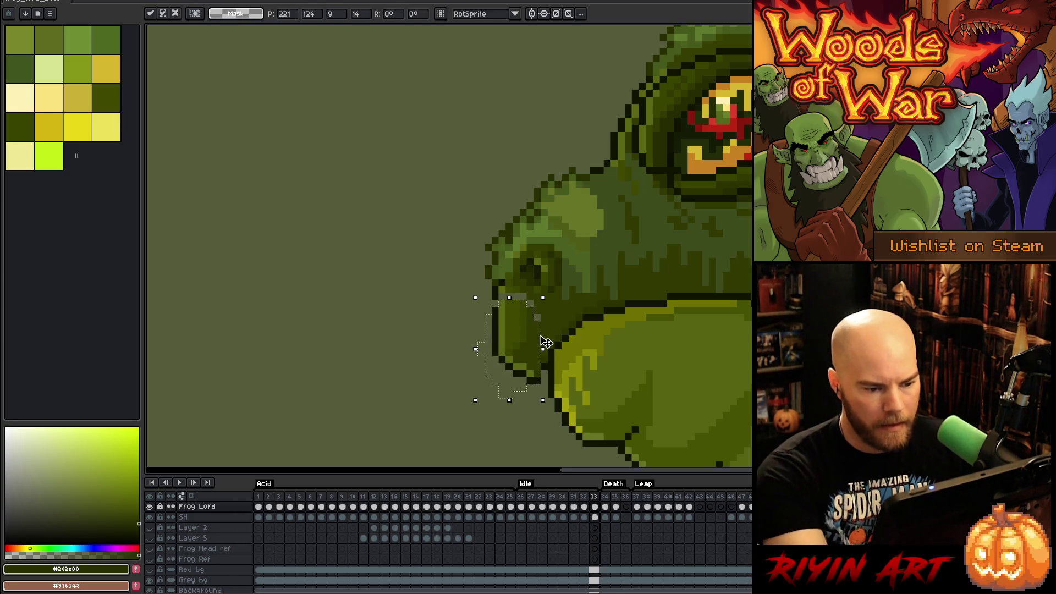
pyautogui.press('Return')
pyautogui.press('Left')
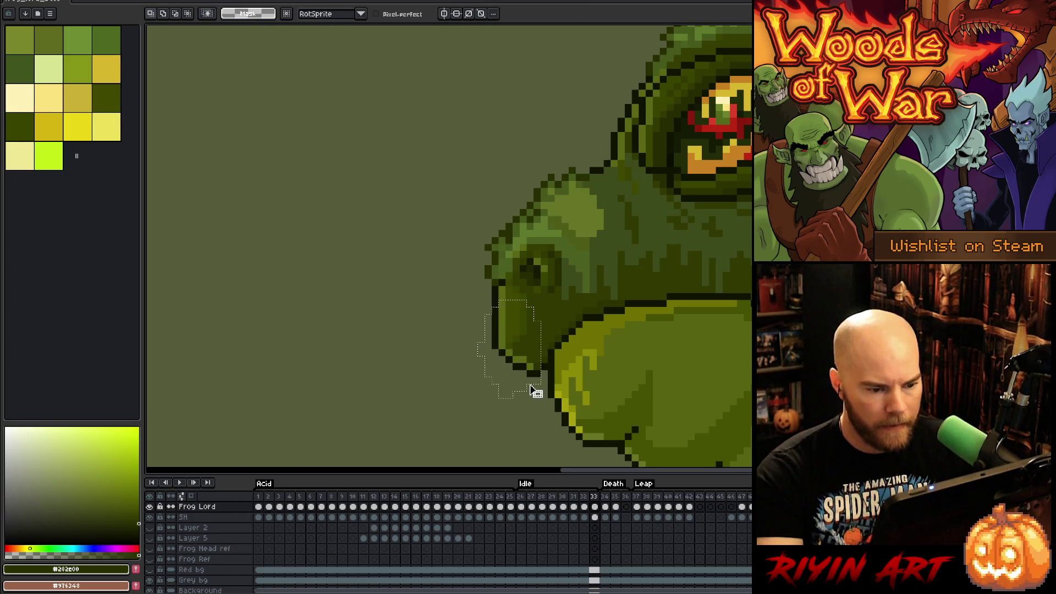
pyautogui.press('Up')
pyautogui.press('Return')
pyautogui.press('Return')
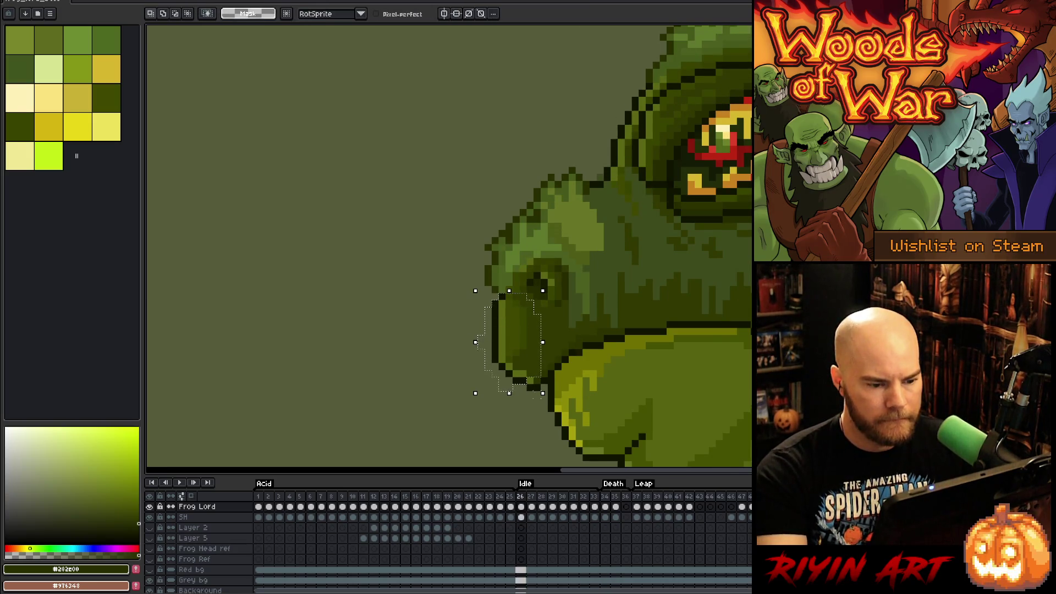
pyautogui.press('.')
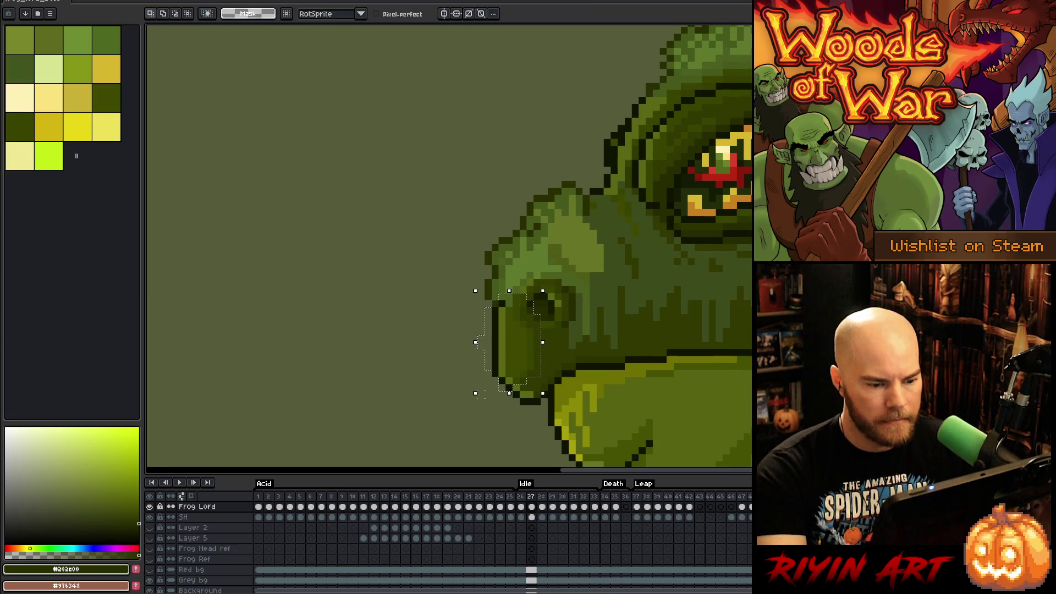
pyautogui.press('Return')
pyautogui.press('Return')
pyautogui.press('Return')
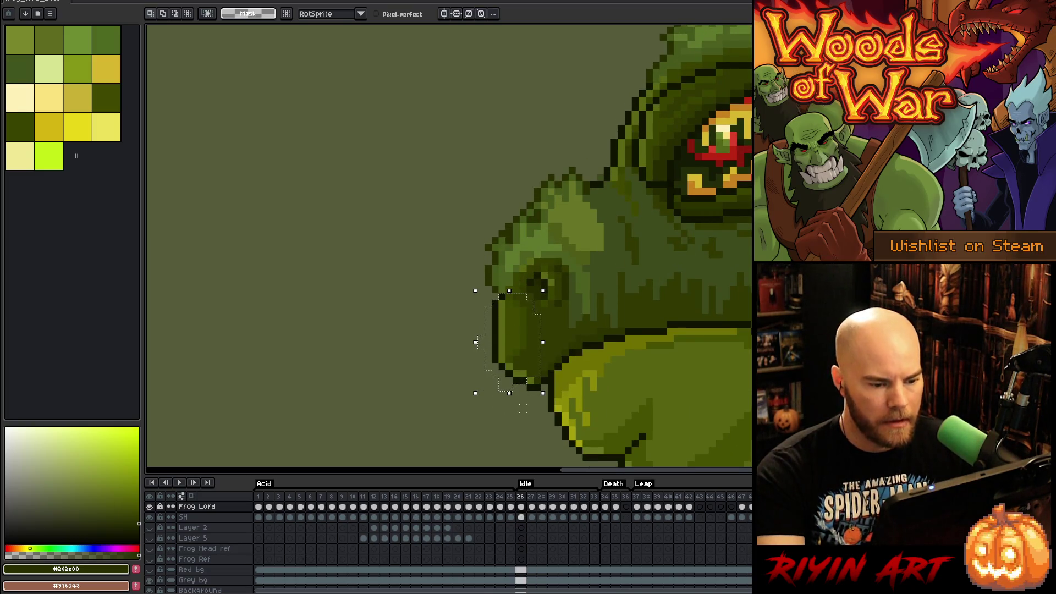
# Step: Nudge the selected snout pixels up three pixels, commit the move, and replay the animation
pyautogui.click(537, 380)
pyautogui.press('Up')
pyautogui.press('Return')
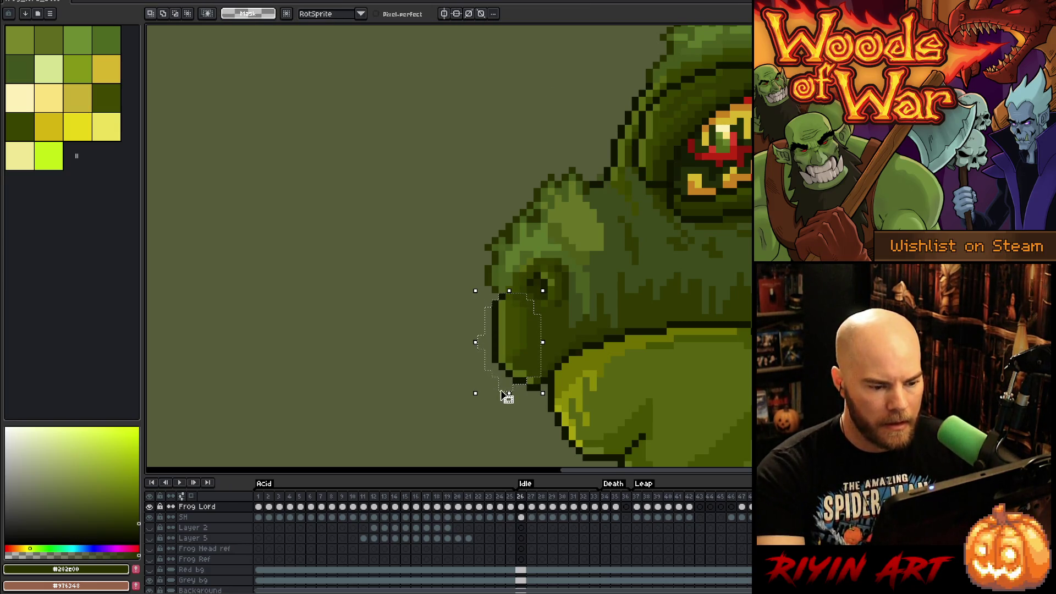
pyautogui.press('Up')
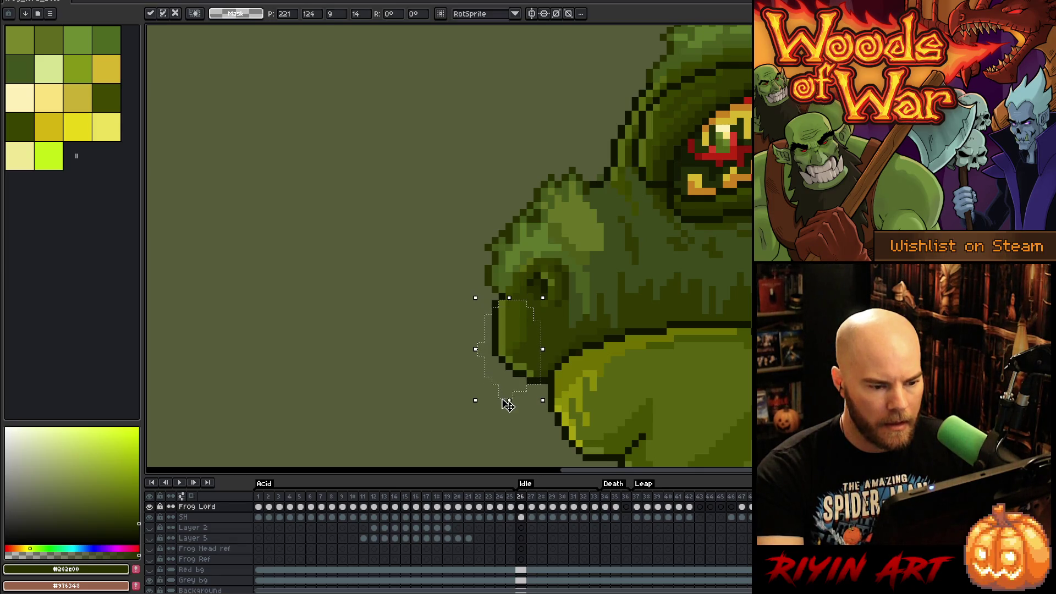
pyautogui.click(411, 367)
pyautogui.press('Return')
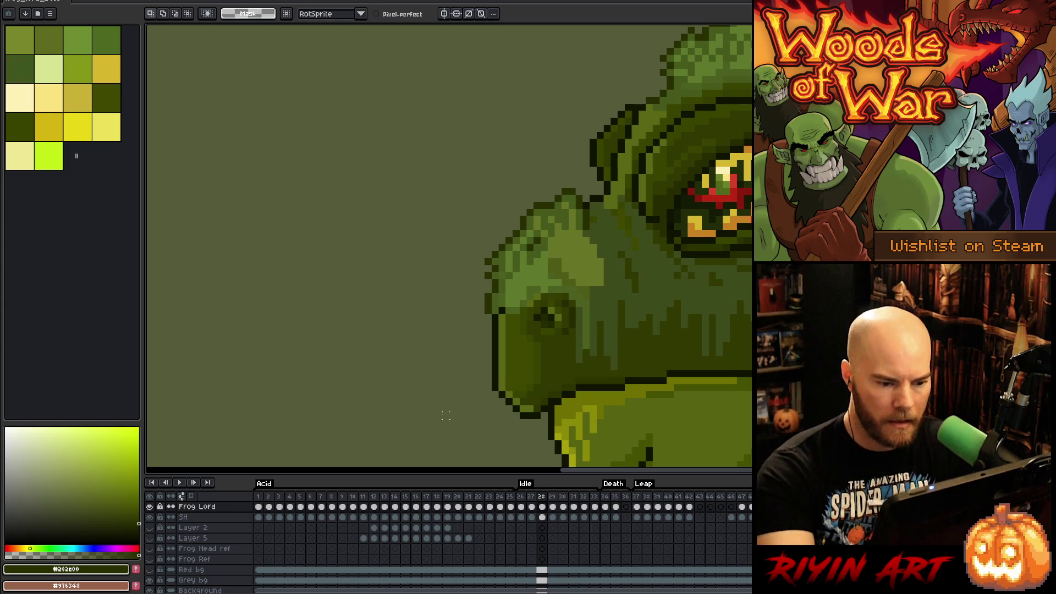
# Step: Take the Pencil and sample chin colours, ending on green #313900
pyautogui.press('b')
pyautogui.keyDown('alt'); pyautogui.click(530, 422); pyautogui.keyUp('alt')
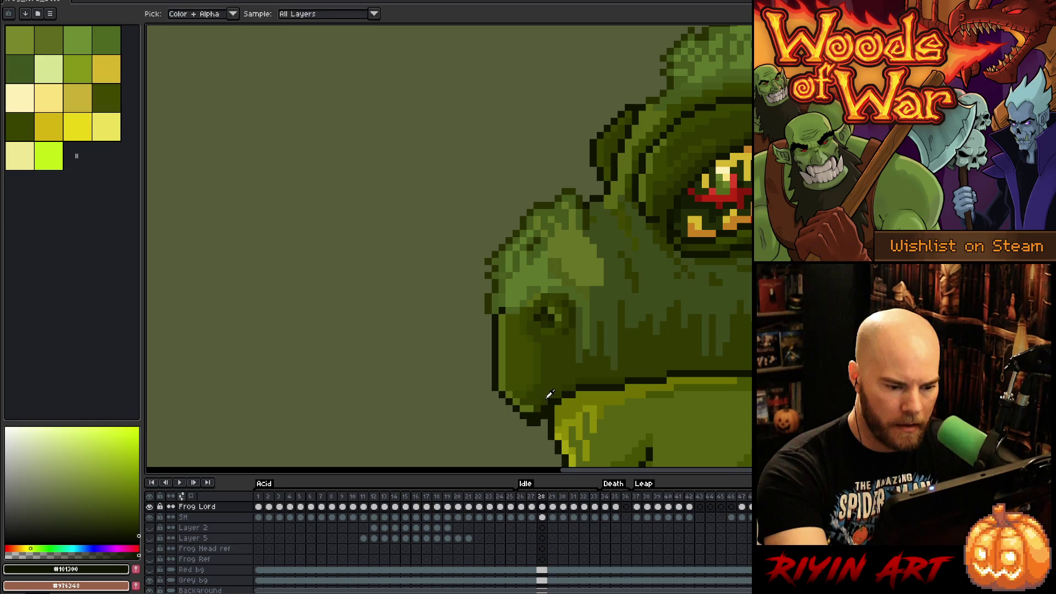
pyautogui.keyDown('alt'); pyautogui.click(544, 408); pyautogui.keyUp('alt')
pyautogui.keyDown('alt'); pyautogui.click(537, 406); pyautogui.keyUp('alt')
pyautogui.keyDown('alt'); pyautogui.click(533, 408); pyautogui.keyUp('alt')
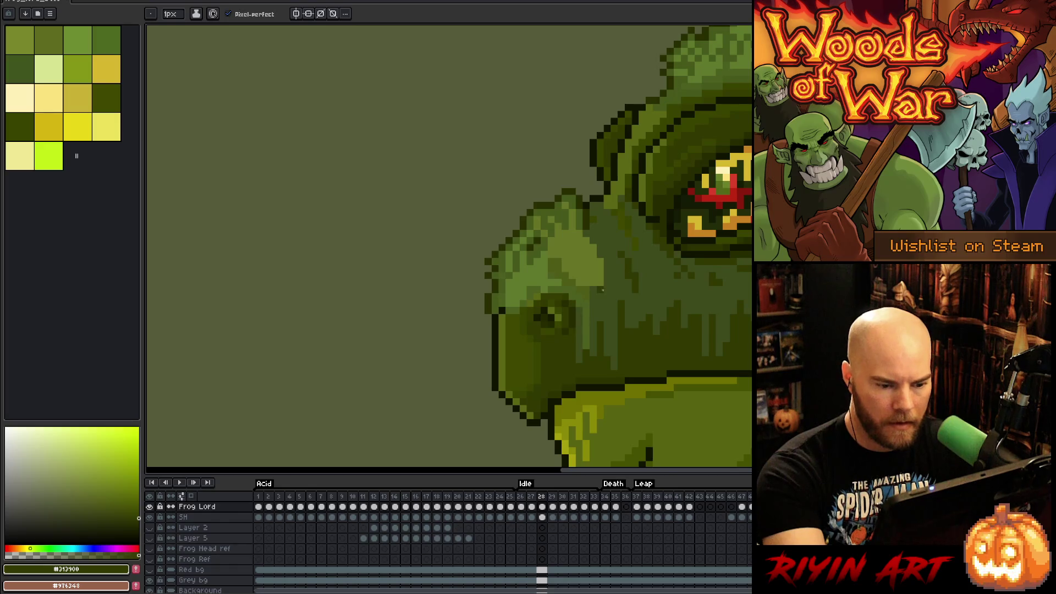
# Step: Flip between idle frames 28 and 29 to compare the chin, settling on frame 29
pyautogui.press('Right')
pyautogui.press('Left')
pyautogui.press('Right')
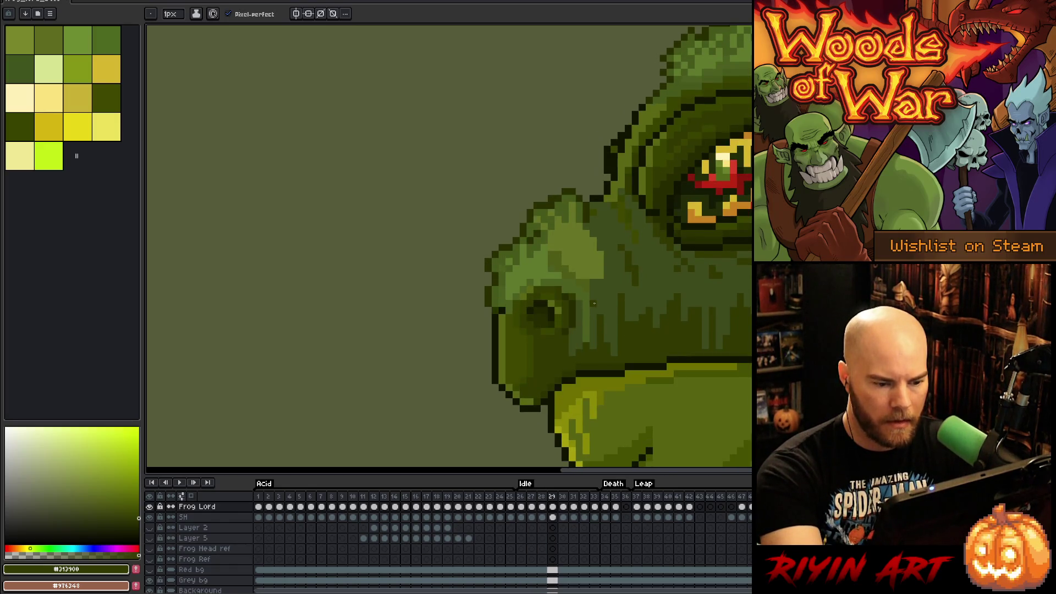
pyautogui.press('Left')
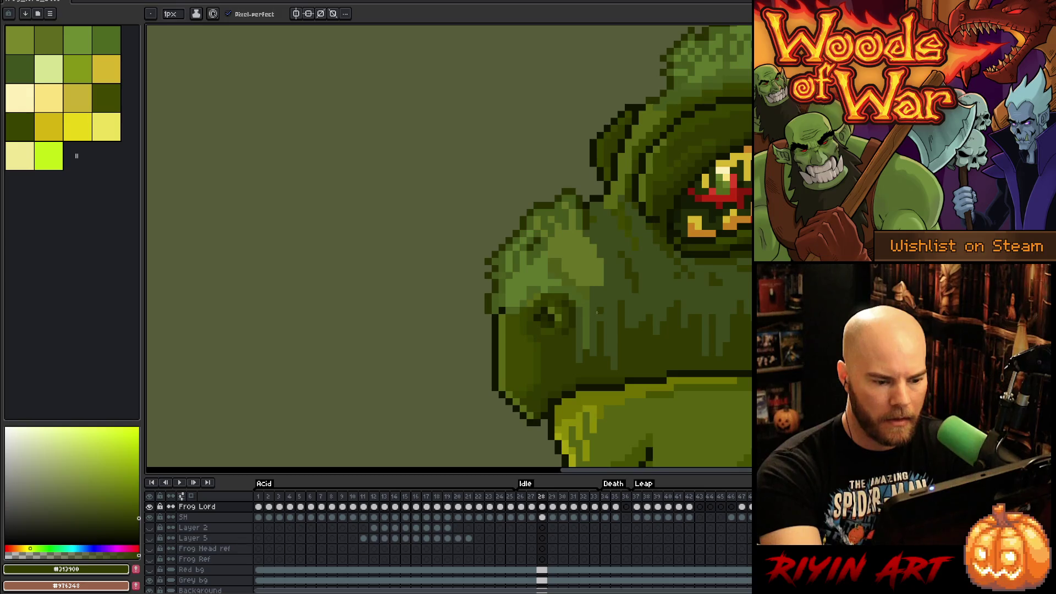
pyautogui.press('Right')
pyautogui.press('Left')
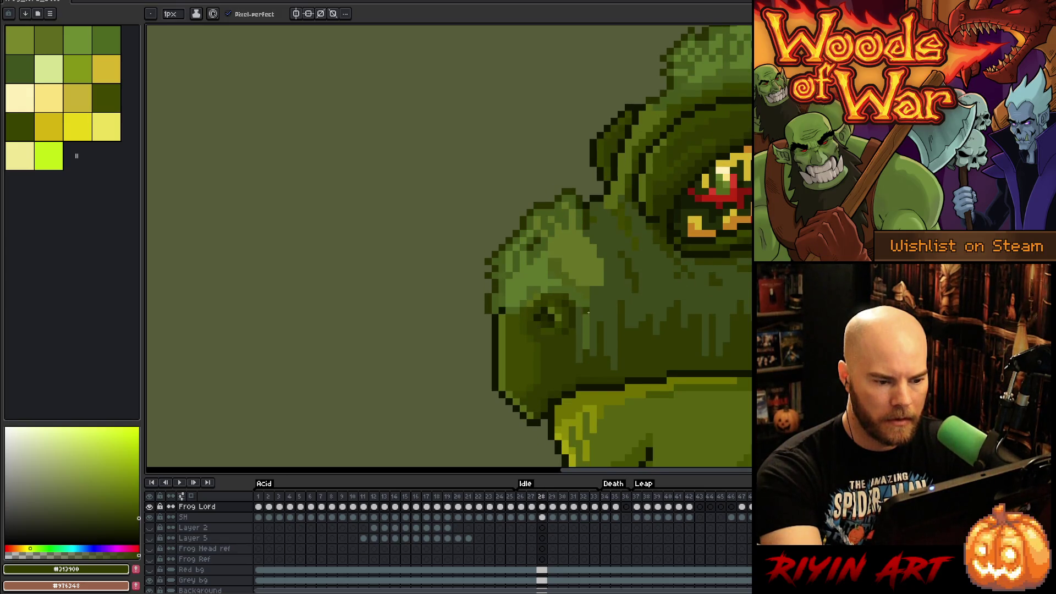
pyautogui.press('Right')
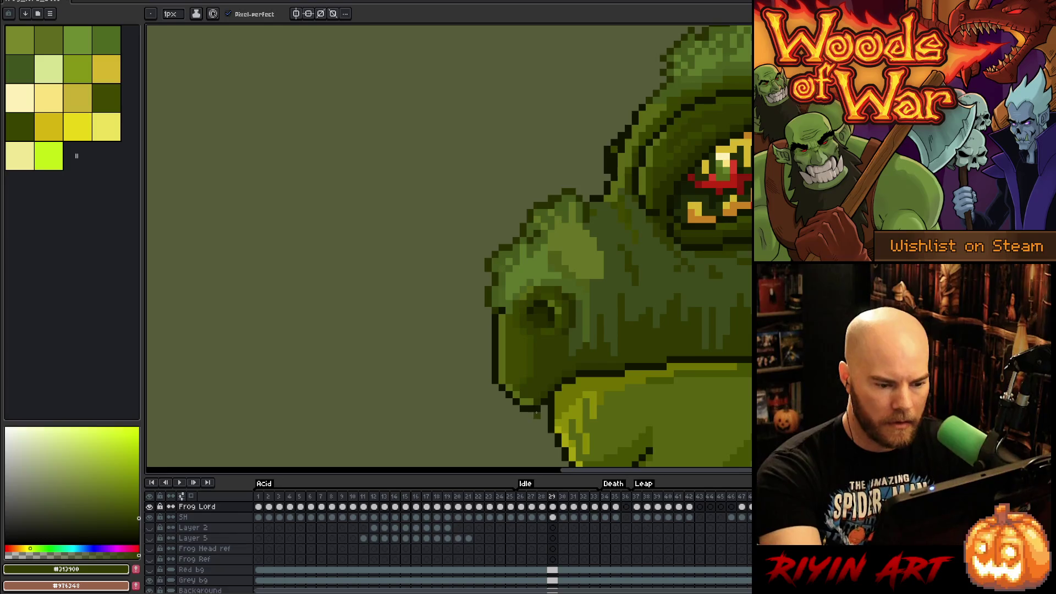
# Step: On frame 29, sample the outline, #2c3300, #313900 and lighter chin greens
pyautogui.keyDown('alt'); pyautogui.click(530, 414); pyautogui.keyUp('alt')
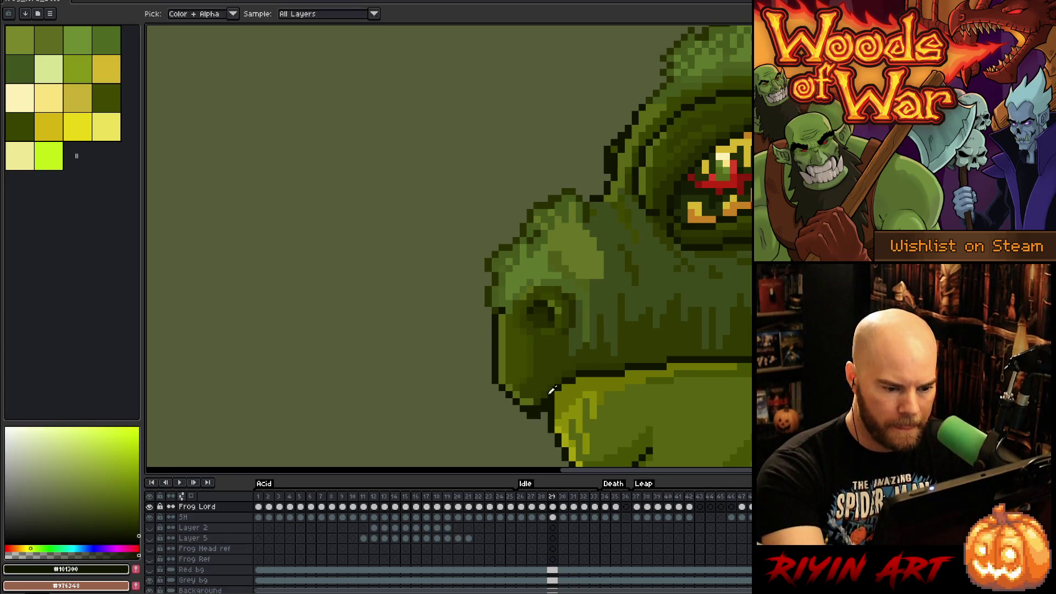
pyautogui.keyDown('alt'); pyautogui.click(542, 402); pyautogui.keyUp('alt')
pyautogui.keyDown('alt'); pyautogui.click(531, 405); pyautogui.keyUp('alt')
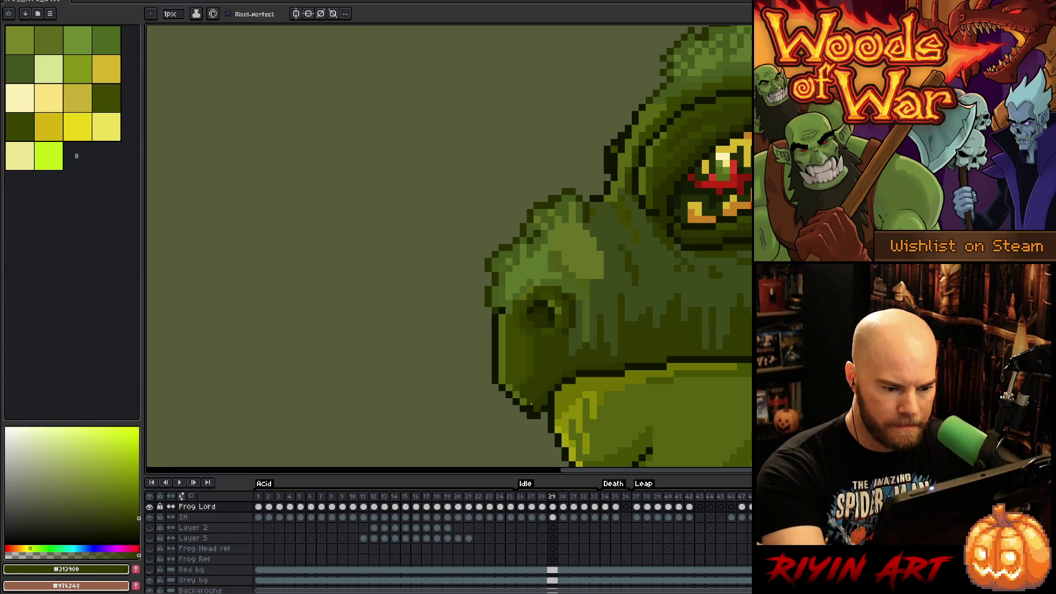
pyautogui.keyDown('alt'); pyautogui.click(544, 380); pyautogui.keyUp('alt')
pyautogui.keyDown('alt'); pyautogui.click(539, 404); pyautogui.keyUp('alt')
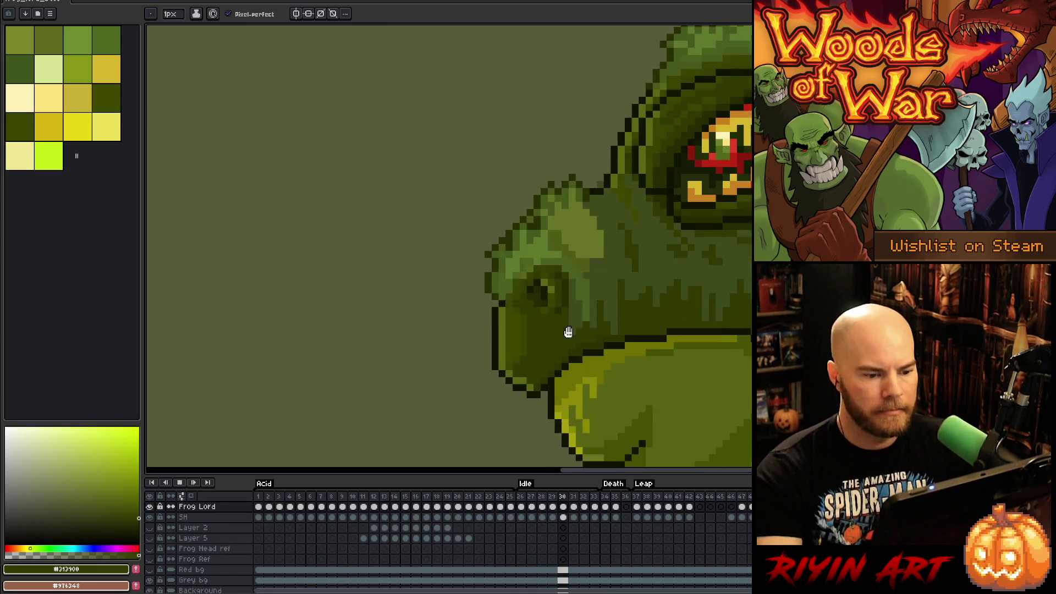
# Step: Zoom out to the whole frog, shift the view up the body, and zoom into the mossy back
pyautogui.scroll(-1, 342, 328)
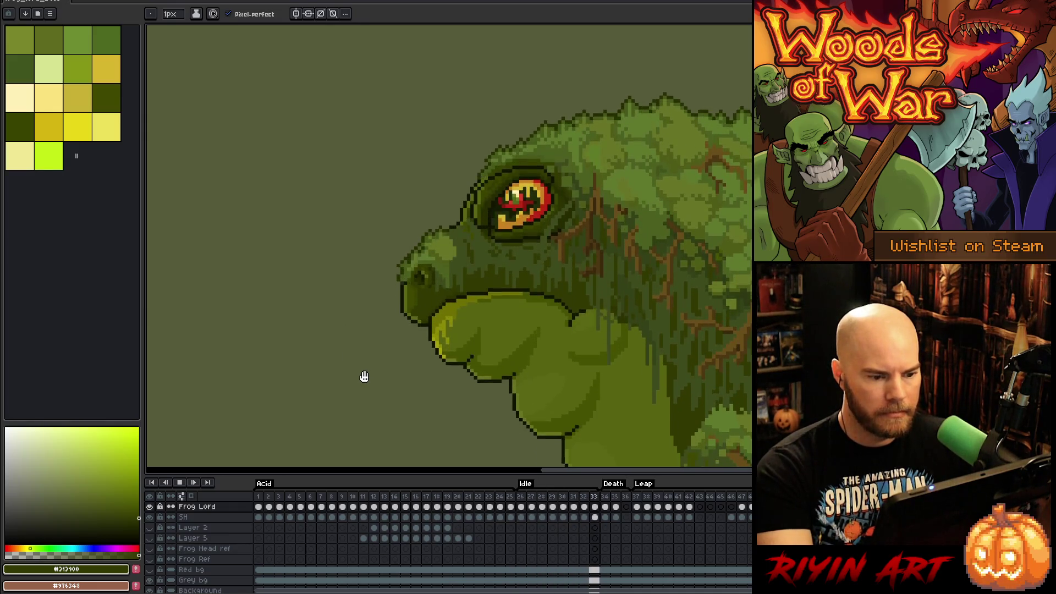
pyautogui.scroll(-1, 365, 377)
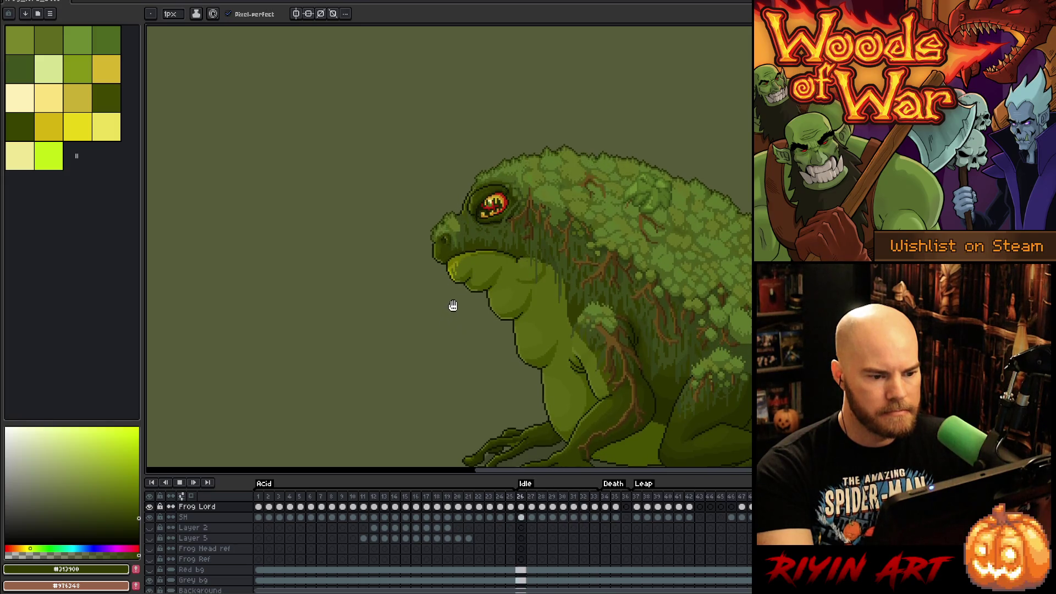
pyautogui.moveTo(485, 352); pyautogui.dragTo(441, 280)
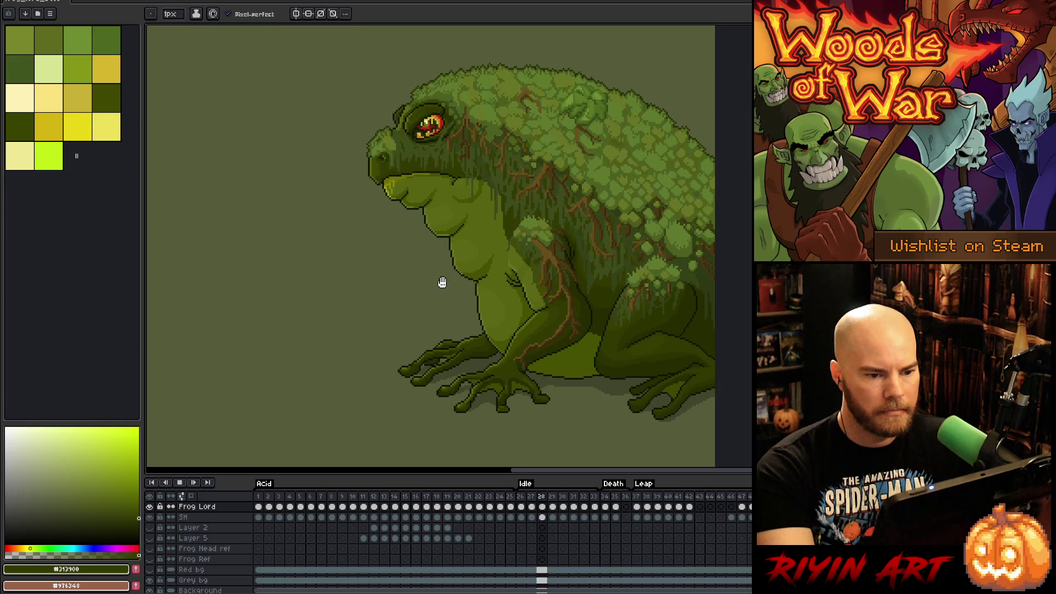
pyautogui.scroll(4, 601, 197)
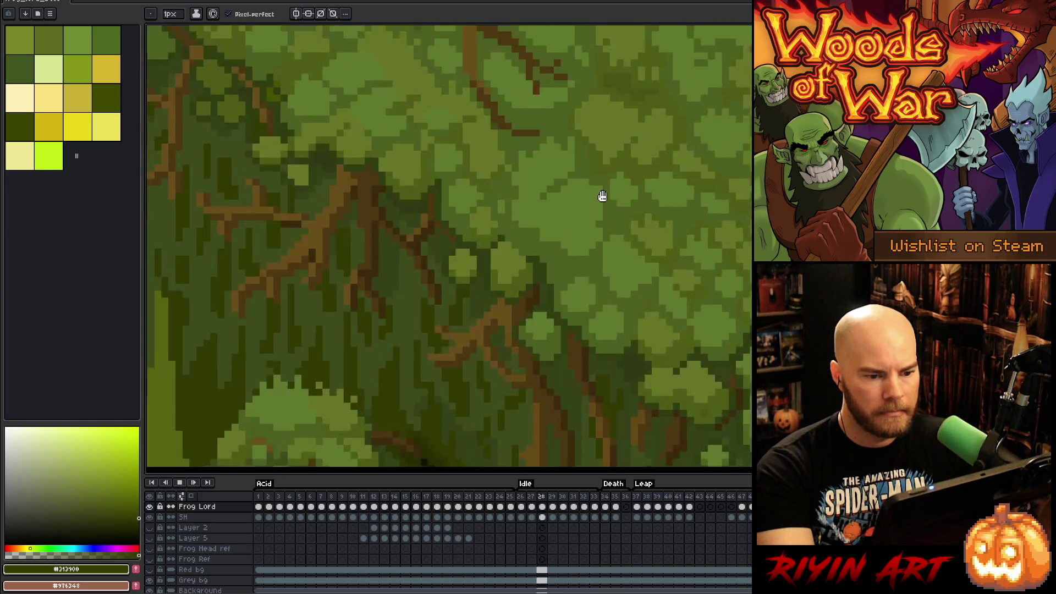
# Step: Halt the idle animation on frame 27 and eyedrop moss green #4b5f1f from the back, checking frame 28
pyautogui.press('Return')
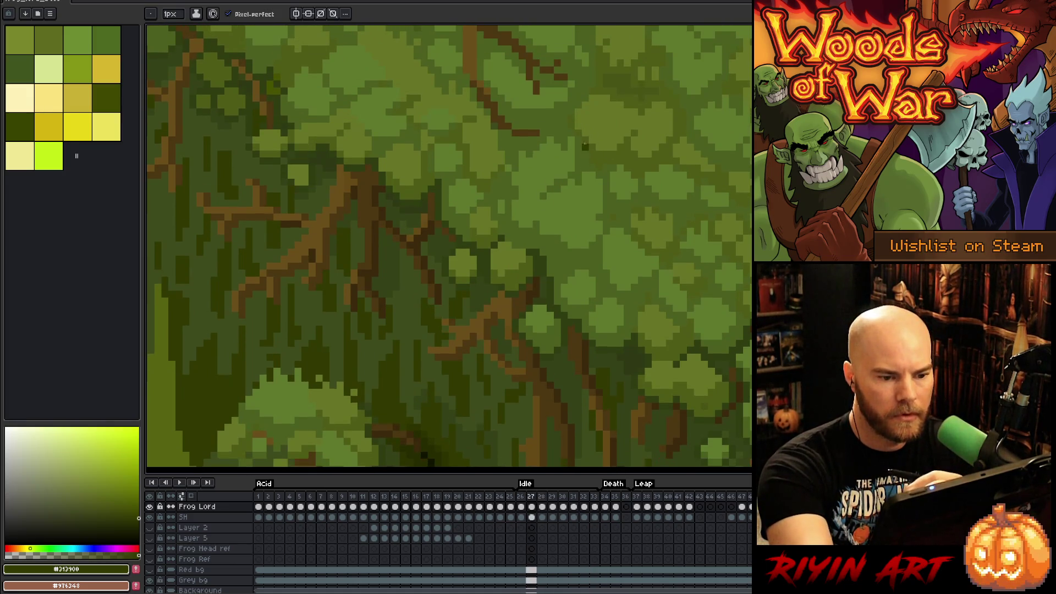
pyautogui.keyDown('alt'); pyautogui.click(583, 182); pyautogui.keyUp('alt')
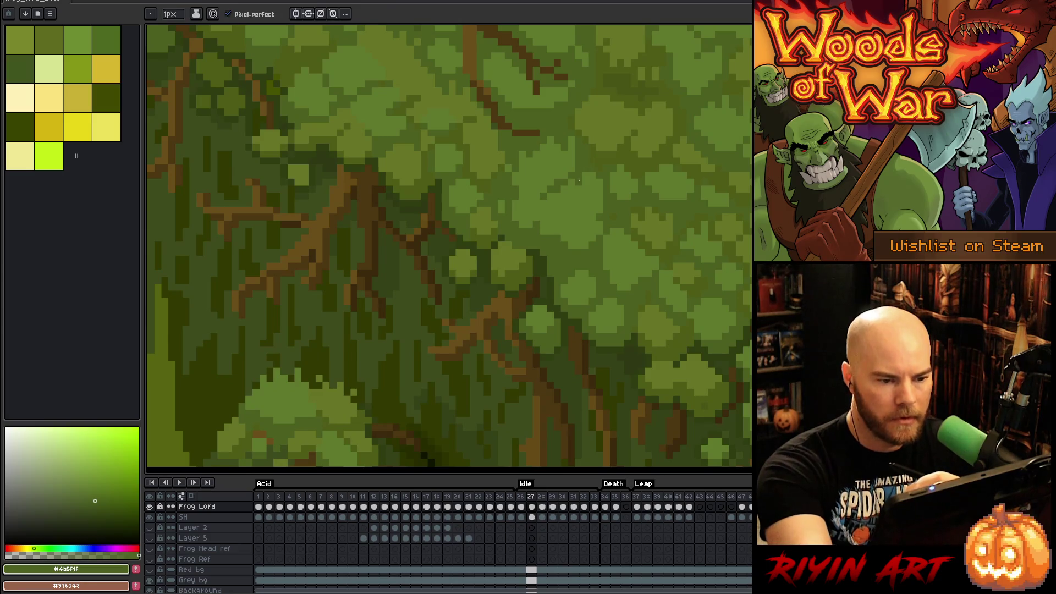
pyautogui.press('Right')
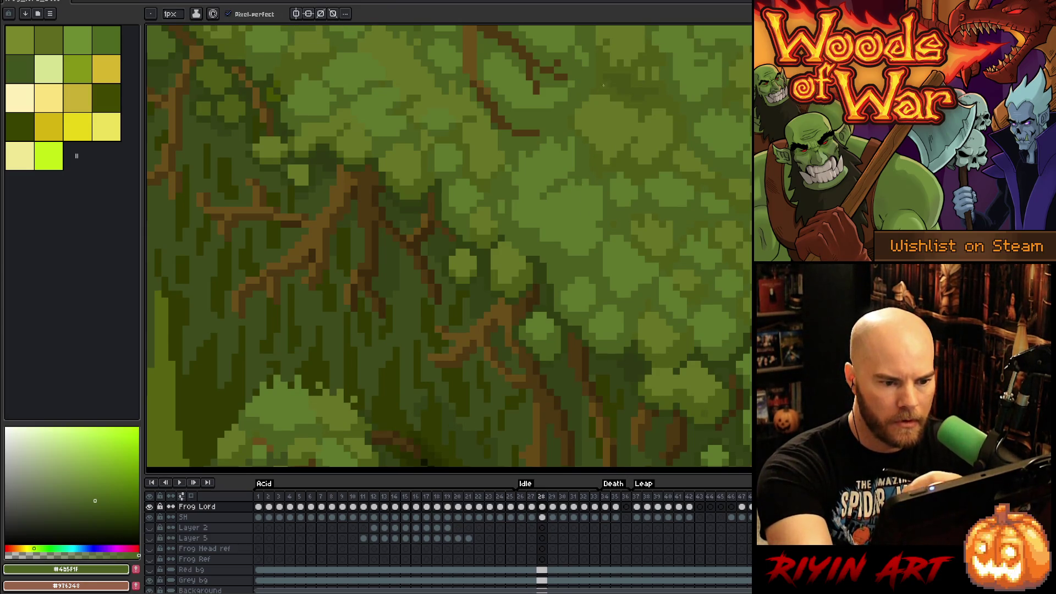
pyautogui.press('Left')
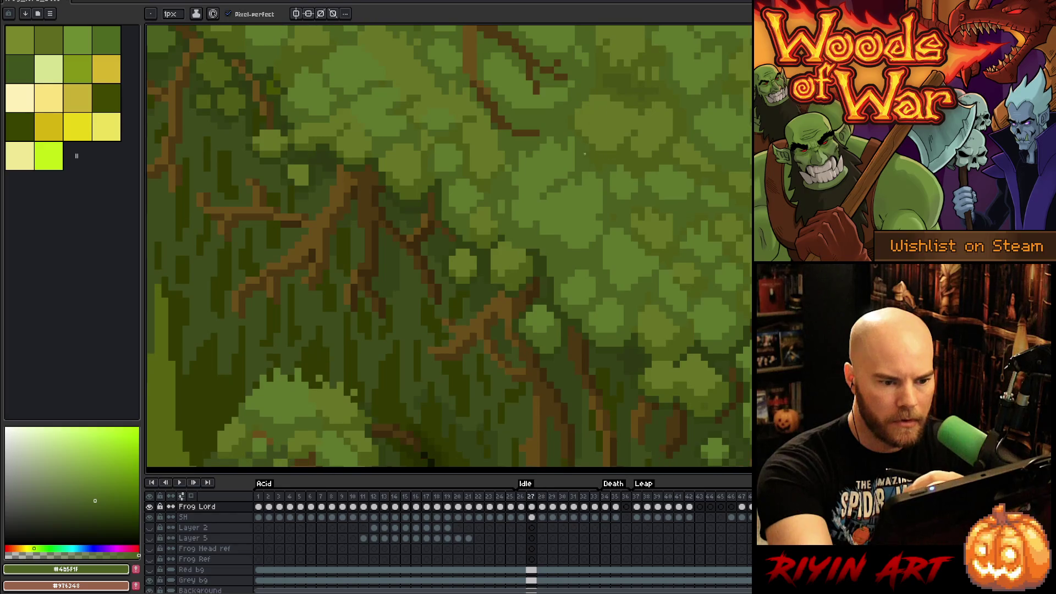
# Step: Compare the mossy back across frames 26, 29, 31, 32 and 33, returning to frame 27
pyautogui.press('Right')
pyautogui.press('Right')
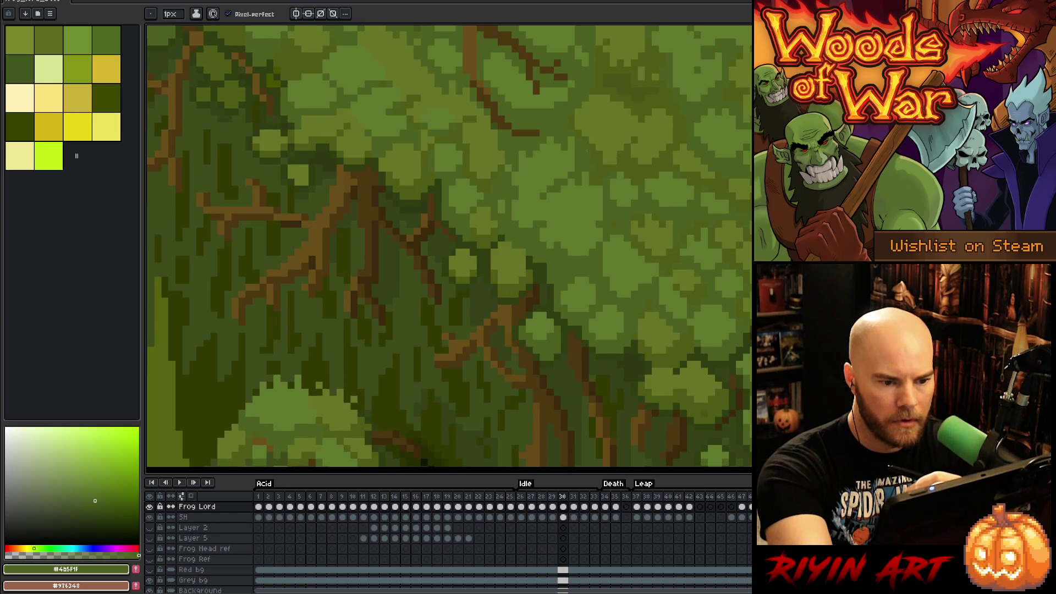
pyautogui.press('Left')
pyautogui.press('Left')
pyautogui.press('Left')
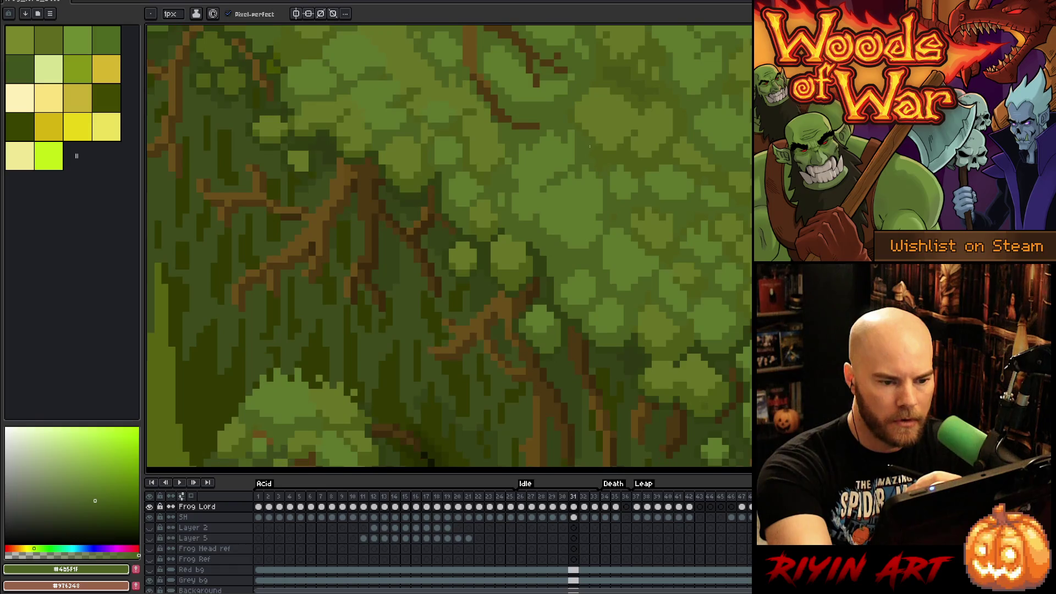
pyautogui.press('Right')
pyautogui.press('Right')
pyautogui.press('Right')
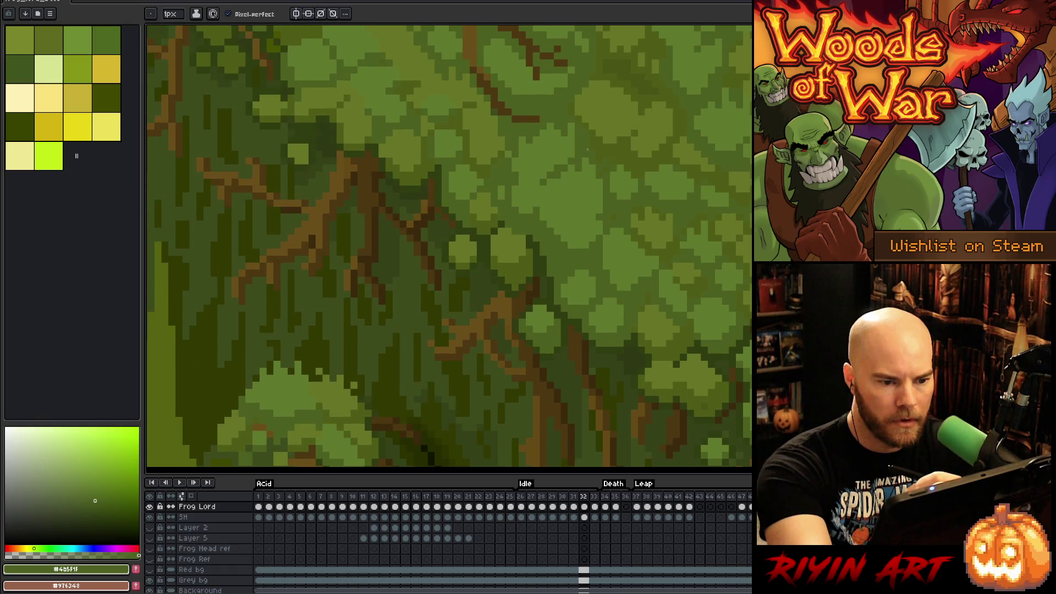
pyautogui.press('Left')
pyautogui.press('Left')
pyautogui.press('Left')
pyautogui.press('Right')
pyautogui.press('Right')
pyautogui.press('Right')
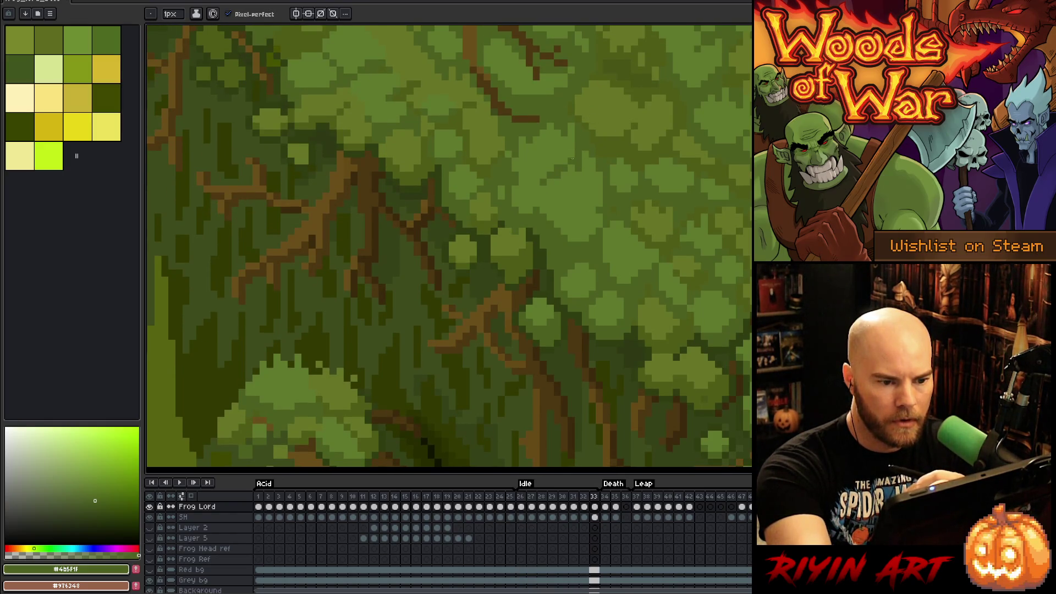
pyautogui.press('Left')
pyautogui.press('Left')
pyautogui.press('Left')
pyautogui.press('Left')
pyautogui.press('Left')
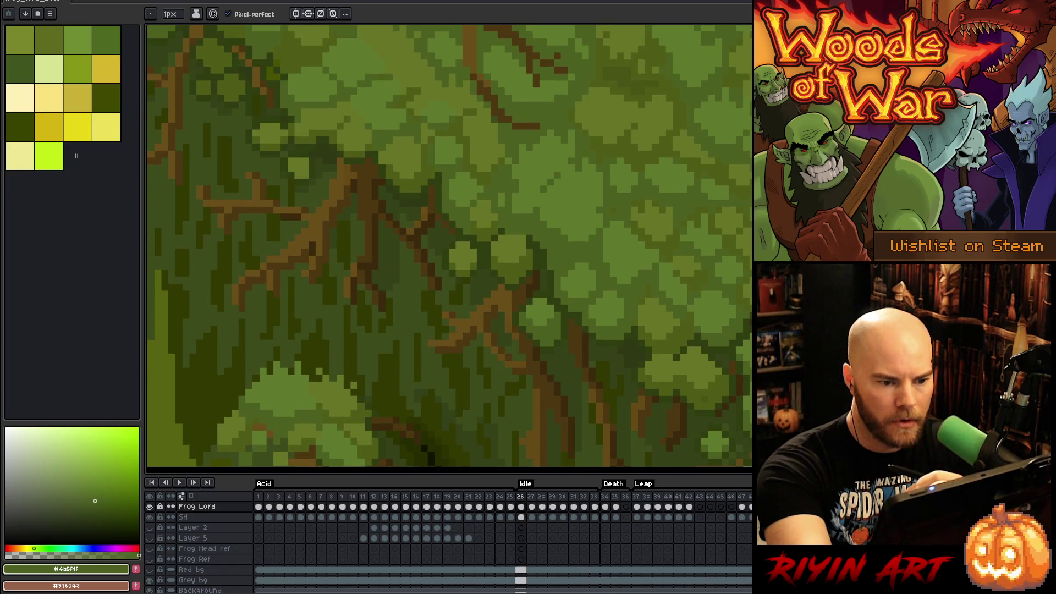
pyautogui.press('Right')
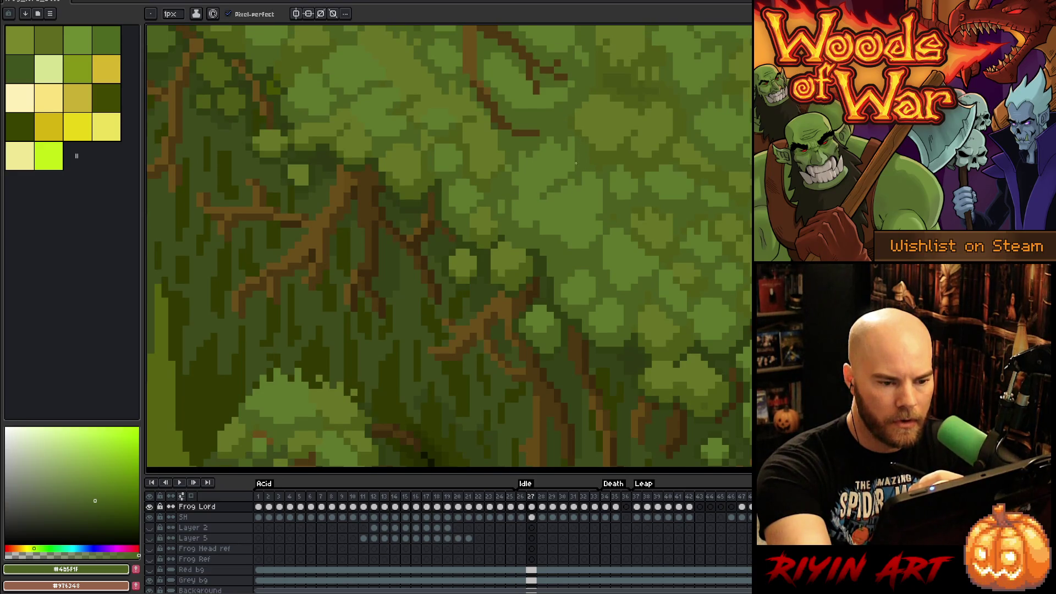